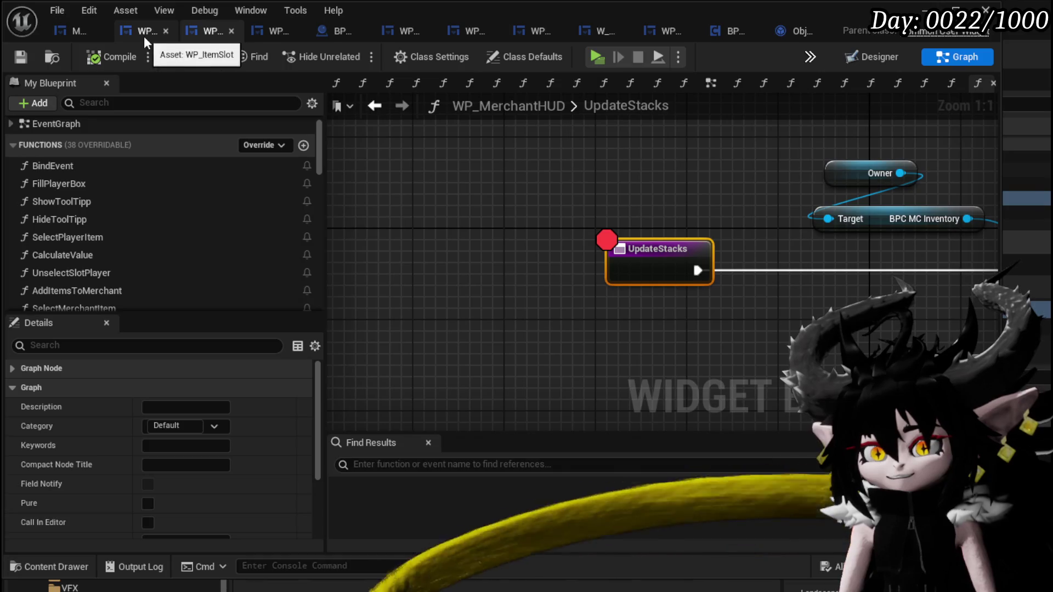
Reorder UnselectSlotPlayer above CalculateValue and open the SelectPlayerItem function graph.
scroll(107, 199, down, 2)
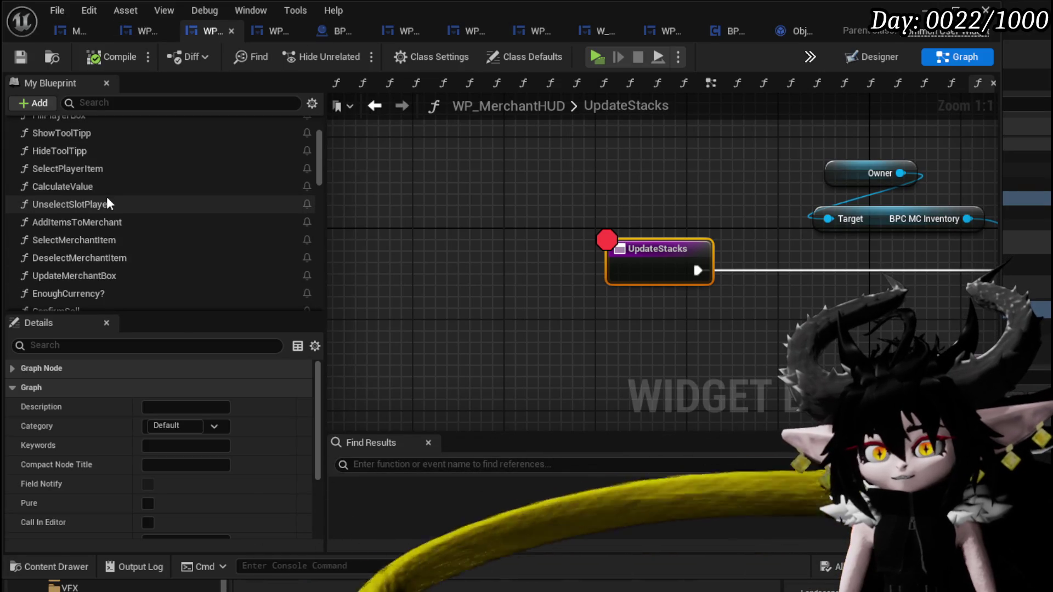
scroll(107, 198, down, 2)
scroll(107, 197, up, 1)
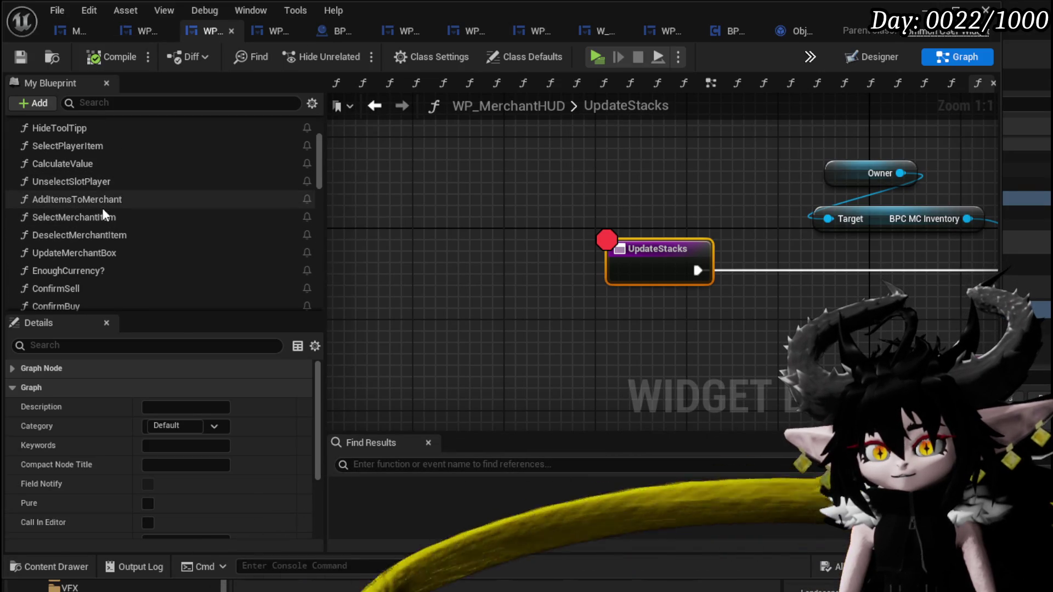
click(97, 219)
scroll(83, 185, up, 1)
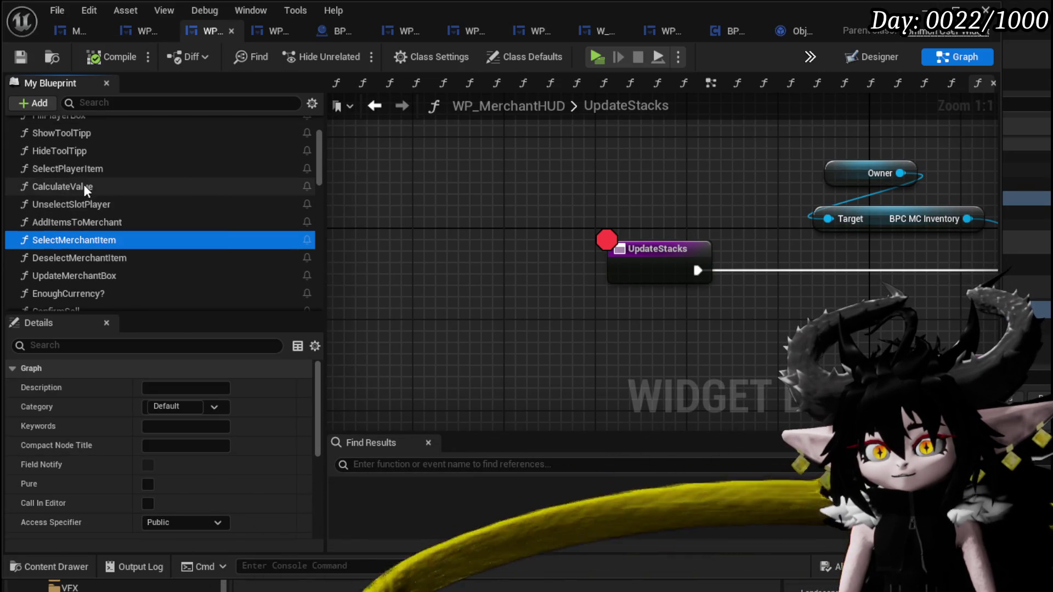
scroll(84, 184, up, 3)
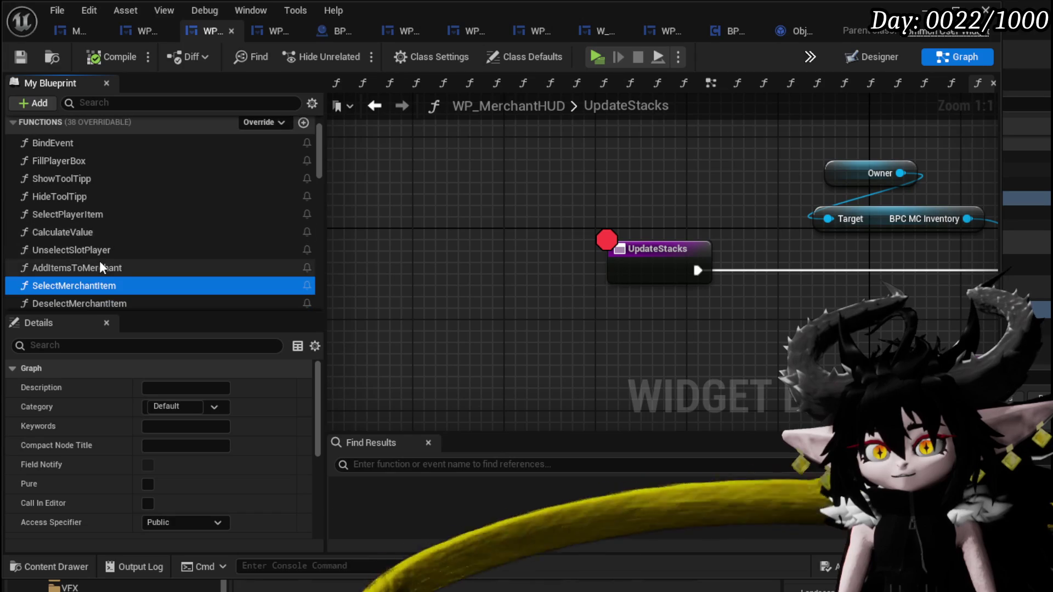
scroll(101, 241, down, 3)
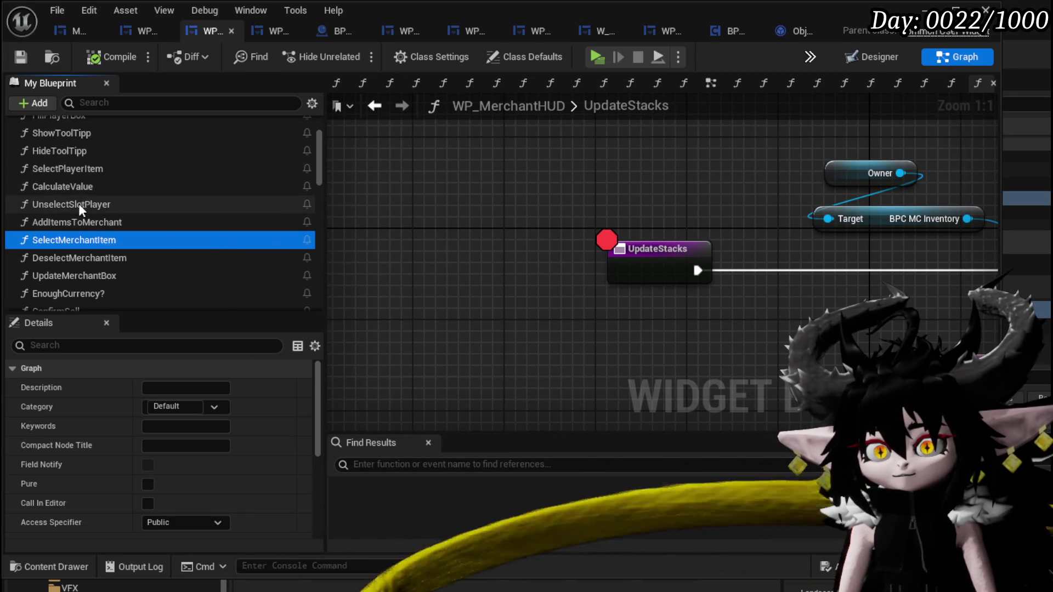
drag(77, 202, 78, 186)
double_click(91, 170)
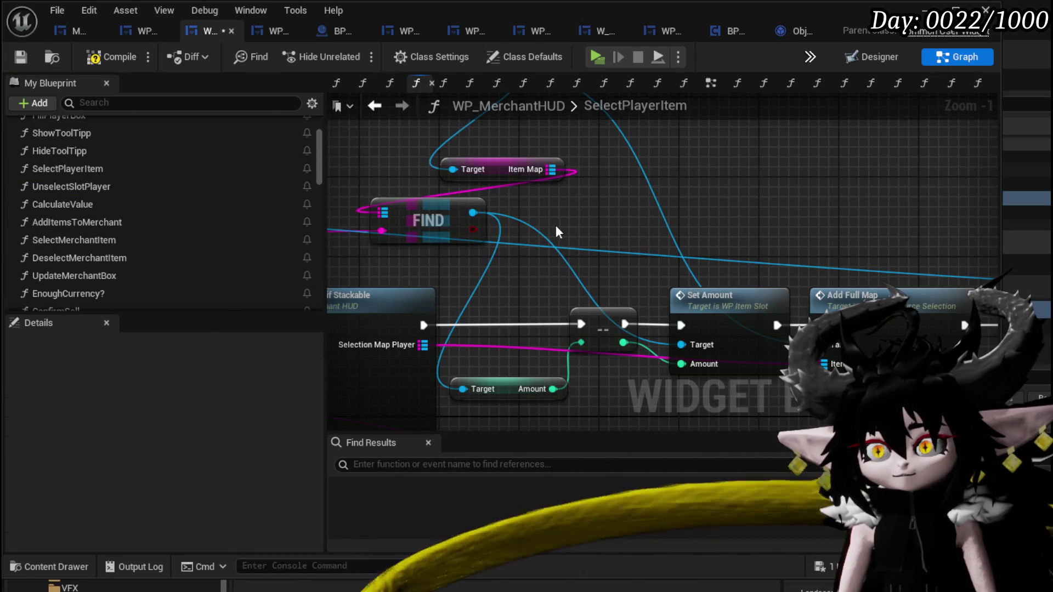
Reposition the Item Map and WP EC Resource Selected Player getters in SelectPlayerItem.
drag(556, 232, 606, 164)
scroll(564, 219, down, 2)
drag(529, 273, 587, 312)
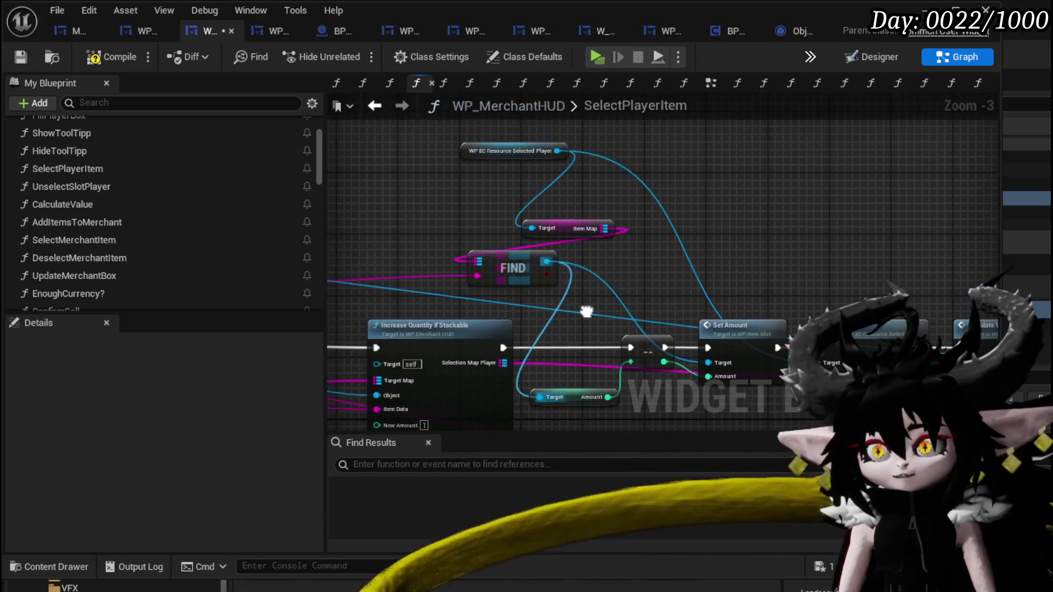
drag(564, 229, 442, 225)
click(488, 161)
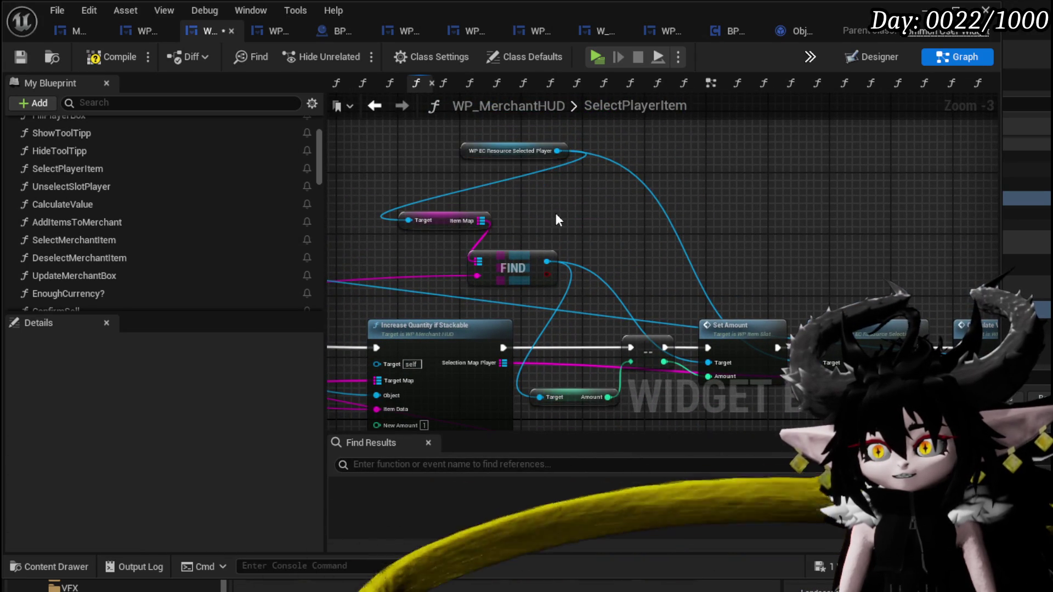
mouse_move(555, 213)
mouse_down()
mouse_move(535, 141)
mouse_move(500, 171)
mouse_up()
click(525, 355)
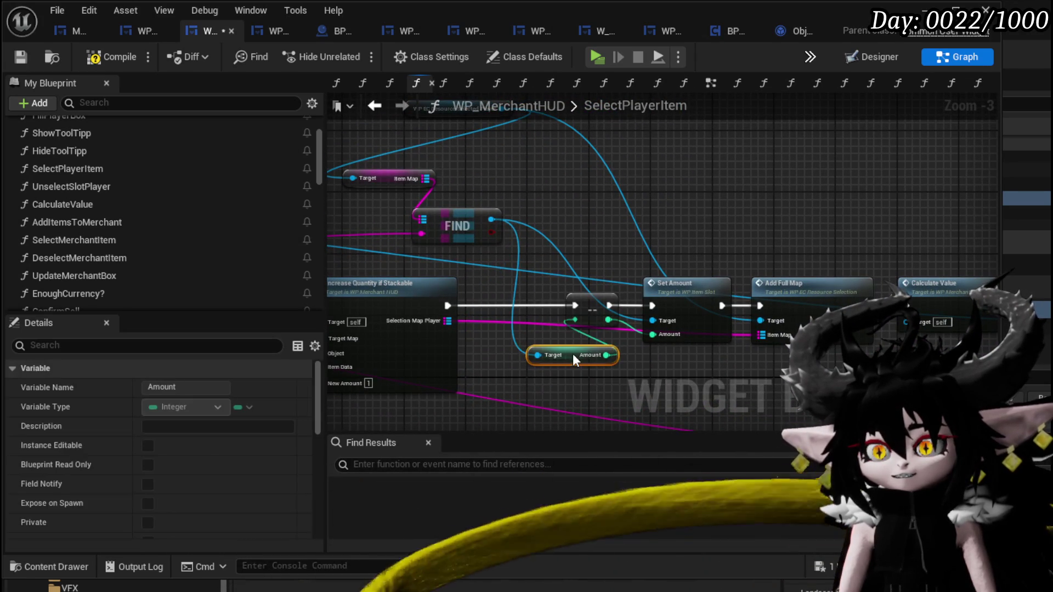
drag(527, 213, 594, 162)
drag(516, 155, 426, 180)
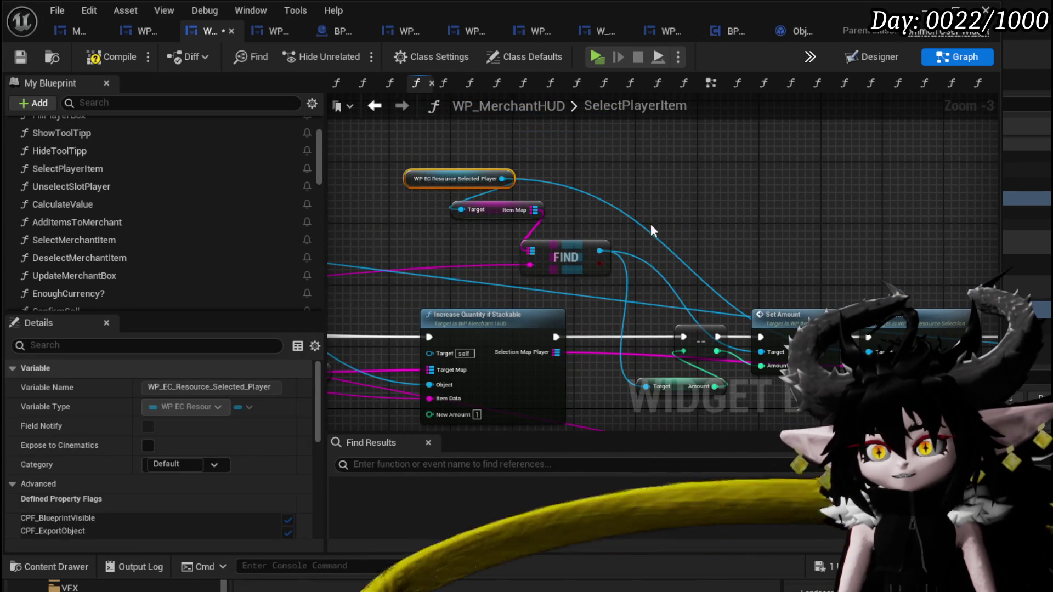
Spread out Increase Quantity, Selection Map Player and Print String to make room.
drag(482, 340, 613, 268)
drag(459, 366, 596, 351)
mouse_move(548, 336)
mouse_down()
mouse_move(687, 235)
mouse_move(702, 236)
mouse_move(643, 253)
mouse_up()
mouse_move(401, 236)
mouse_down()
mouse_move(399, 302)
mouse_move(431, 360)
mouse_up()
drag(383, 298, 530, 194)
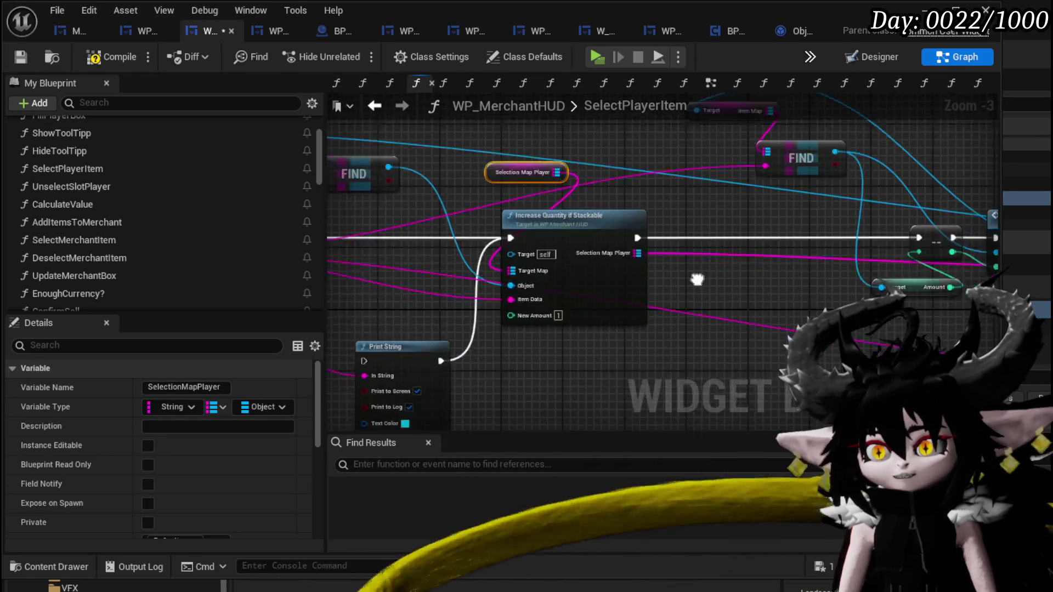
mouse_move(696, 275)
mouse_down()
mouse_move(380, 276)
mouse_move(517, 353)
mouse_move(543, 350)
mouse_up()
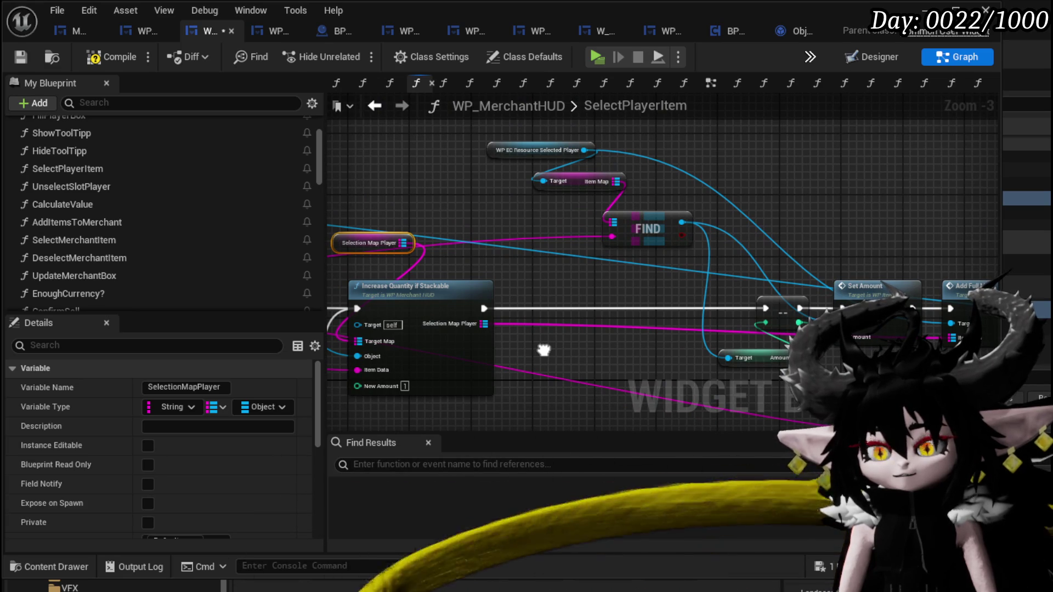
drag(543, 350, 966, 314)
Place Print String after Increase Quantity, wire its exec and In String, then compile and save.
right_click(420, 259)
drag(421, 261, 216, 223)
mouse_move(454, 346)
mouse_down()
mouse_move(848, 221)
mouse_move(510, 262)
mouse_up()
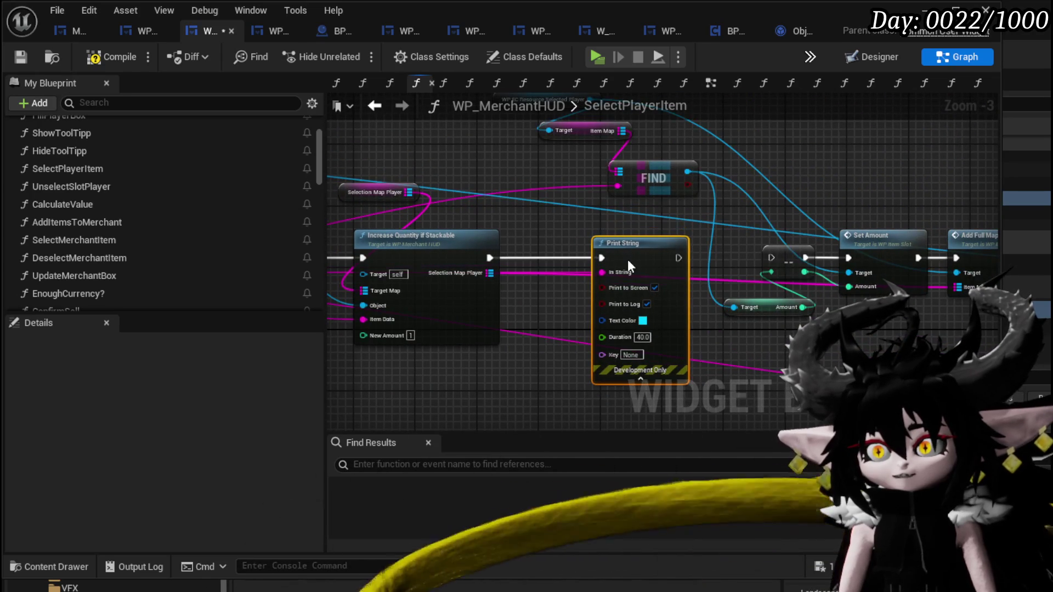
drag(786, 258, 778, 256)
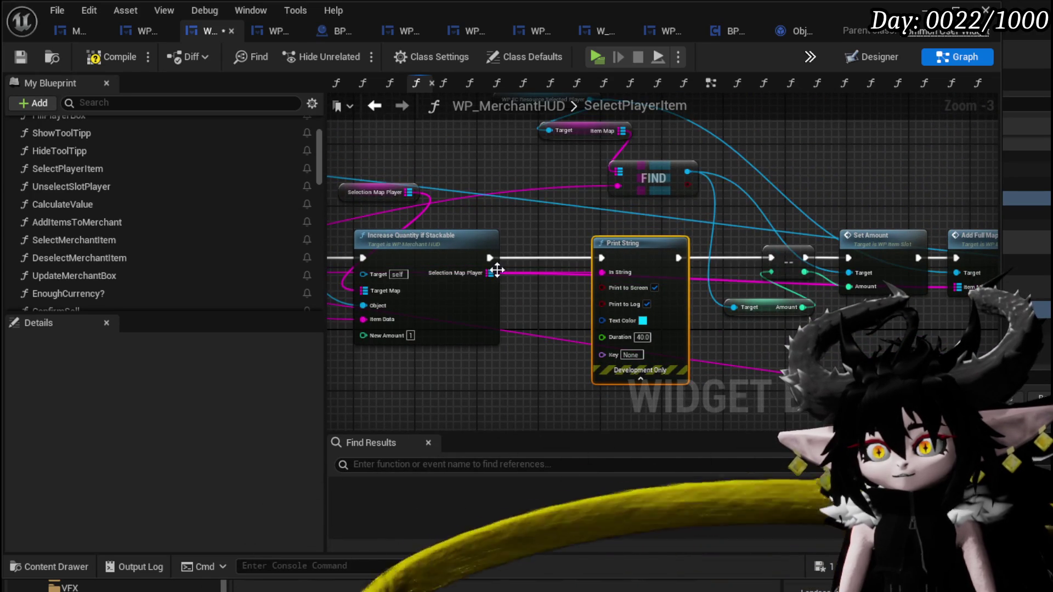
mouse_move(603, 225)
mouse_down()
mouse_move(790, 230)
mouse_move(696, 229)
mouse_up()
drag(709, 191, 706, 193)
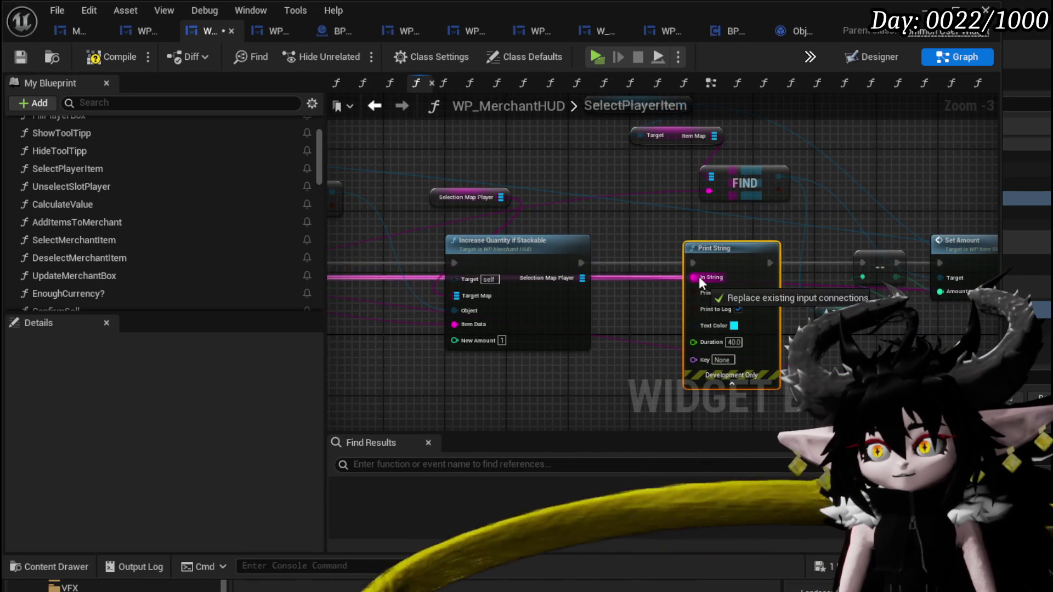
drag(698, 277, 698, 277)
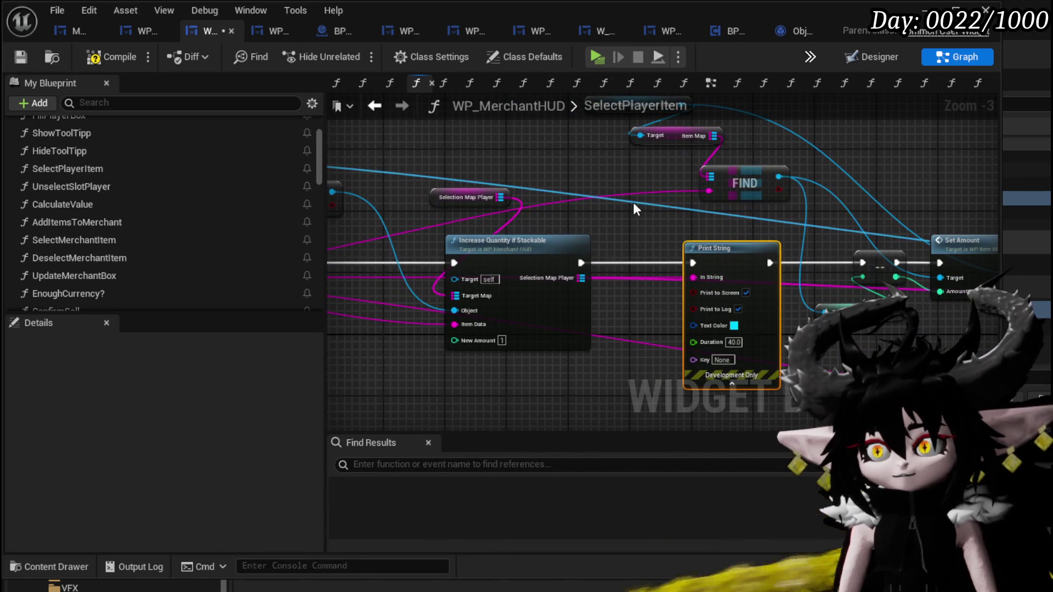
click(21, 55)
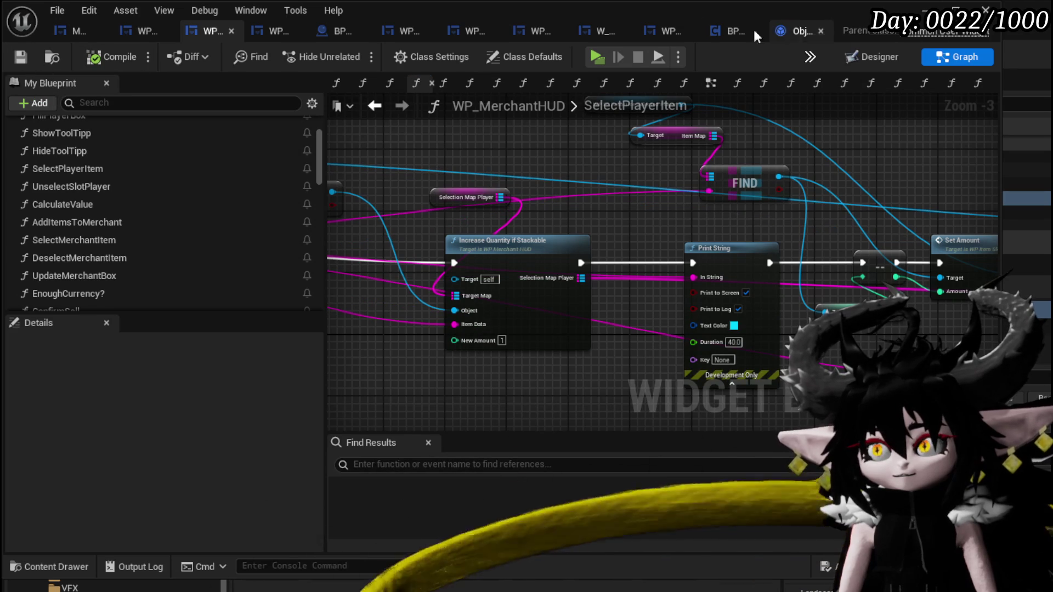
Unhook the HoldButtonTick Print String from Call On Pressed in MW_Button, then go back to the level editor.
click(60, 31)
mouse_move(678, 250)
mouse_down()
mouse_move(273, 274)
mouse_move(575, 283)
mouse_up()
scroll(92, 175, up, 5)
scroll(92, 173, up, 5)
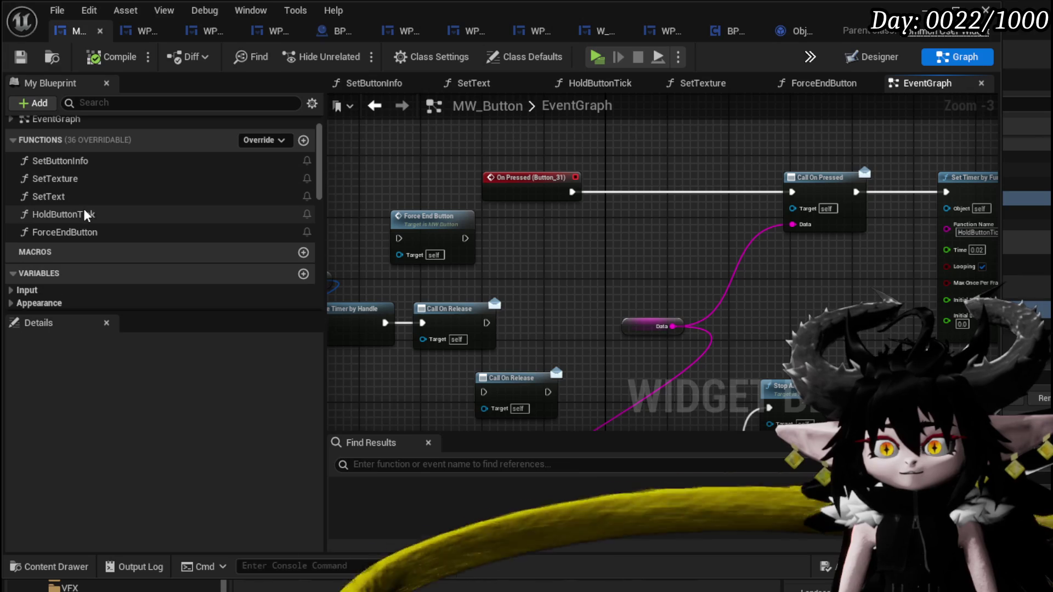
double_click(83, 214)
alt+click(656, 254)
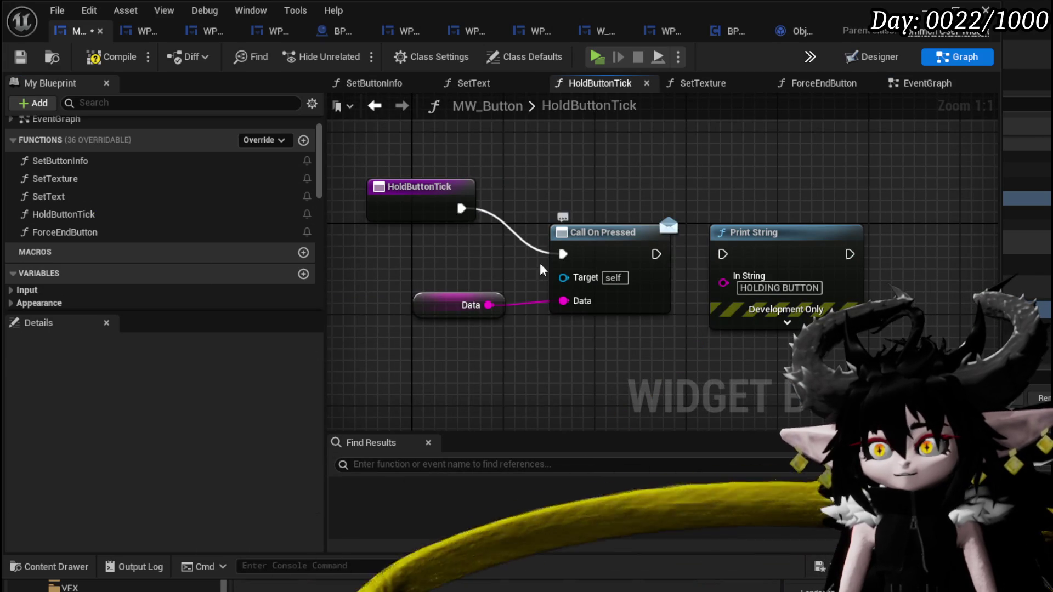
double_click(129, 234)
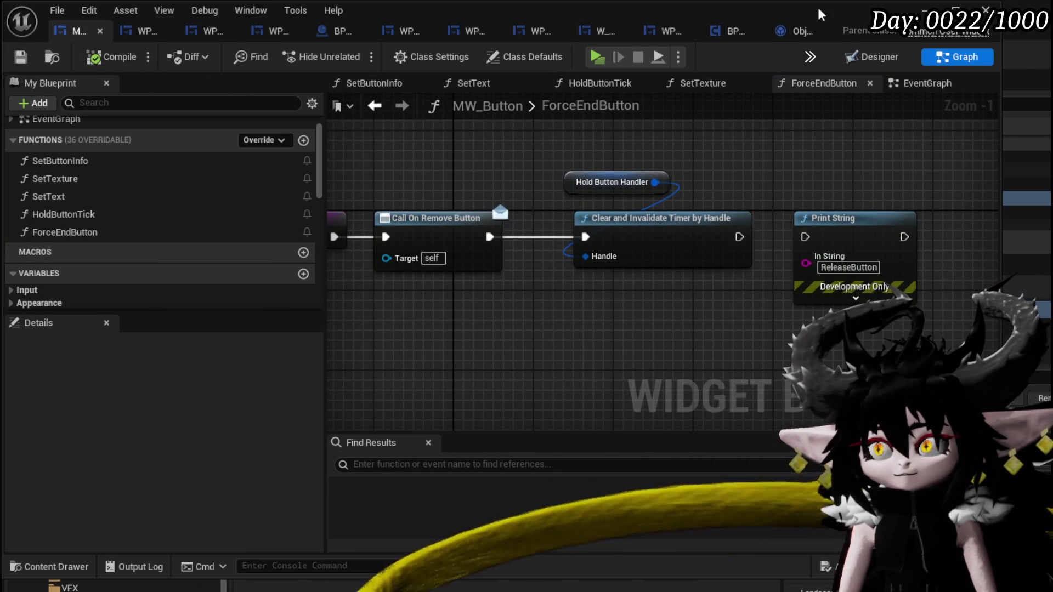
click(924, 10)
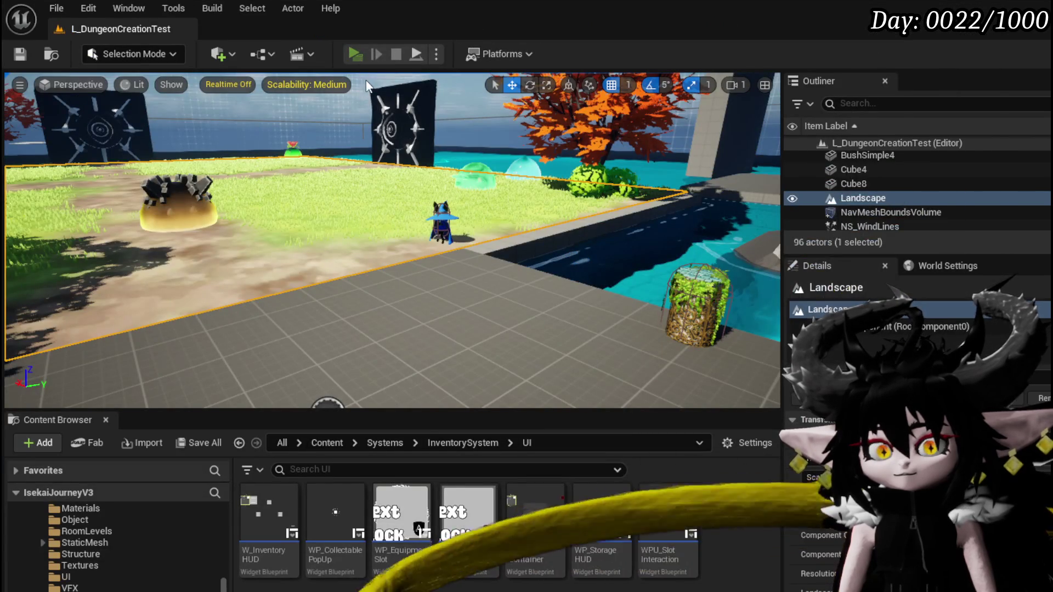
Play the level, trade with the merchant, and add Essence to the Sell panel six times.
click(355, 54)
key(w)
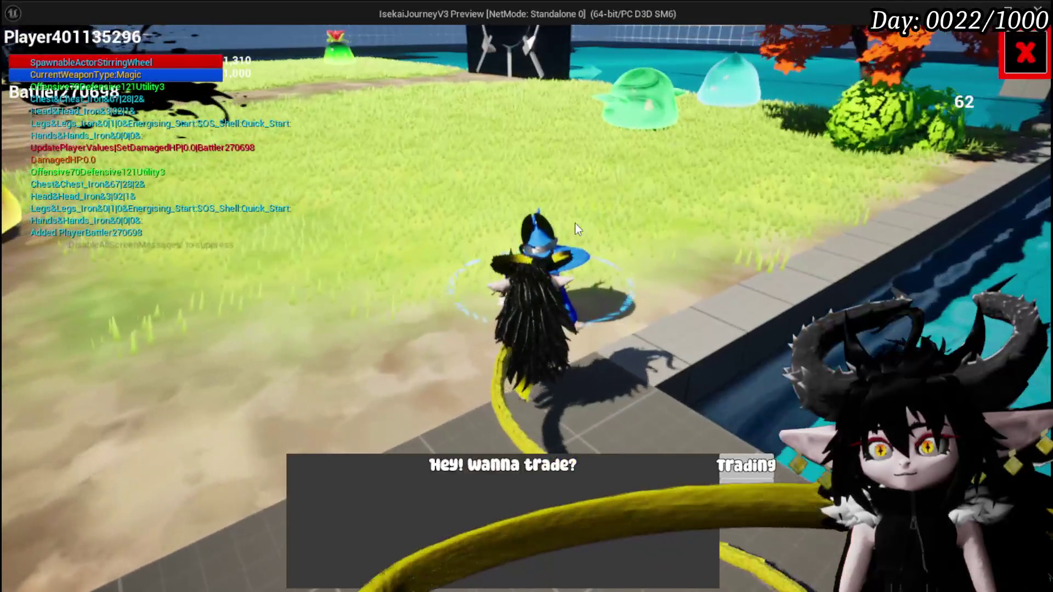
click(745, 466)
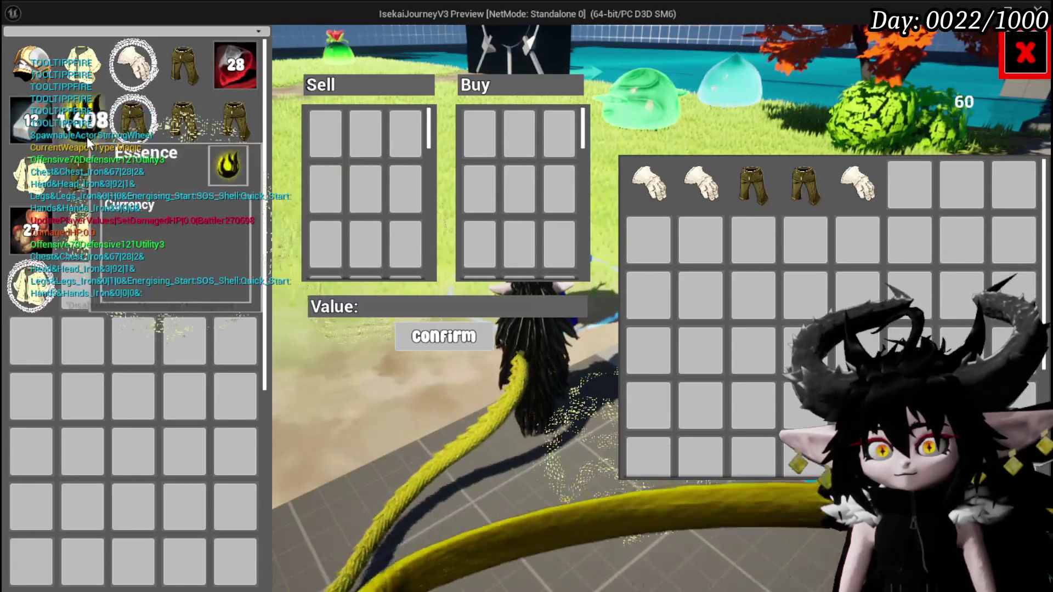
click(86, 137)
click(85, 127)
click(84, 127)
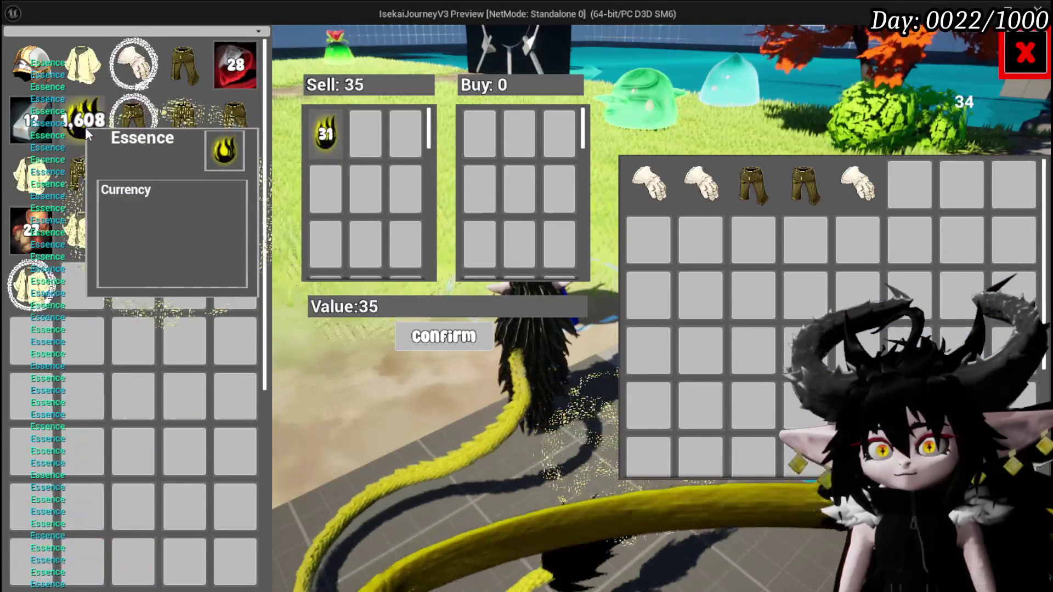
click(84, 127)
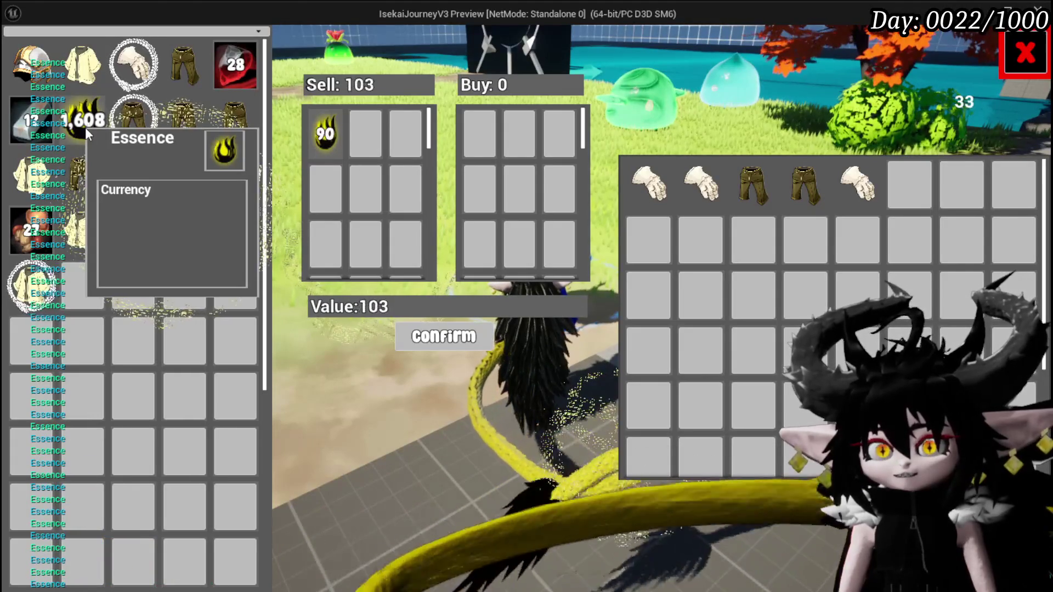
click(85, 127)
click(84, 128)
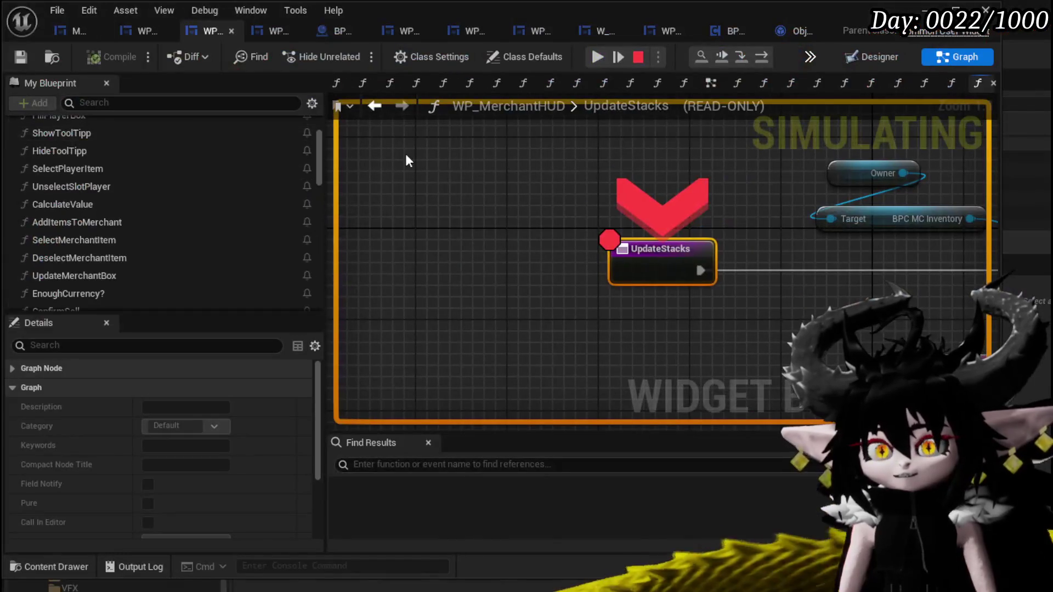
Stop the play session and disable the breakpoint on UpdateStacks.
click(636, 57)
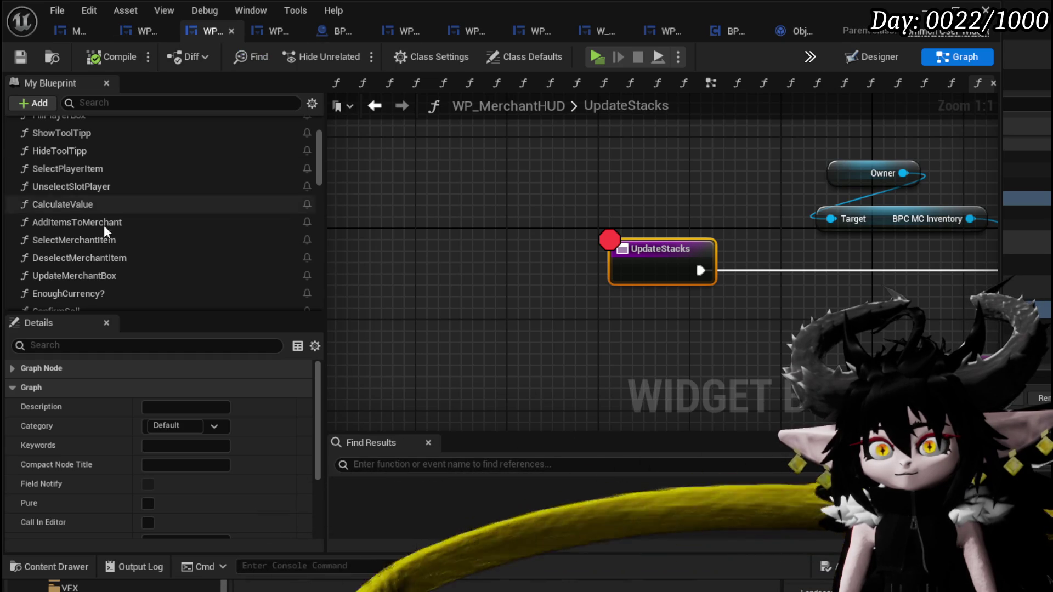
scroll(133, 245, up, 5)
right_click(658, 249)
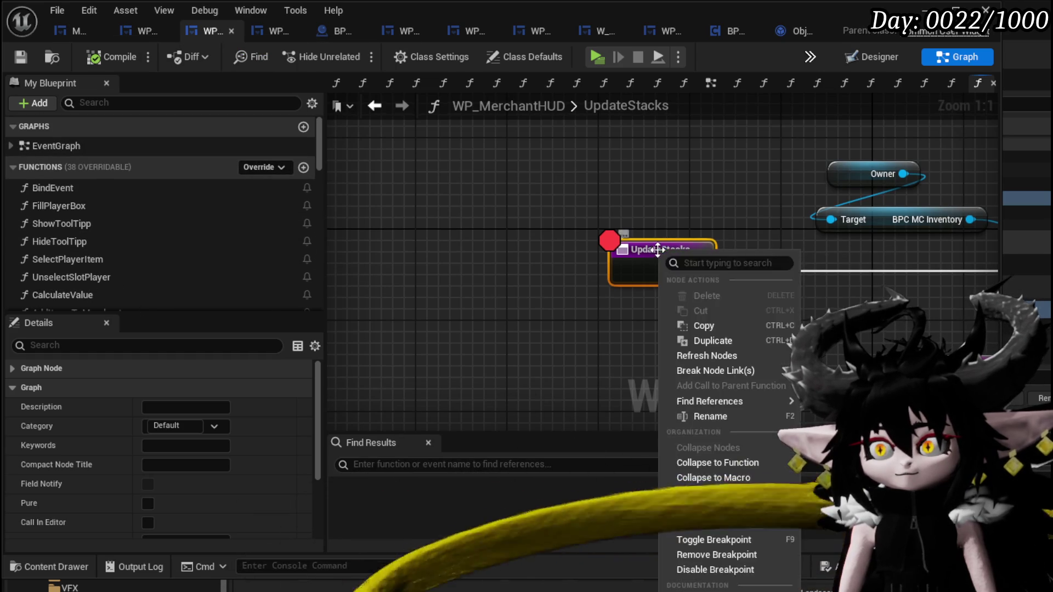
click(708, 570)
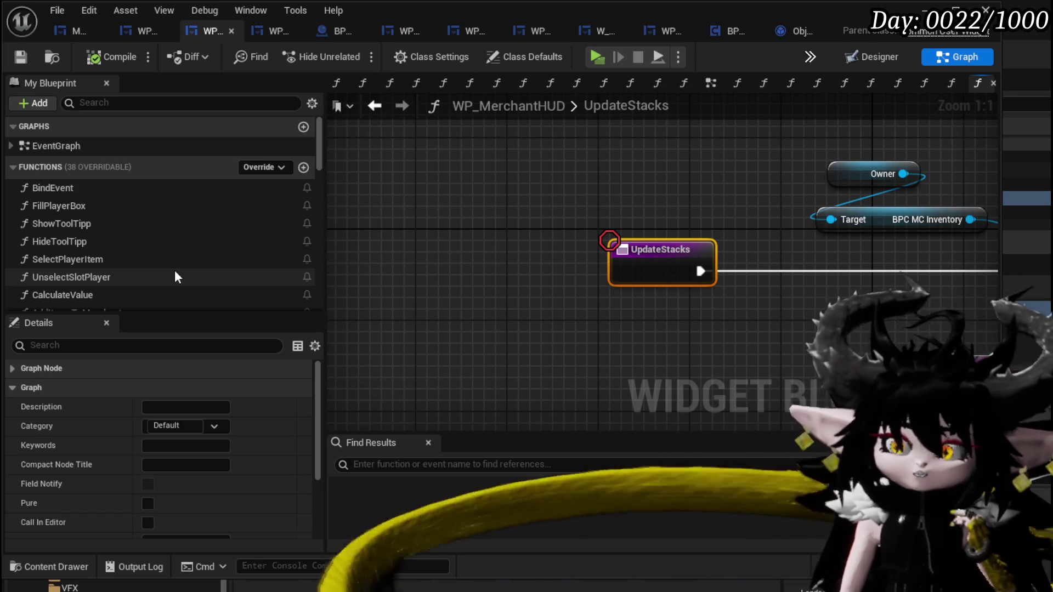
Open SetAmount from SelectPlayerItem, add a breakpoint on its entry node, and start the game.
double_click(140, 259)
mouse_move(572, 278)
mouse_down()
mouse_move(592, 202)
mouse_move(626, 203)
mouse_move(495, 182)
mouse_move(572, 186)
mouse_up()
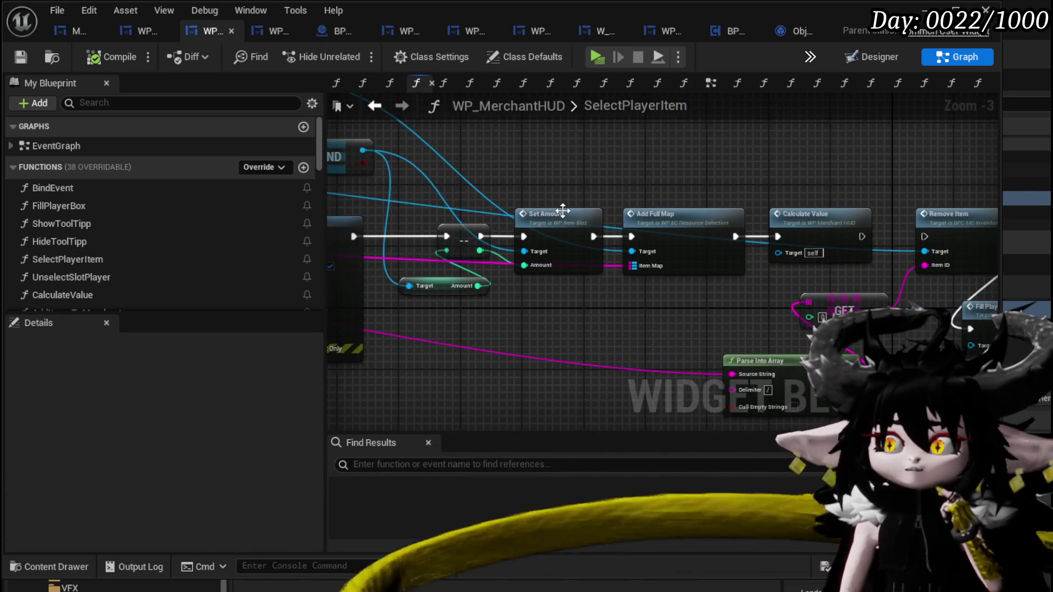
double_click(558, 216)
right_click(444, 210)
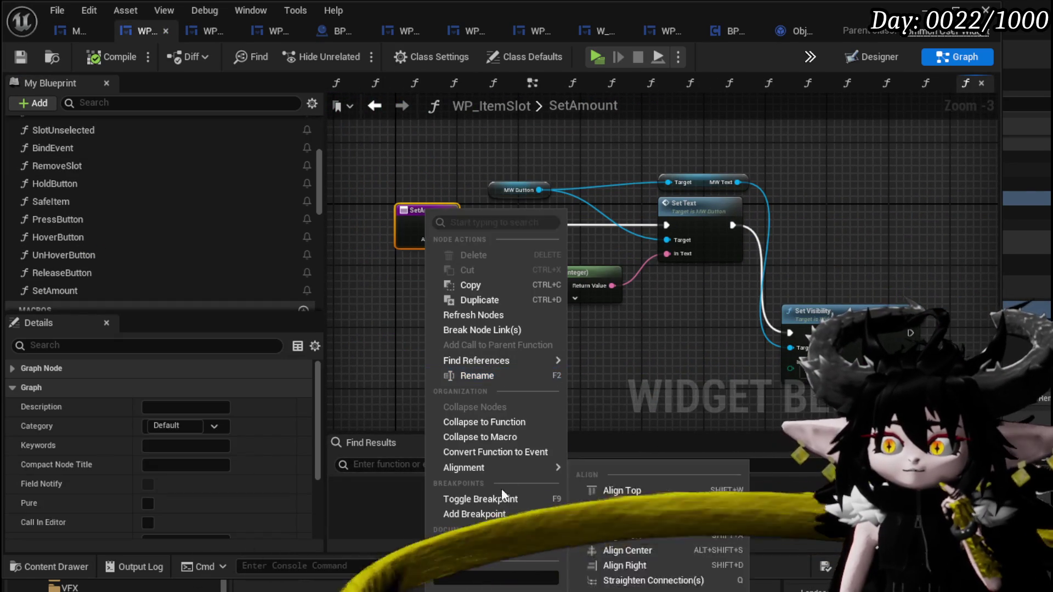
click(486, 513)
click(486, 349)
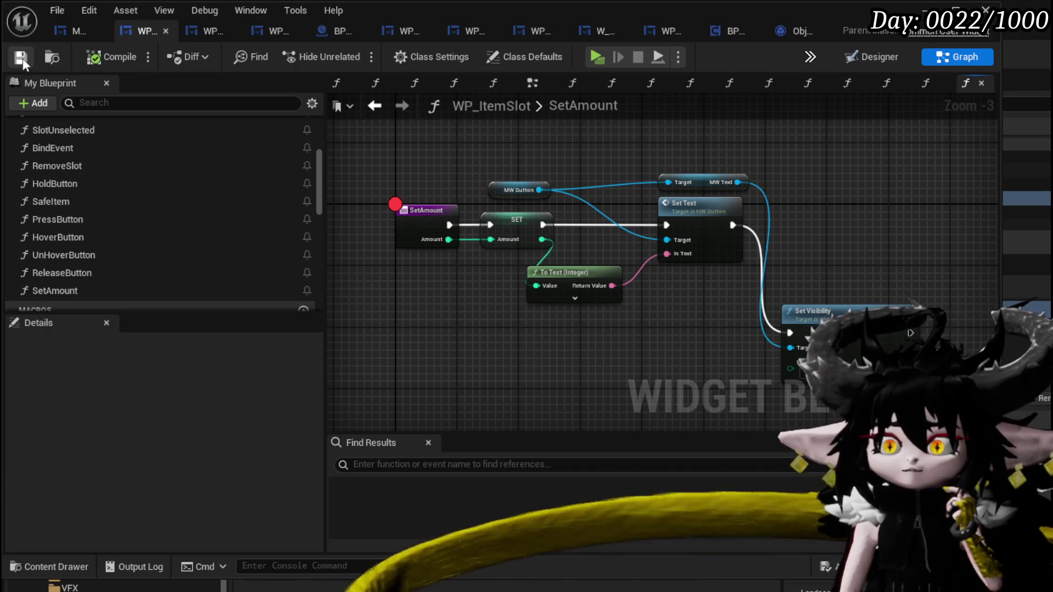
click(927, 10)
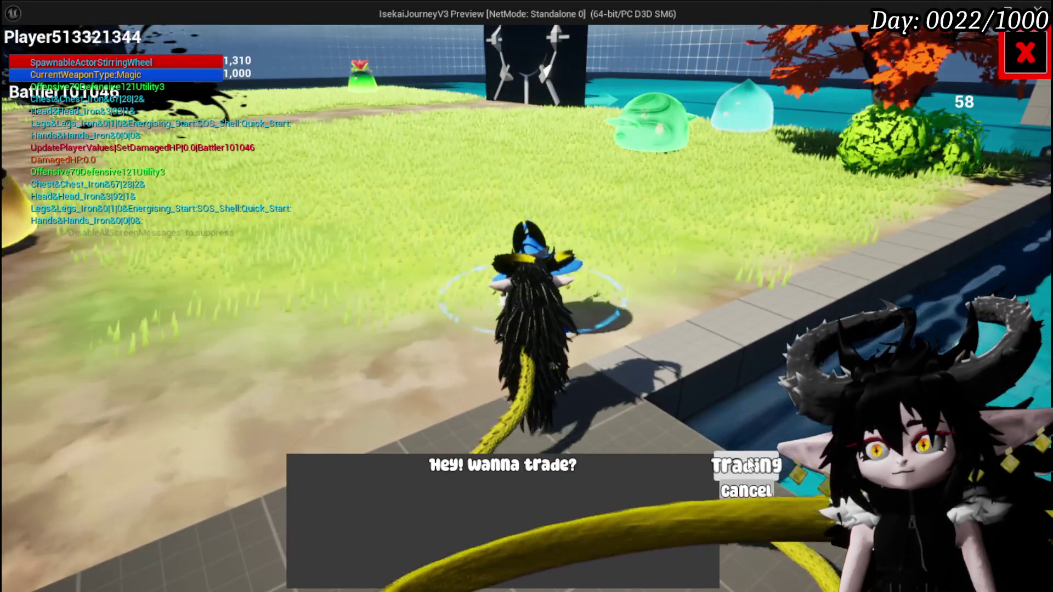
Open Trading, offer an Essence item to trigger the SetAmount breakpoint, then stop the game.
click(746, 465)
click(94, 124)
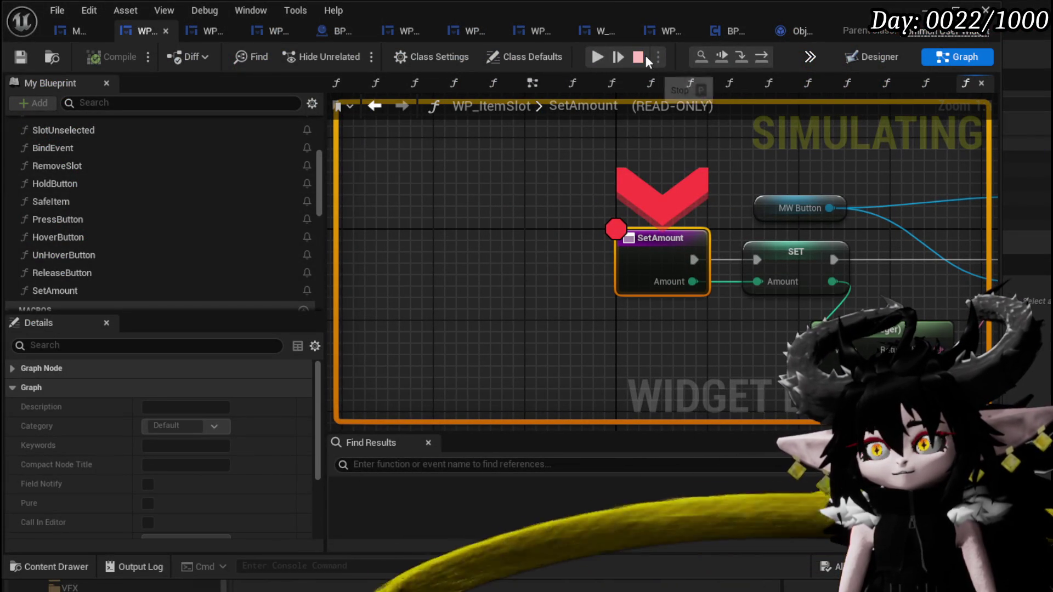
click(645, 56)
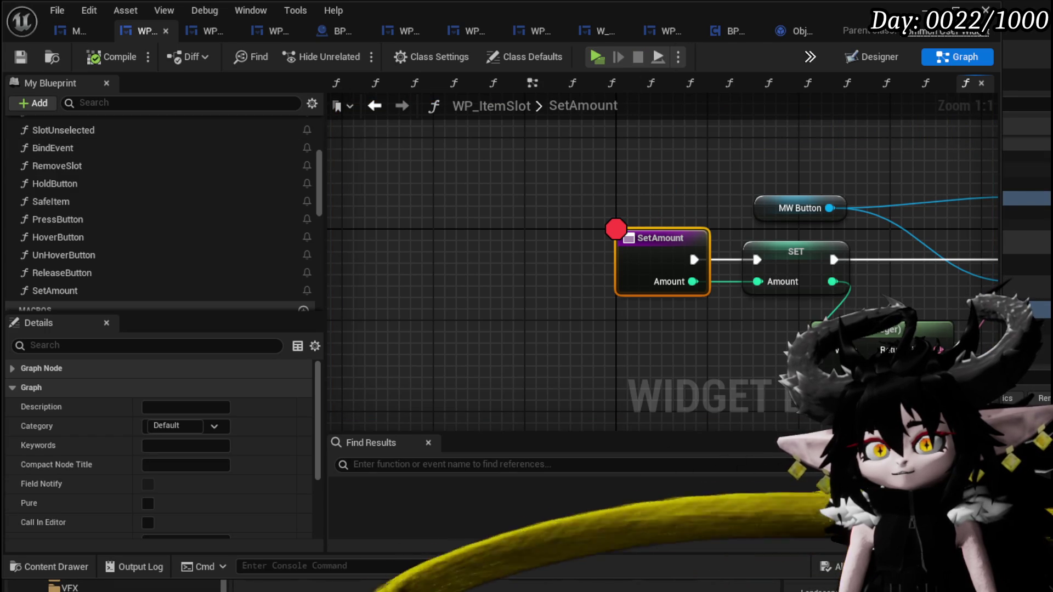
Review the open blueprints and move the Amount getter above Print String in SelectPlayerItem.
click(495, 170)
click(74, 30)
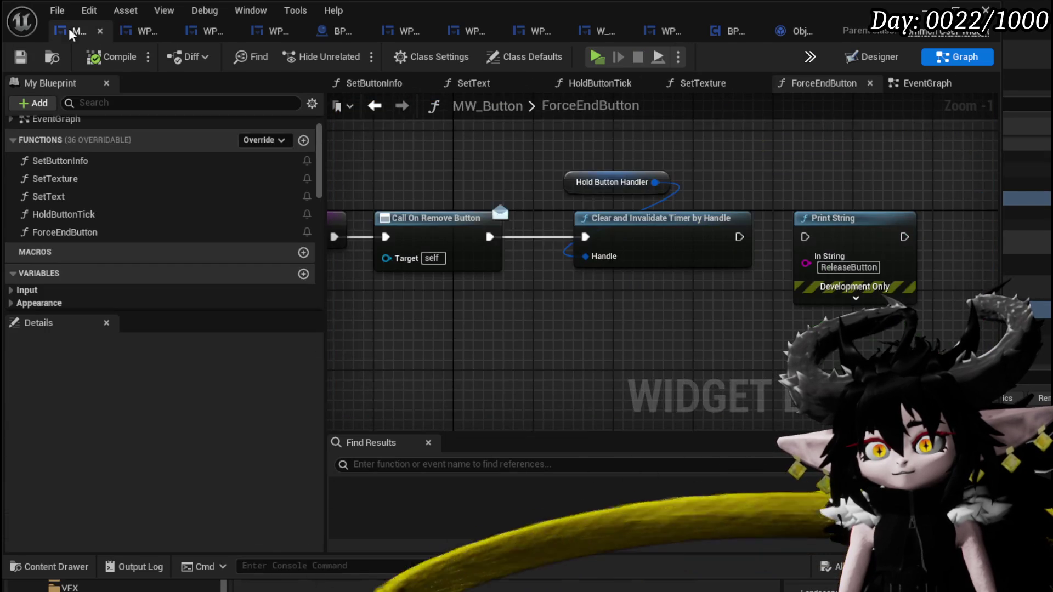
click(139, 32)
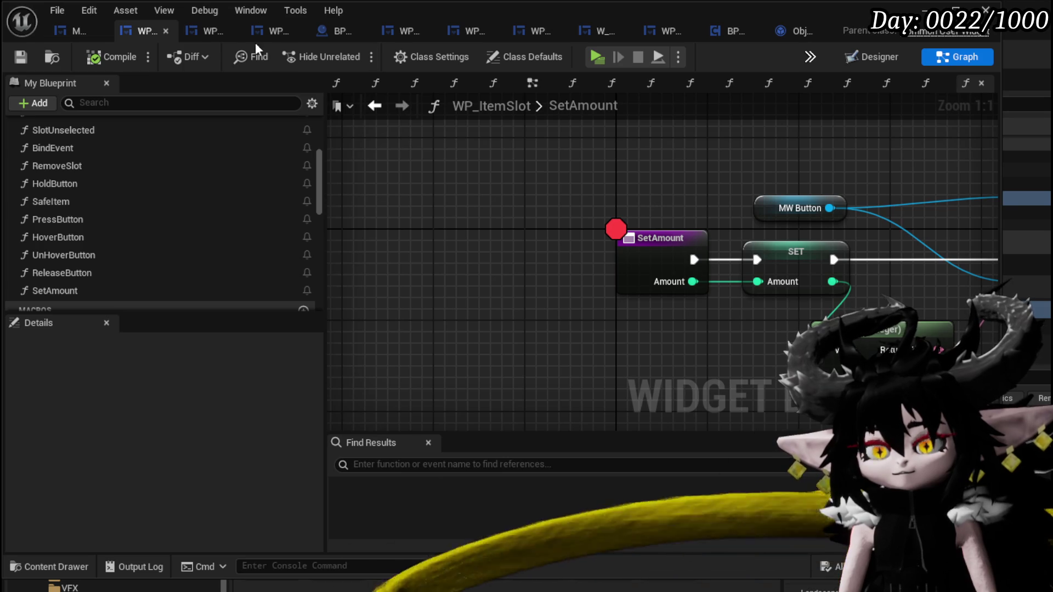
click(209, 32)
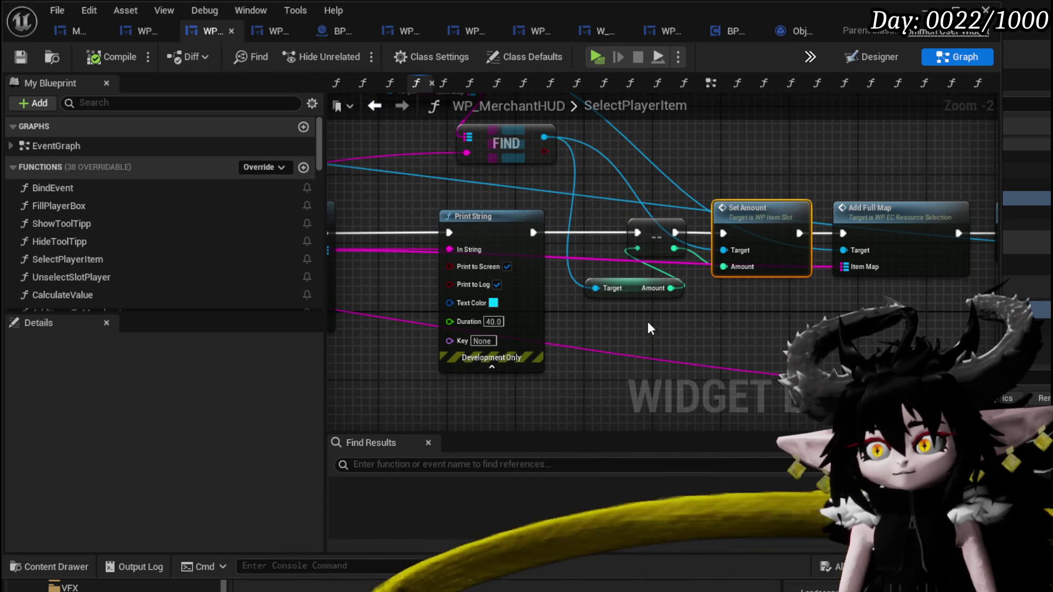
mouse_move(629, 290)
mouse_down()
mouse_move(573, 204)
mouse_move(574, 295)
mouse_up()
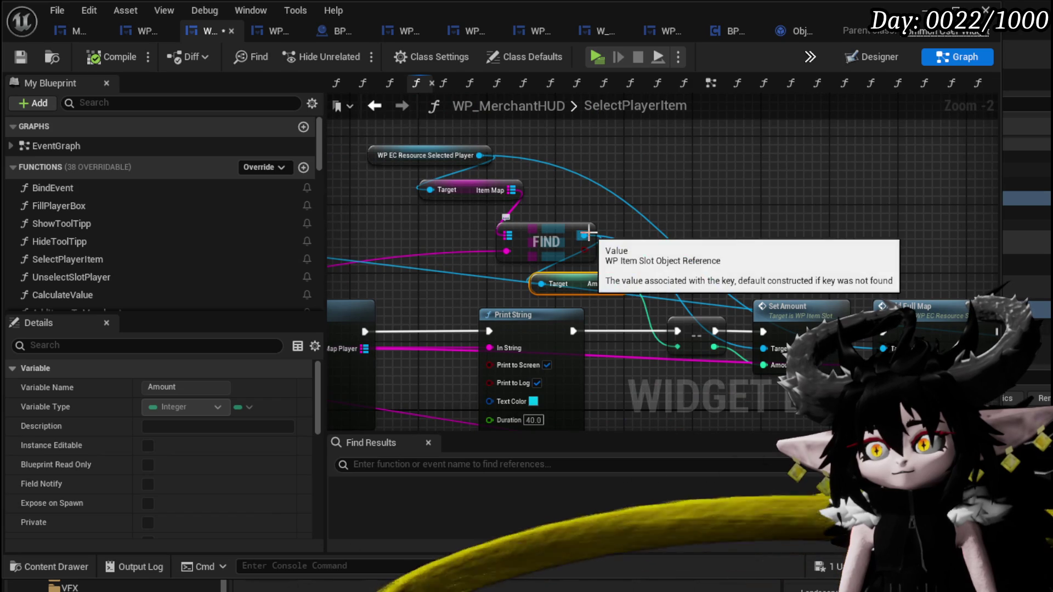
drag(655, 215, 662, 164)
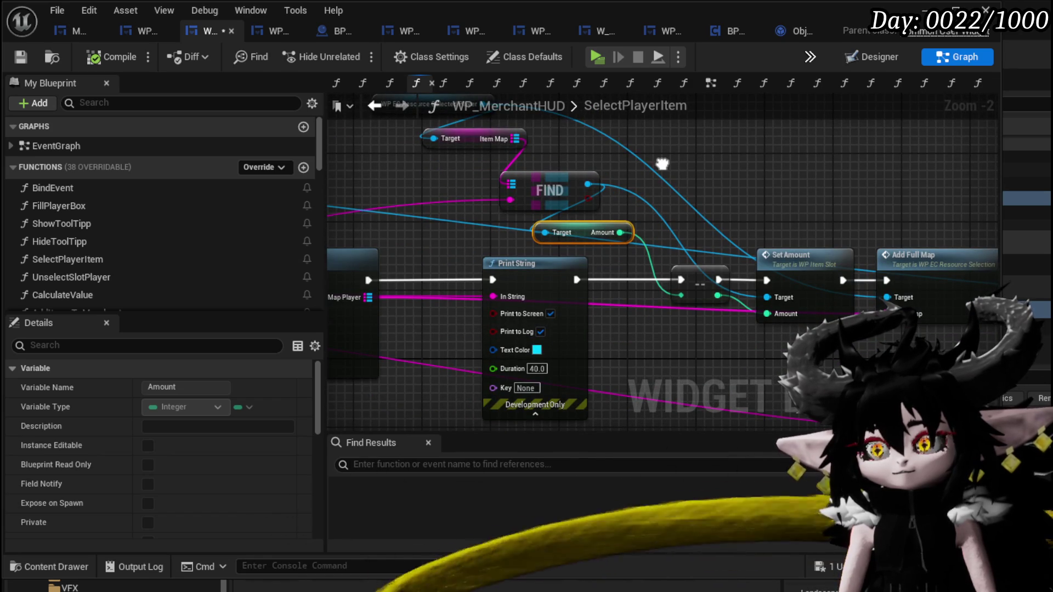
drag(782, 183, 693, 213)
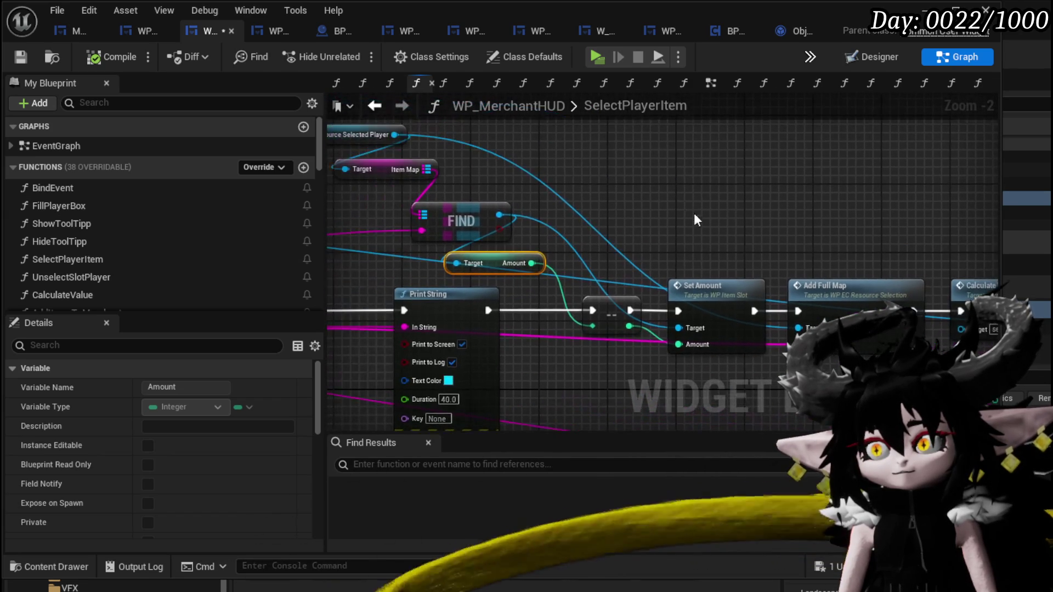
Open the item slot's SetInfo function from WP_EC_ResourceSelection and add a SET Amount node.
click(261, 31)
mouse_move(531, 144)
mouse_down()
mouse_move(924, 189)
mouse_move(629, 190)
mouse_up()
double_click(629, 190)
mouse_move(535, 186)
mouse_down()
mouse_move(630, 203)
mouse_move(493, 165)
mouse_move(268, 186)
mouse_move(269, 168)
mouse_move(705, 126)
mouse_up()
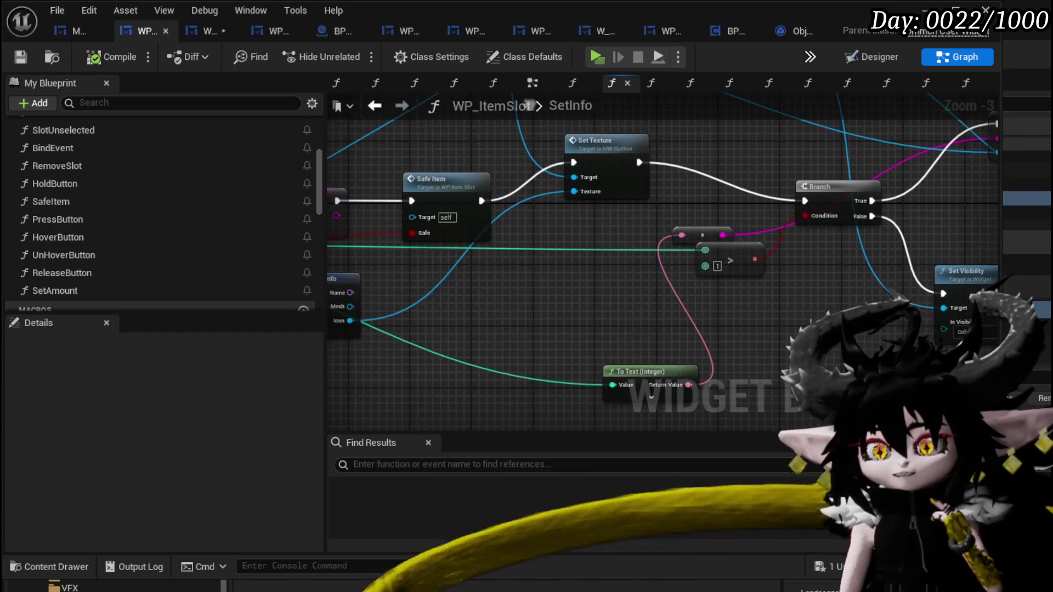
scroll(115, 236, down, 3)
scroll(116, 235, down, 5)
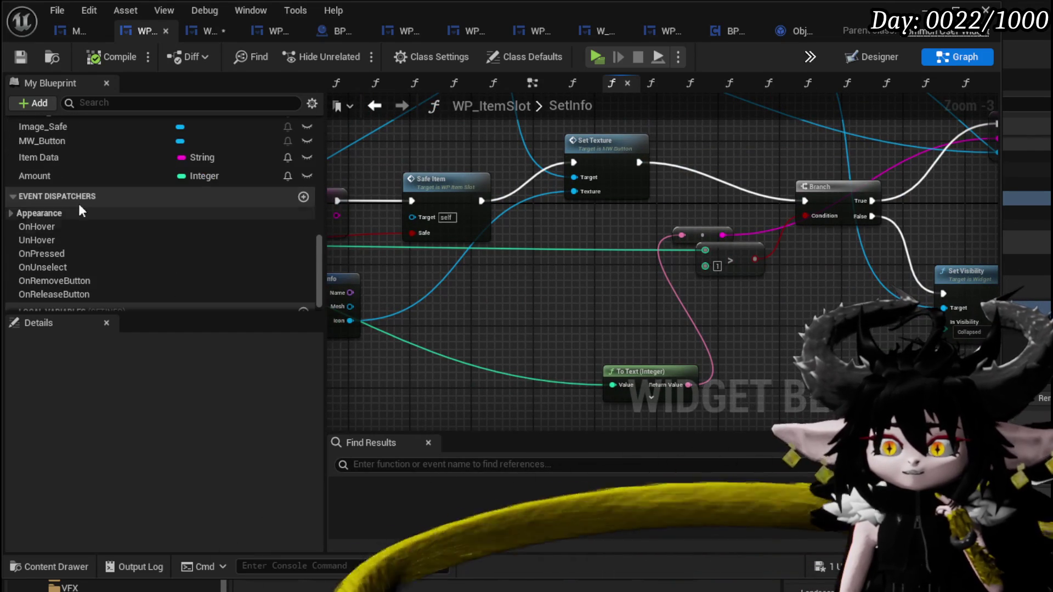
drag(57, 176, 549, 305)
click(576, 345)
mouse_move(584, 347)
mouse_down()
mouse_move(466, 313)
mouse_move(417, 333)
mouse_up()
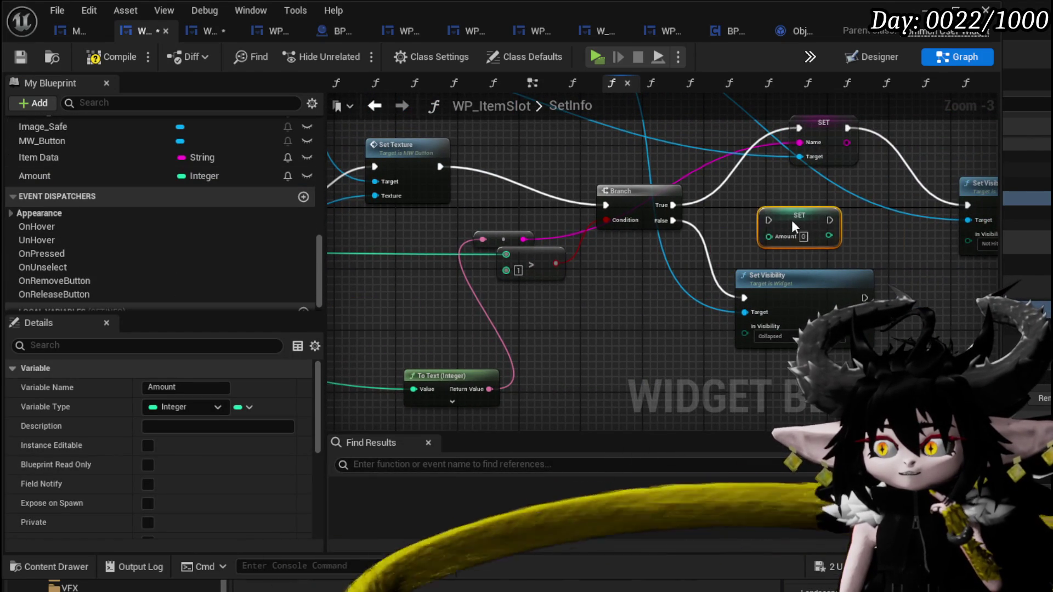
mouse_move(791, 220)
mouse_down()
mouse_move(556, 303)
mouse_move(392, 288)
mouse_up()
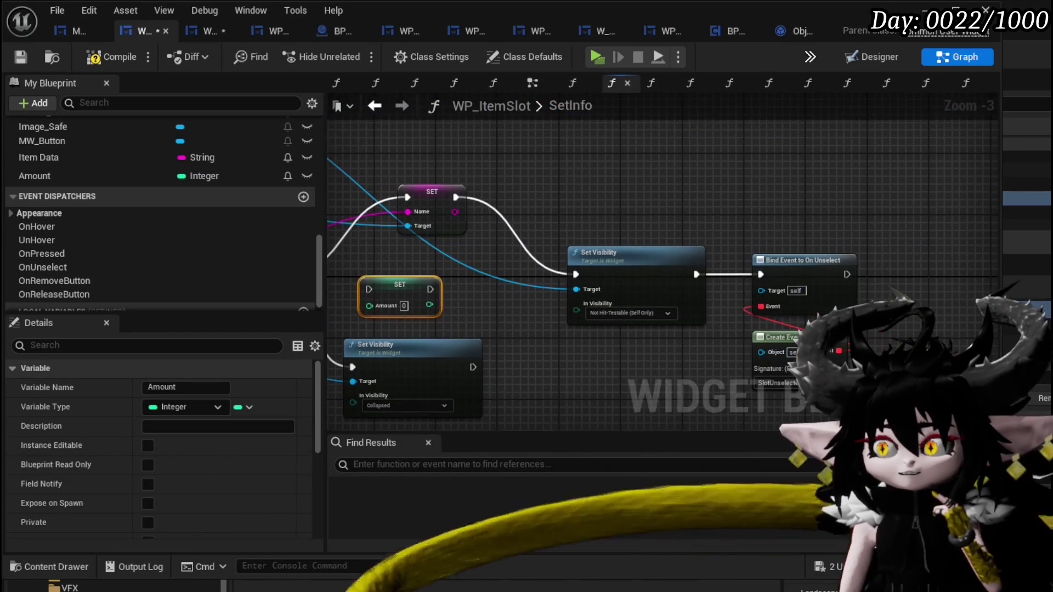
mouse_move(598, 423)
mouse_down()
mouse_move(588, 364)
mouse_move(603, 362)
mouse_move(587, 259)
mouse_move(883, 295)
mouse_up()
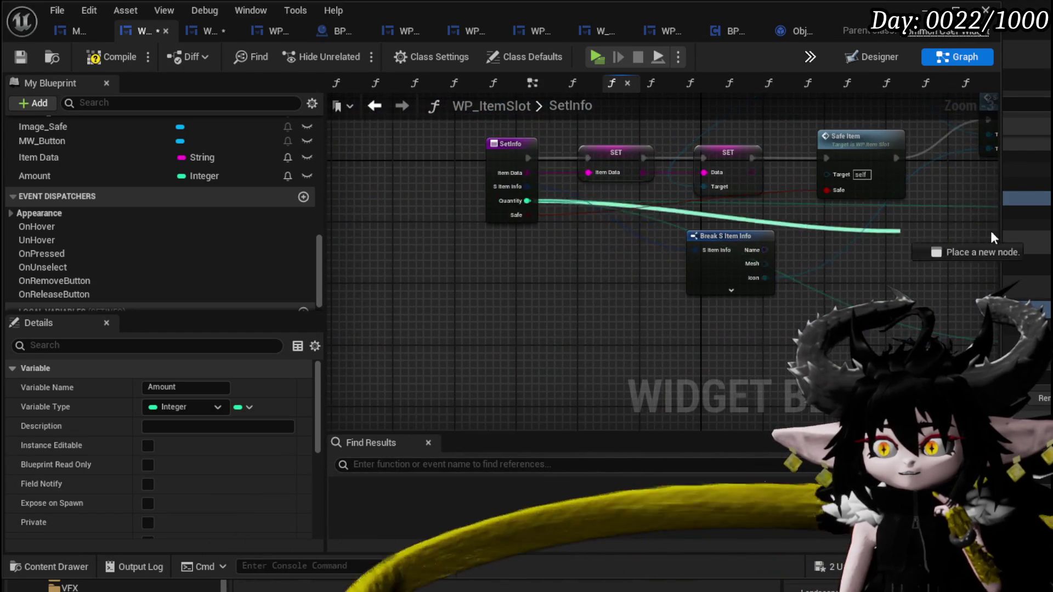
Connect SetInfo's Quantity into SET Amount and wire its execution after Set Texture.
drag(994, 237, 607, 258)
drag(708, 204, 706, 190)
mouse_move(626, 213)
mouse_down()
mouse_move(607, 357)
mouse_move(739, 343)
mouse_up()
mouse_move(855, 281)
mouse_down()
mouse_move(532, 231)
mouse_move(730, 263)
mouse_up()
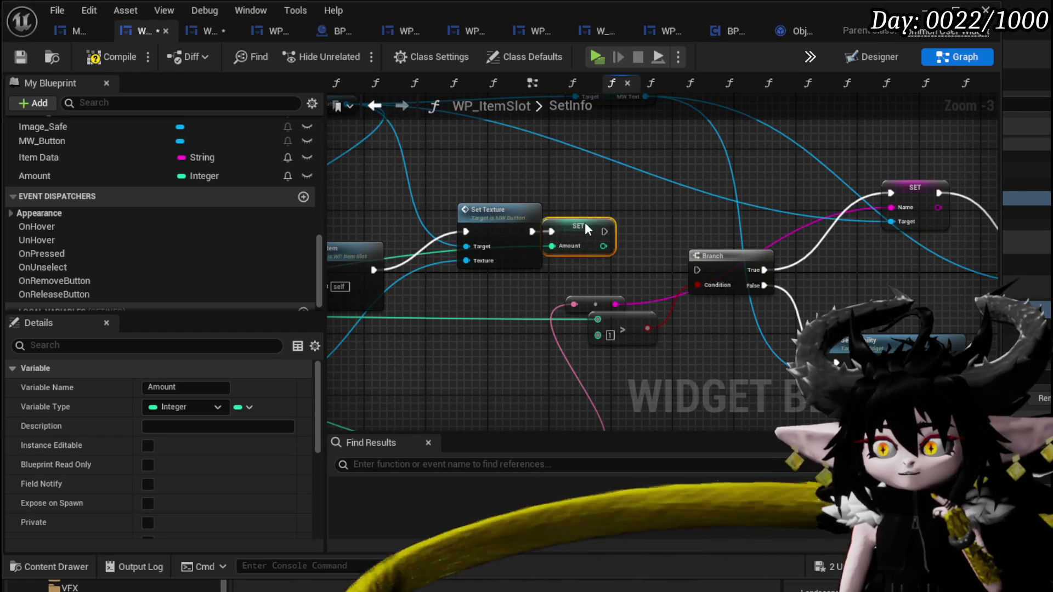
drag(584, 223, 618, 230)
mouse_move(703, 269)
mouse_down()
mouse_move(531, 193)
mouse_move(520, 206)
mouse_up()
drag(574, 246, 574, 245)
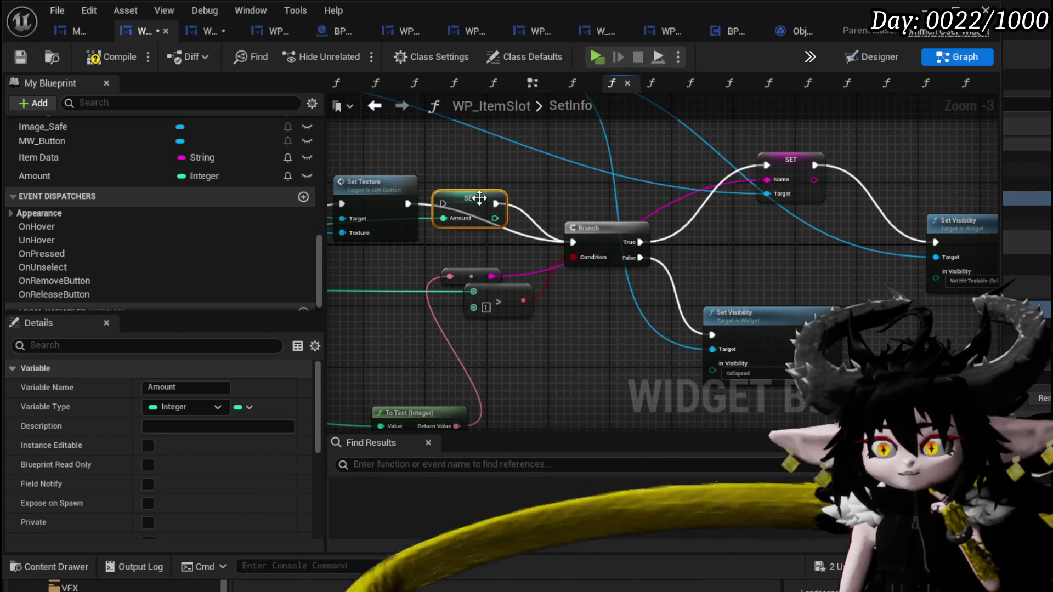
Move SET Amount onto the Branch's True output, then compile and save the item slot blueprint.
drag(470, 199, 782, 210)
mouse_move(598, 227)
mouse_down()
mouse_move(495, 196)
mouse_move(596, 223)
mouse_up()
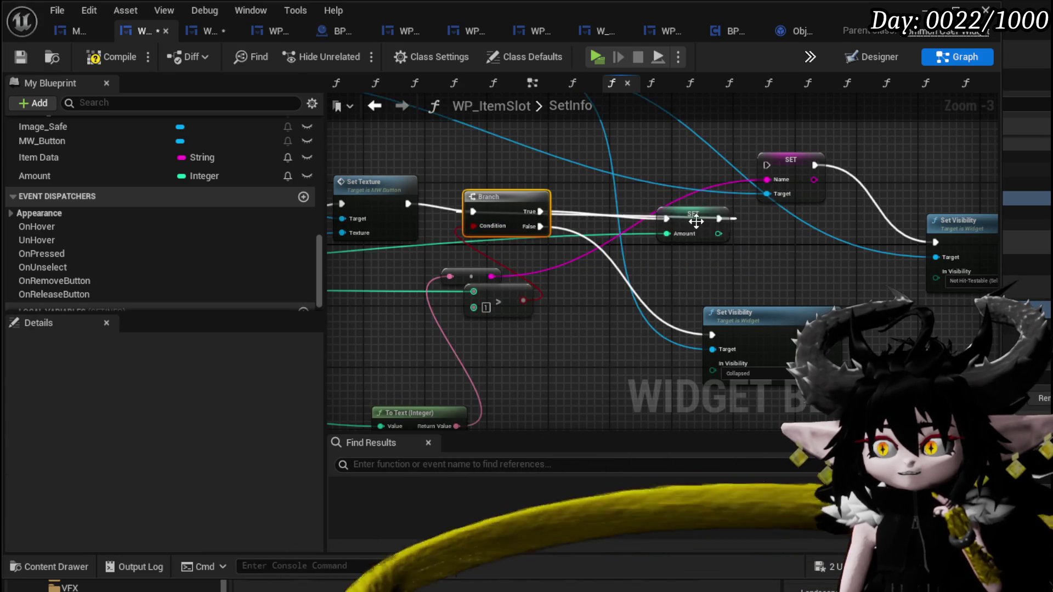
drag(696, 221, 658, 165)
drag(501, 196, 501, 189)
click(727, 258)
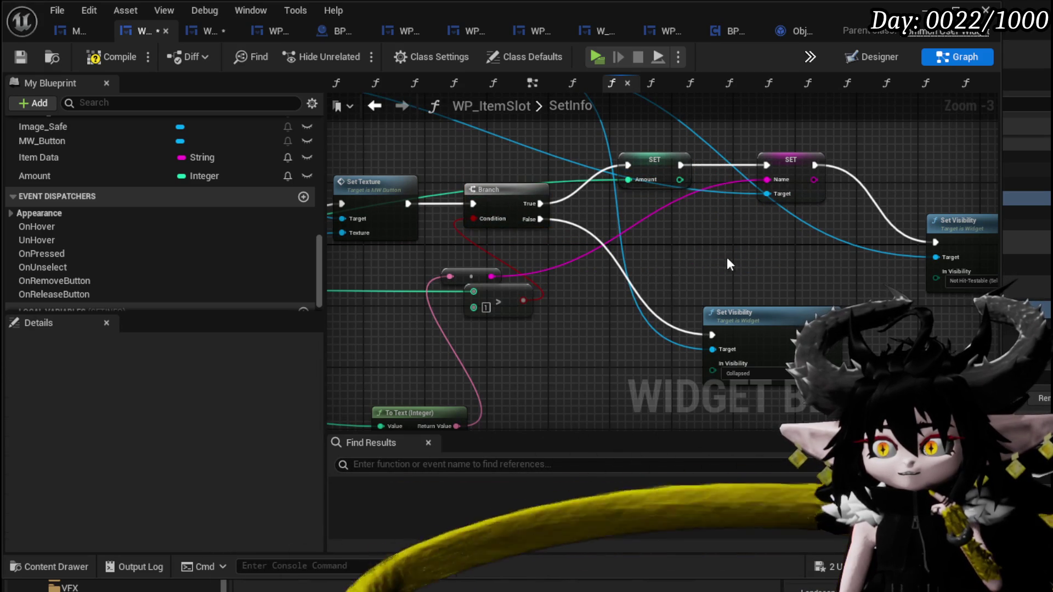
click(141, 57)
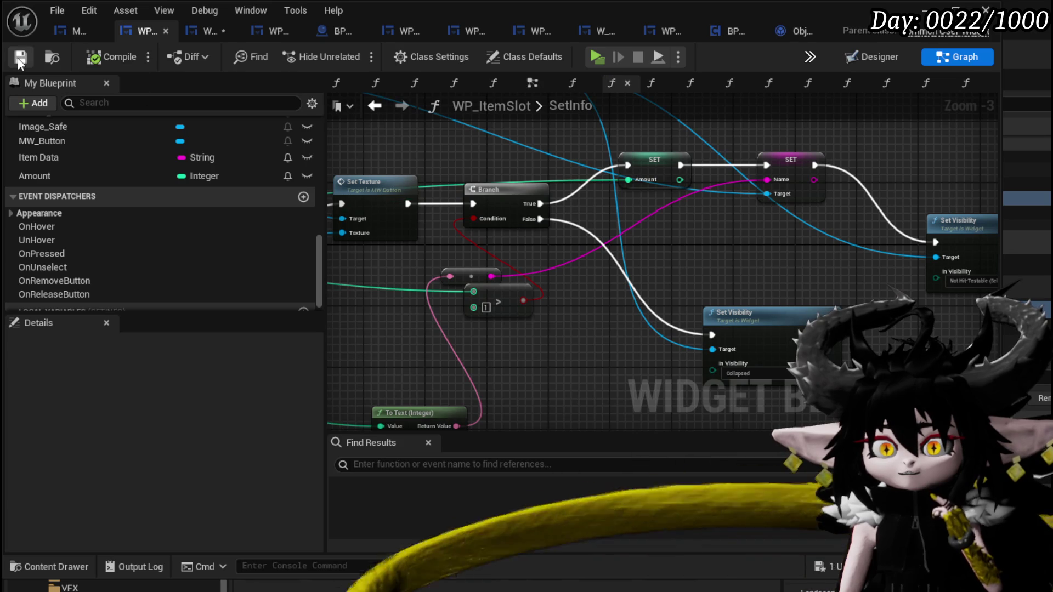
click(213, 35)
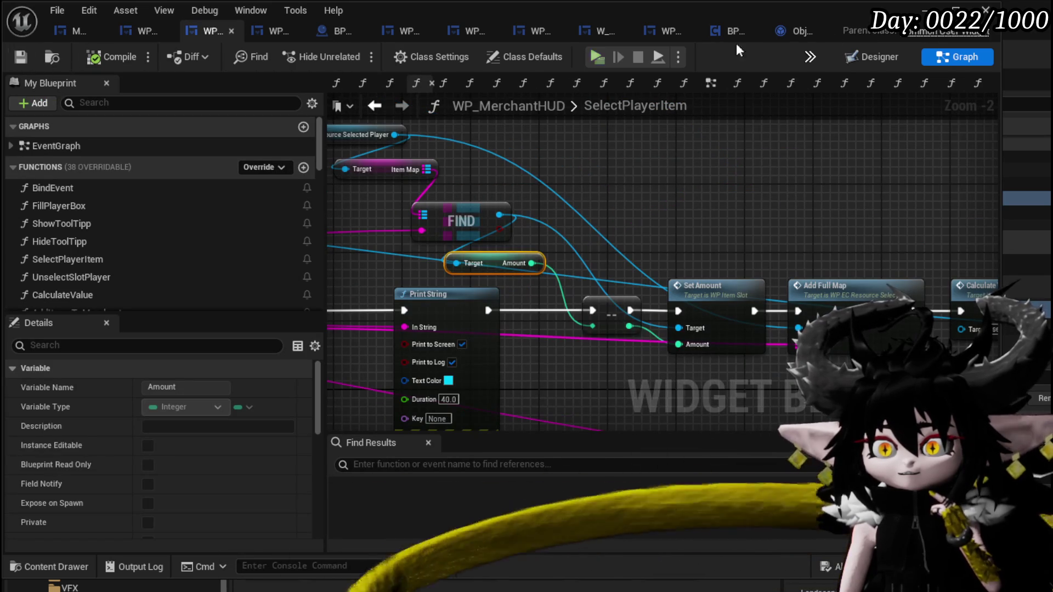
Replay, sell Essence to hit the SetAmount breakpoint, remove that breakpoint, and resume the game.
click(986, 10)
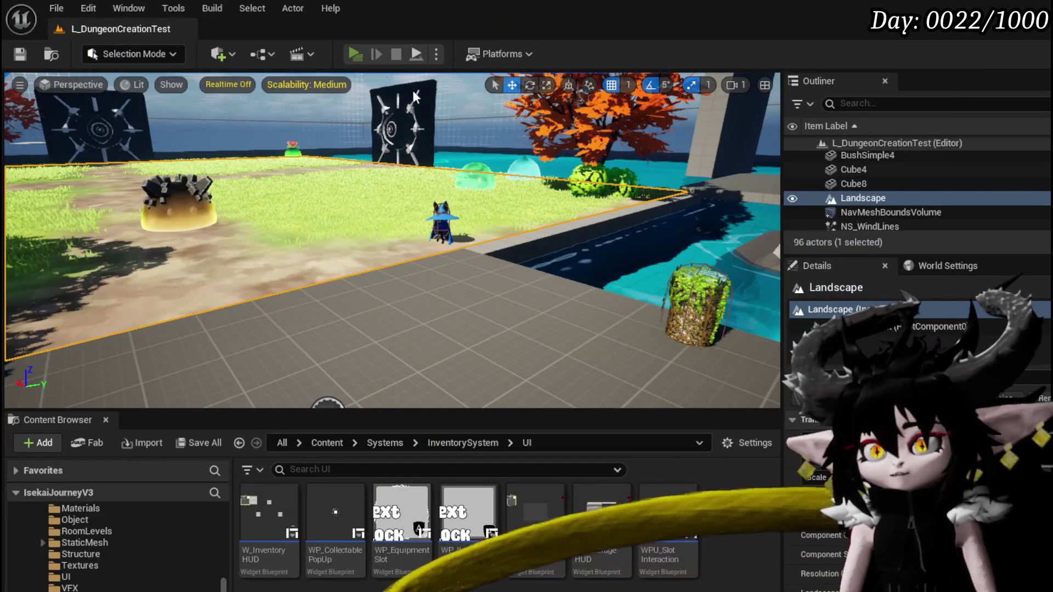
key(alt+p)
key(w)
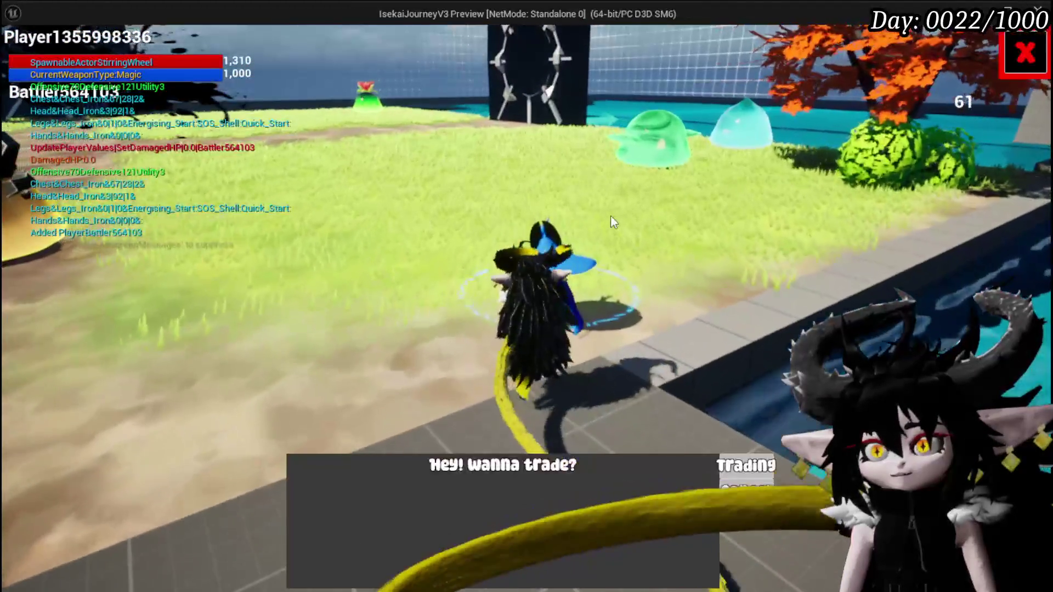
click(746, 465)
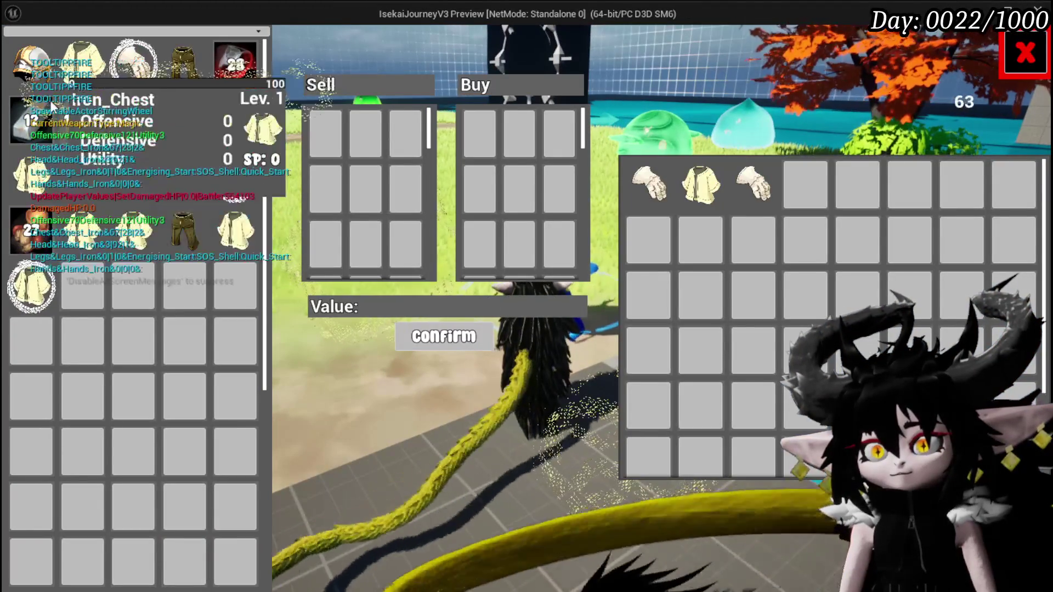
click(78, 130)
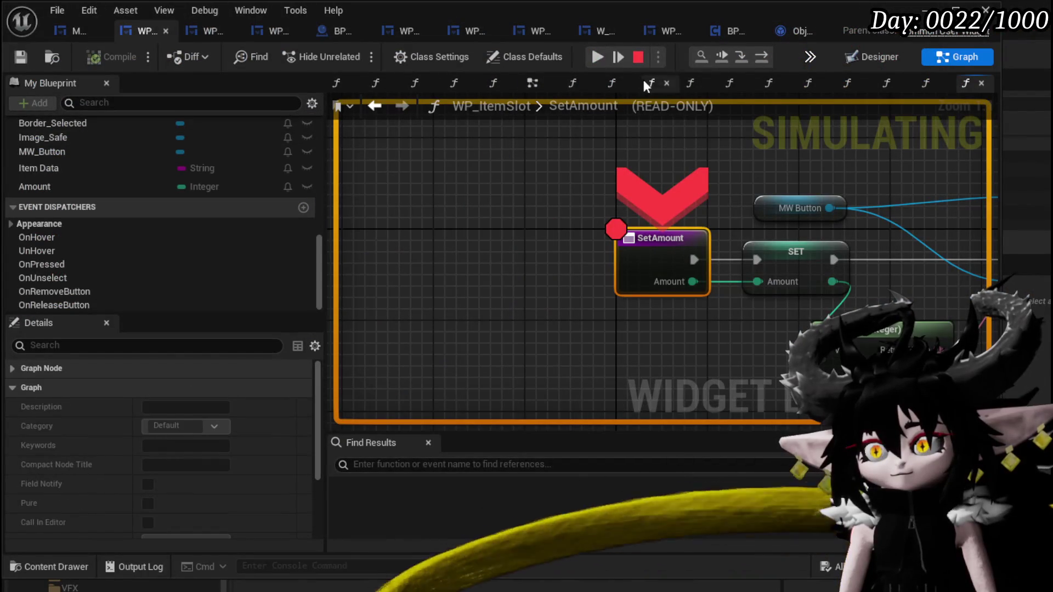
right_click(646, 258)
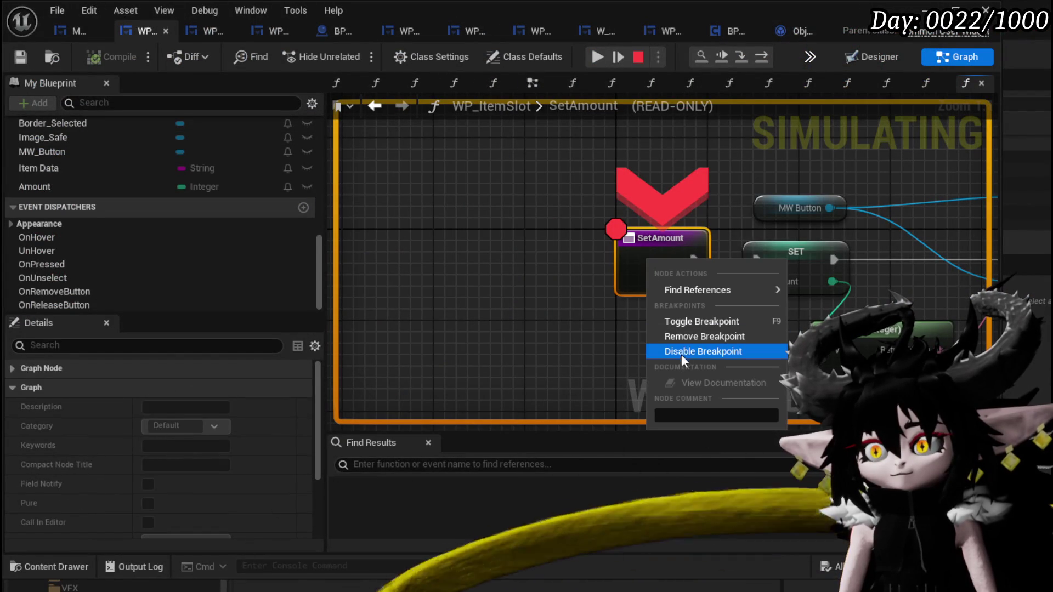
click(682, 339)
click(596, 58)
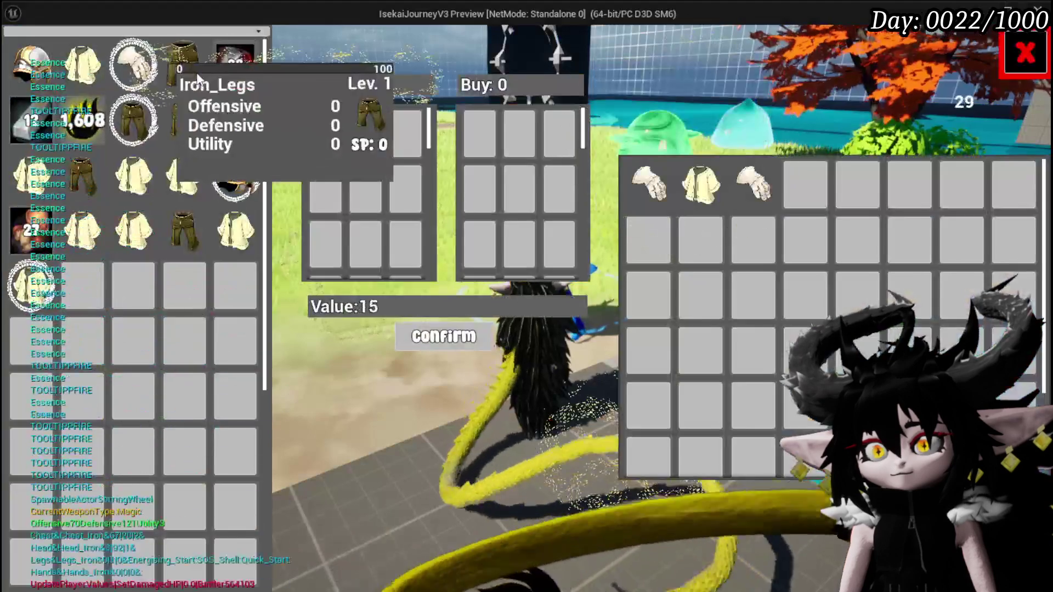
Hold on the Essence item to keep raising the quantity being sold.
drag(96, 124, 83, 132)
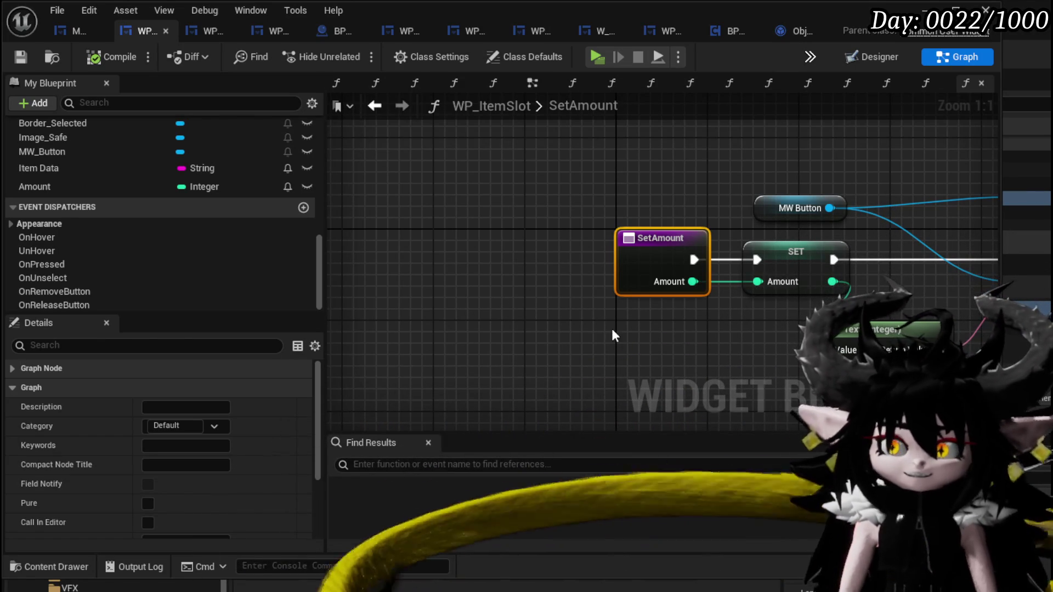
Zoom out and move Set Visibility up beside Set Text in the SetAmount graph.
key(Home)
drag(693, 335, 531, 291)
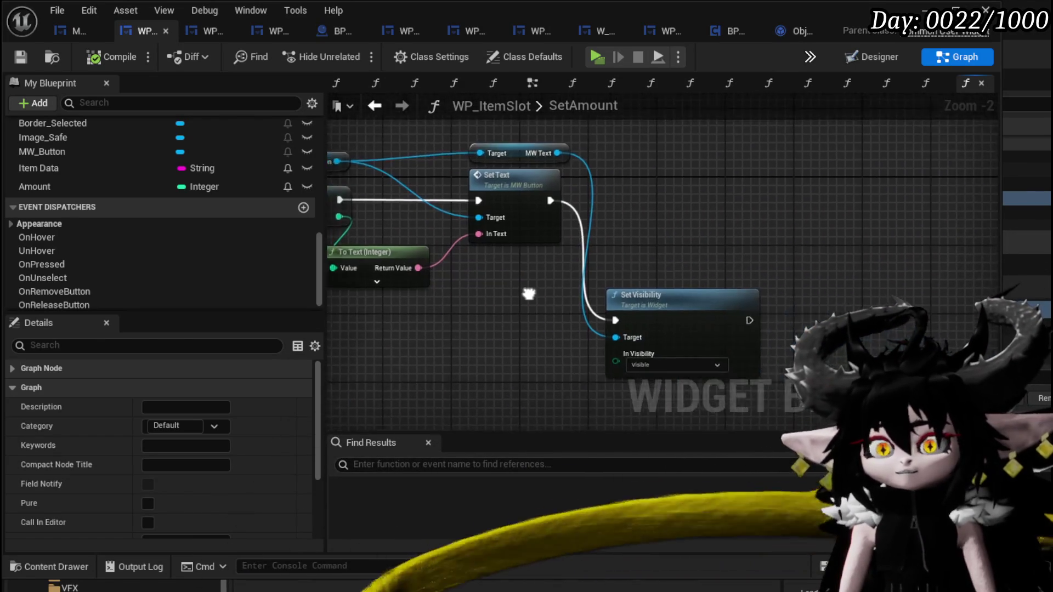
drag(682, 298, 664, 180)
drag(438, 338, 600, 357)
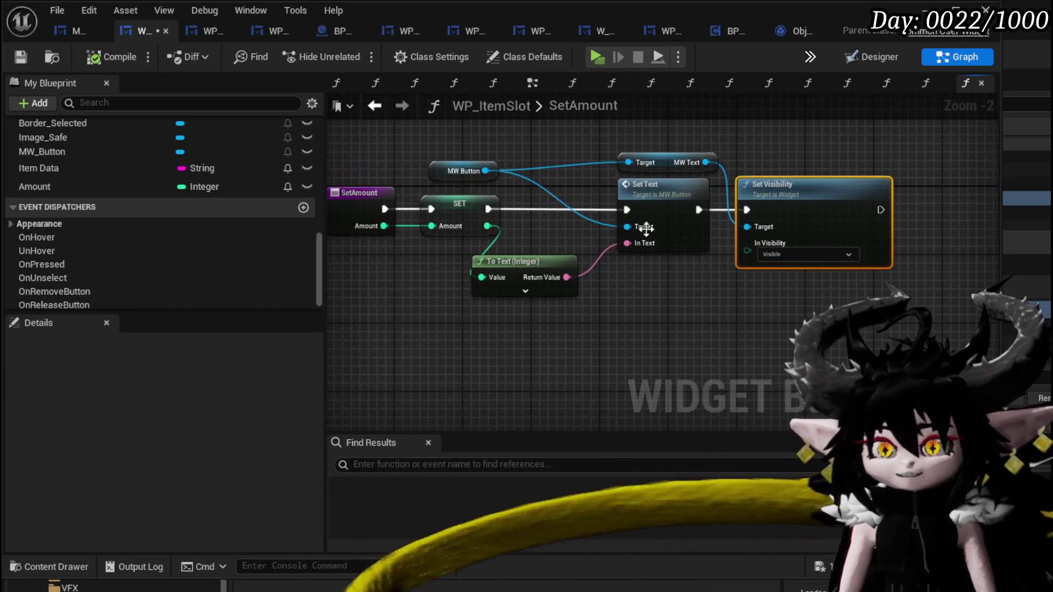
click(659, 156)
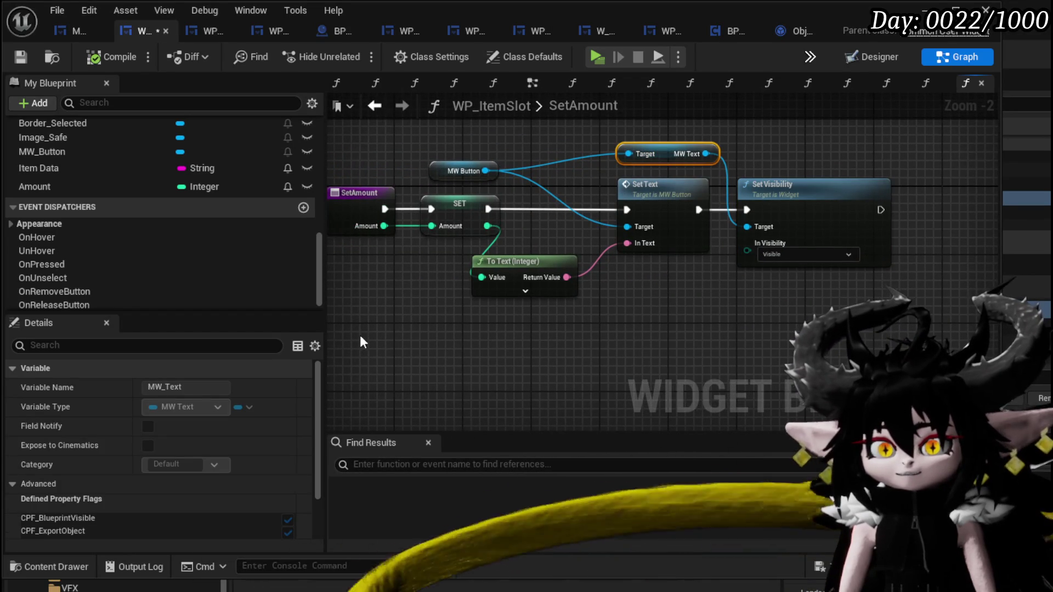
drag(434, 317, 419, 310)
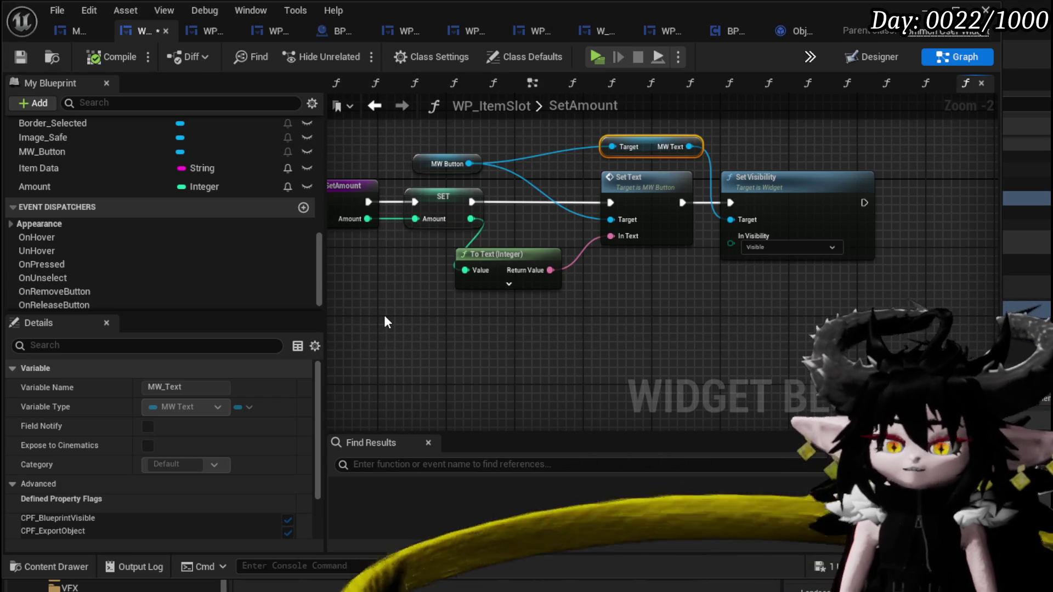
Add a breakpoint on Set Text, compile the item slot blueprint, and return to the level editor.
right_click(630, 197)
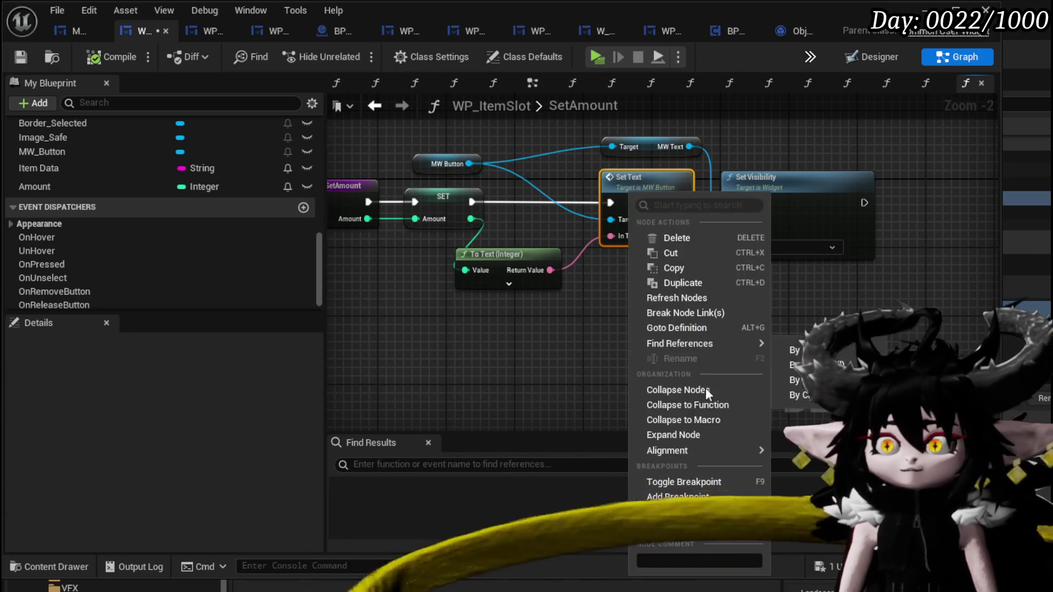
click(670, 497)
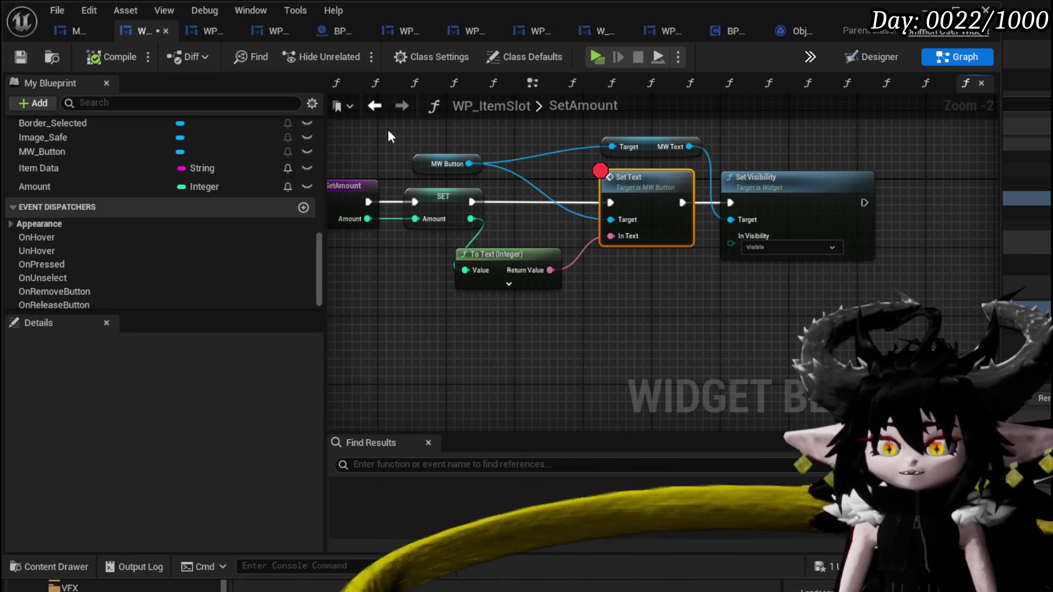
click(112, 60)
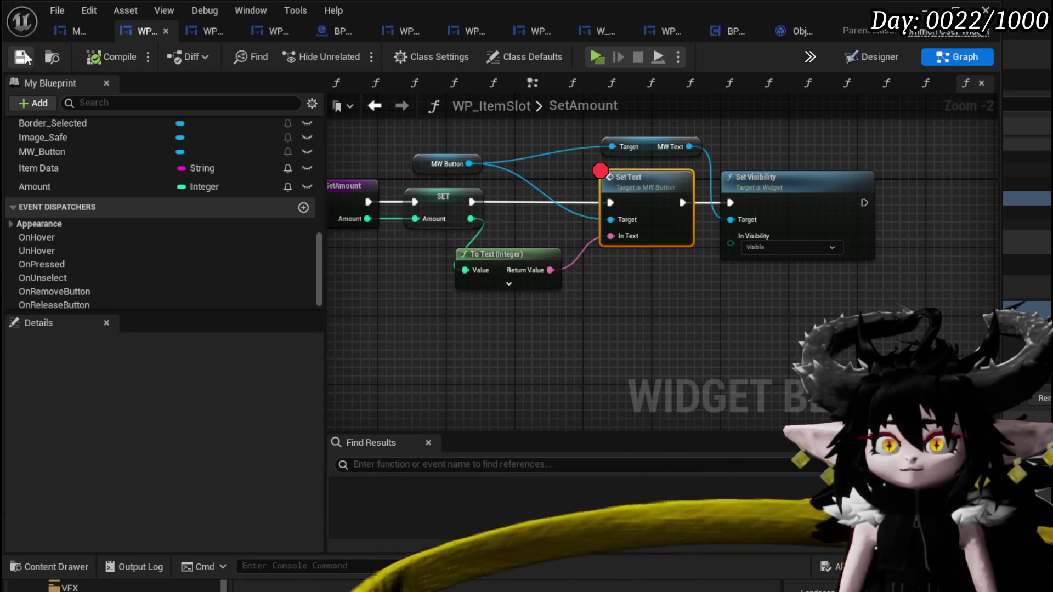
click(926, 10)
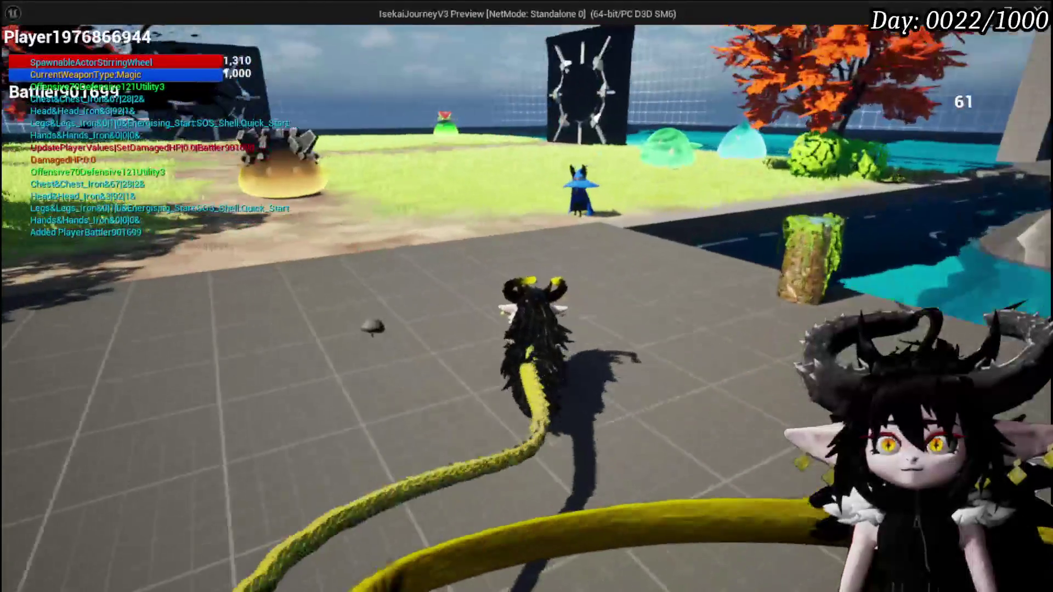
Walk to the merchant, choose Trading, and offer the Essence stack for sale.
key(w)
key(e)
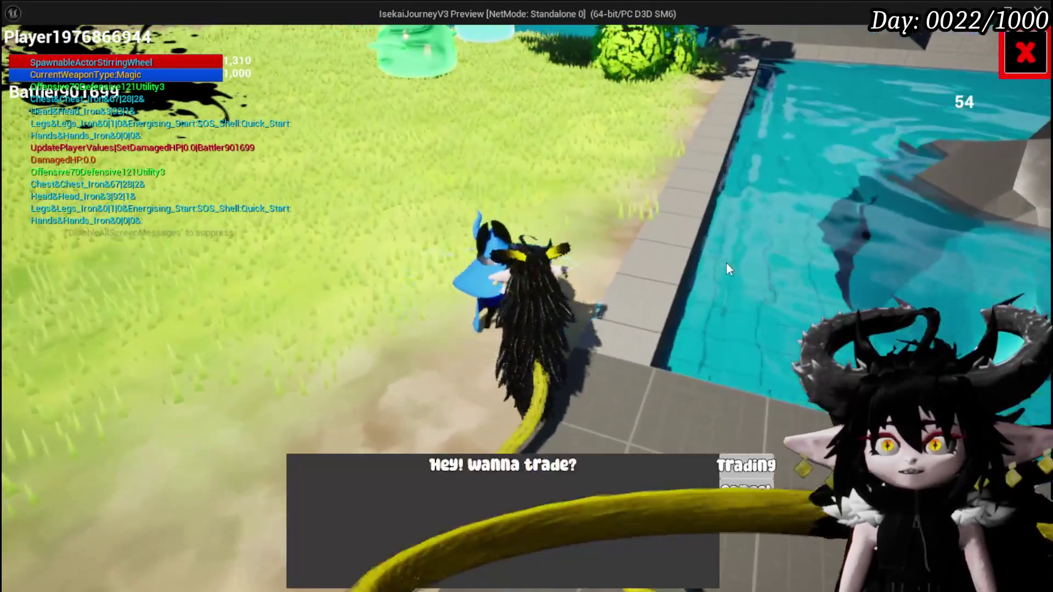
click(759, 465)
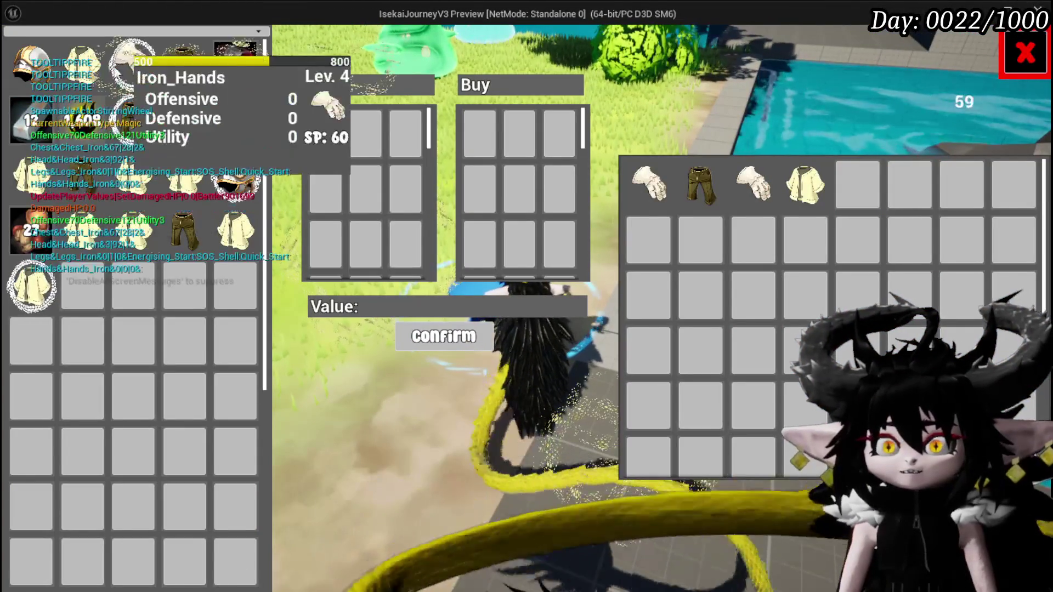
click(88, 132)
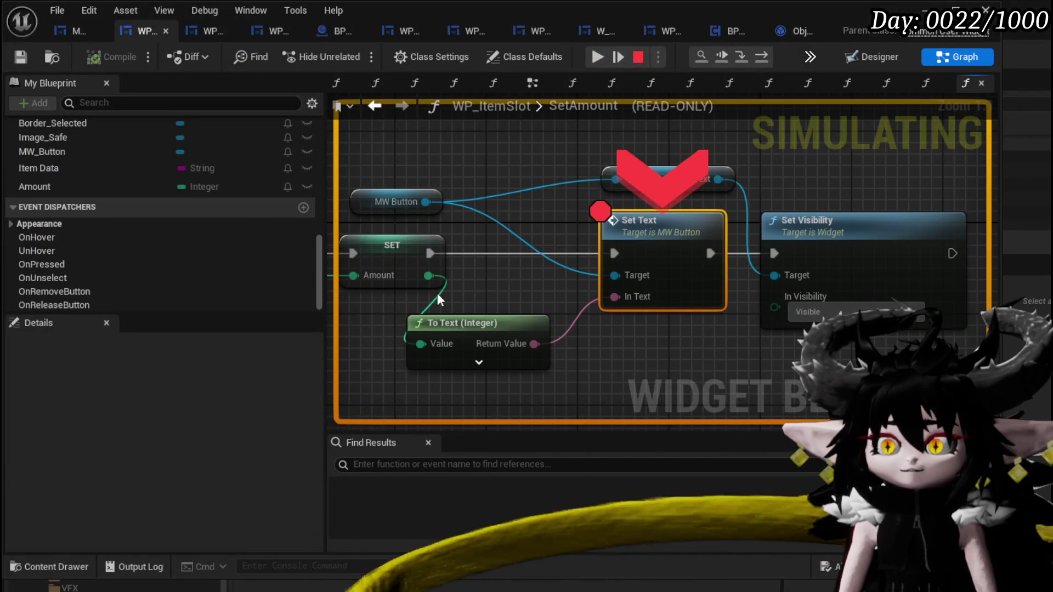
At the Set Text breakpoint, inspect Amount, disable the breakpoint, and resume the game.
mouse_move(438, 300)
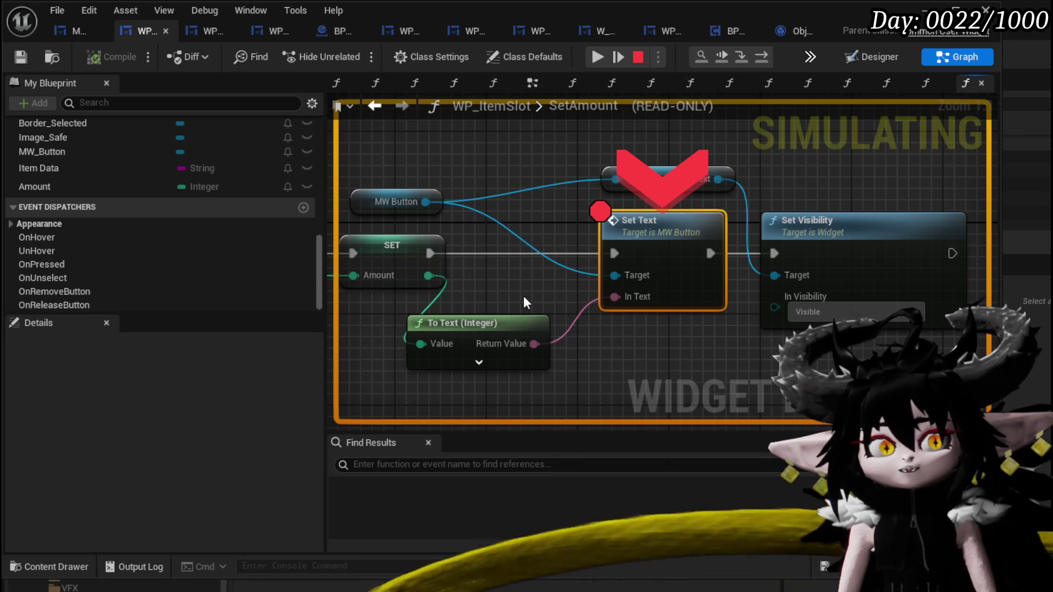
mouse_move(523, 295)
mouse_down()
mouse_move(681, 298)
mouse_move(555, 287)
mouse_up()
mouse_move(511, 276)
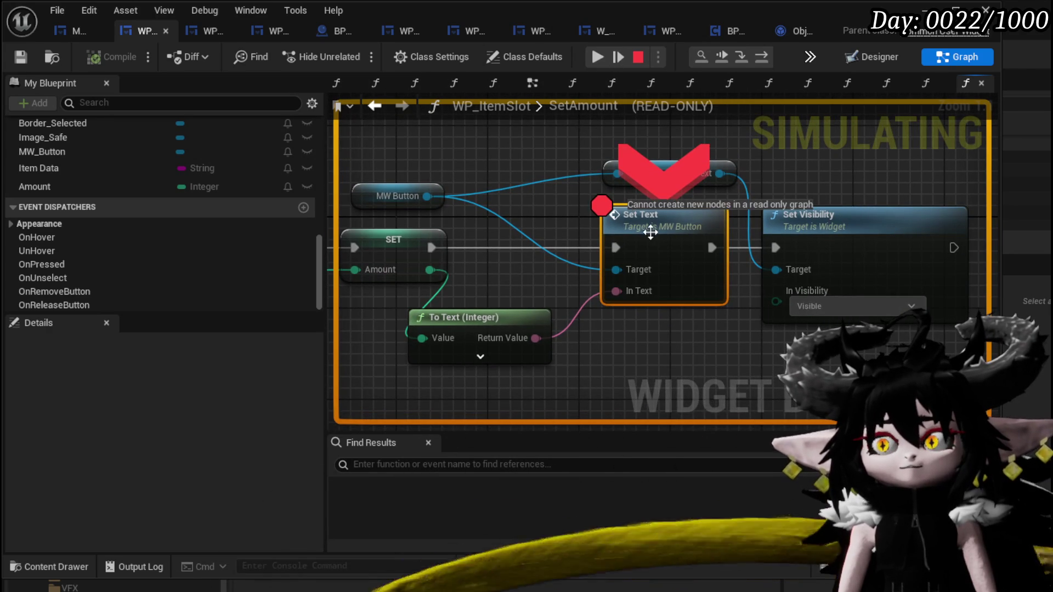
right_click(630, 233)
click(685, 356)
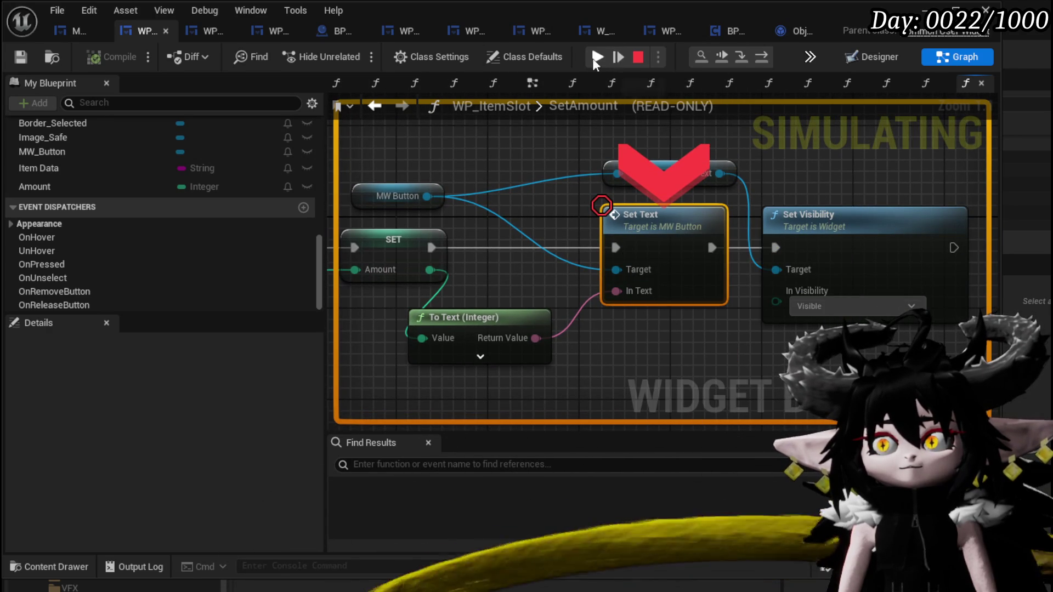
click(595, 57)
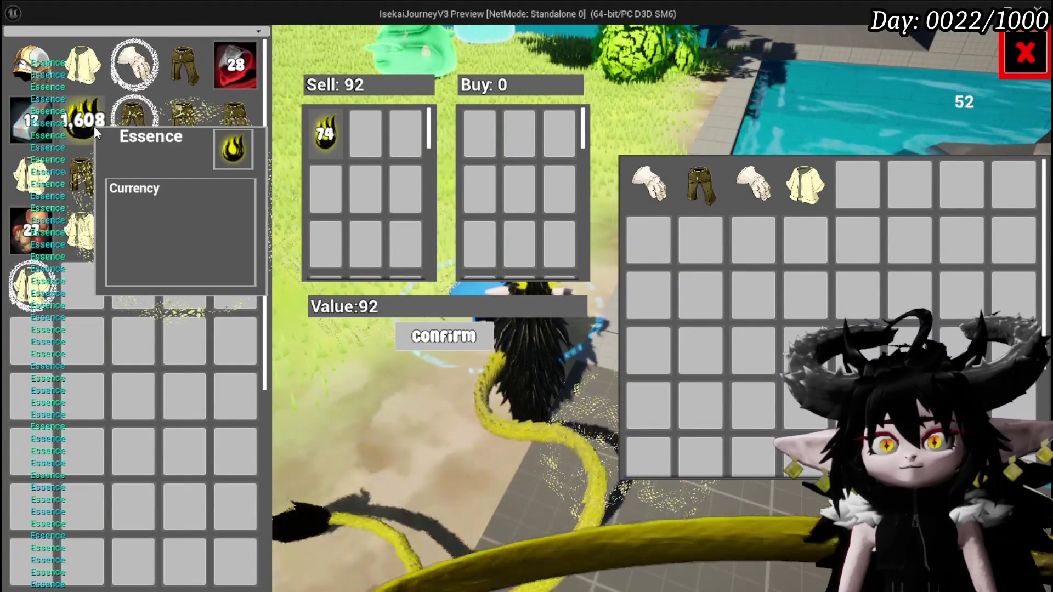
Add Essence seven more times until Selling shows 95 with Value 118, then end play.
click(93, 126)
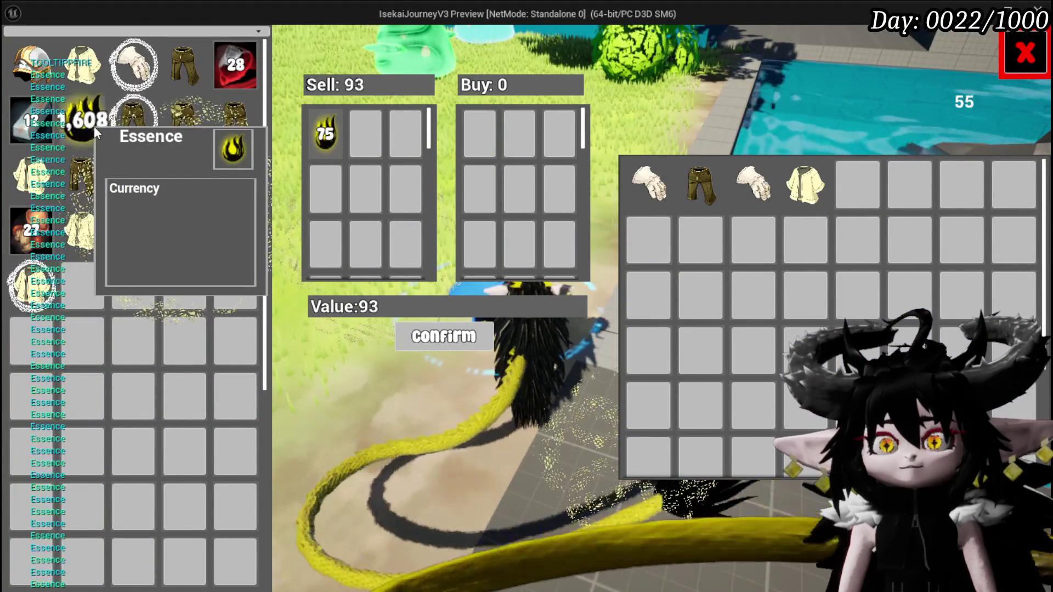
click(94, 127)
click(94, 127)
click(93, 126)
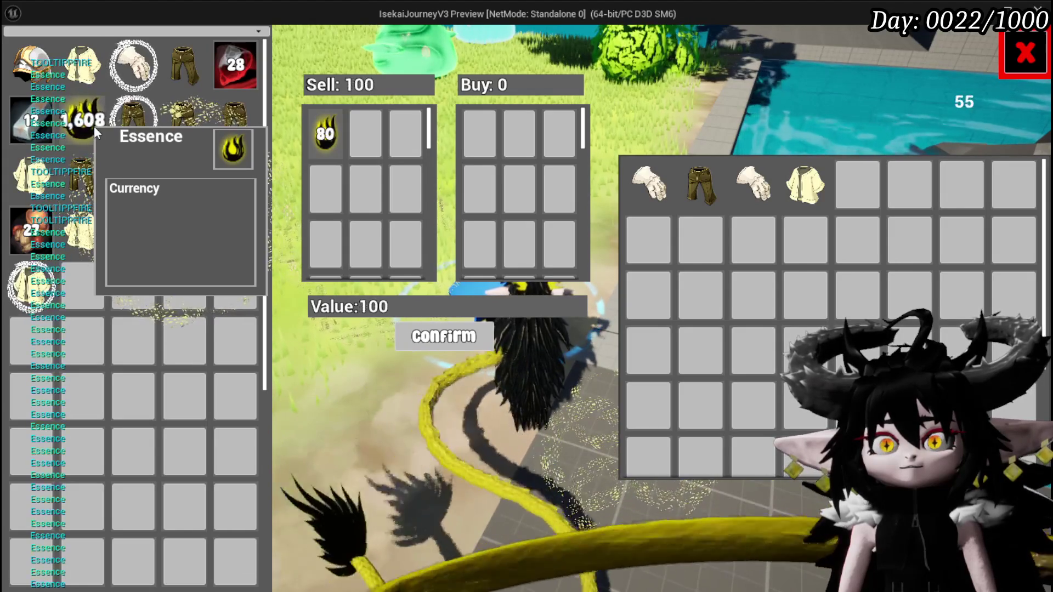
click(94, 126)
click(94, 126)
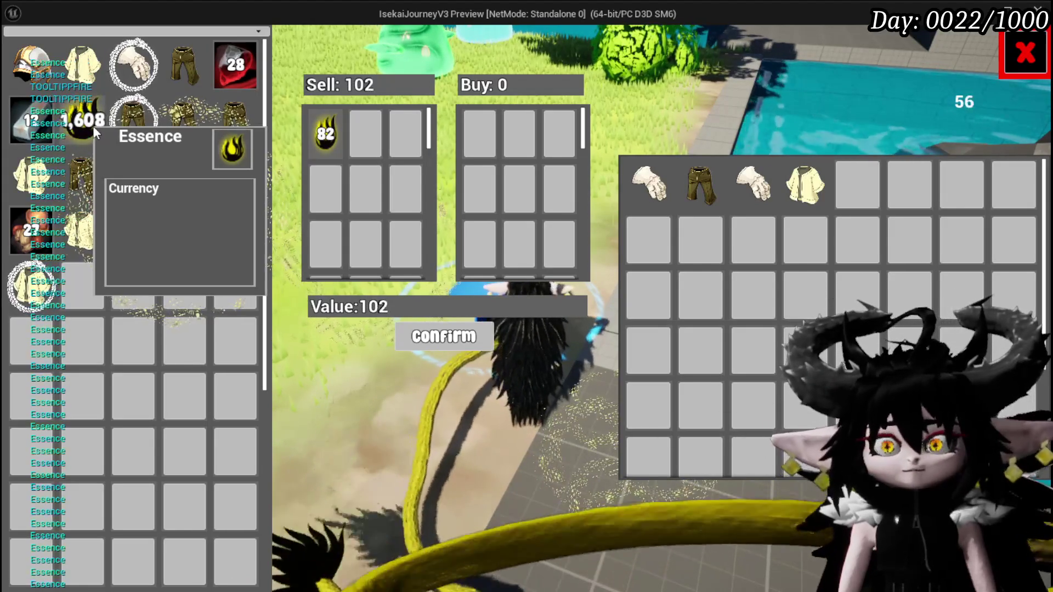
click(93, 126)
click(93, 126)
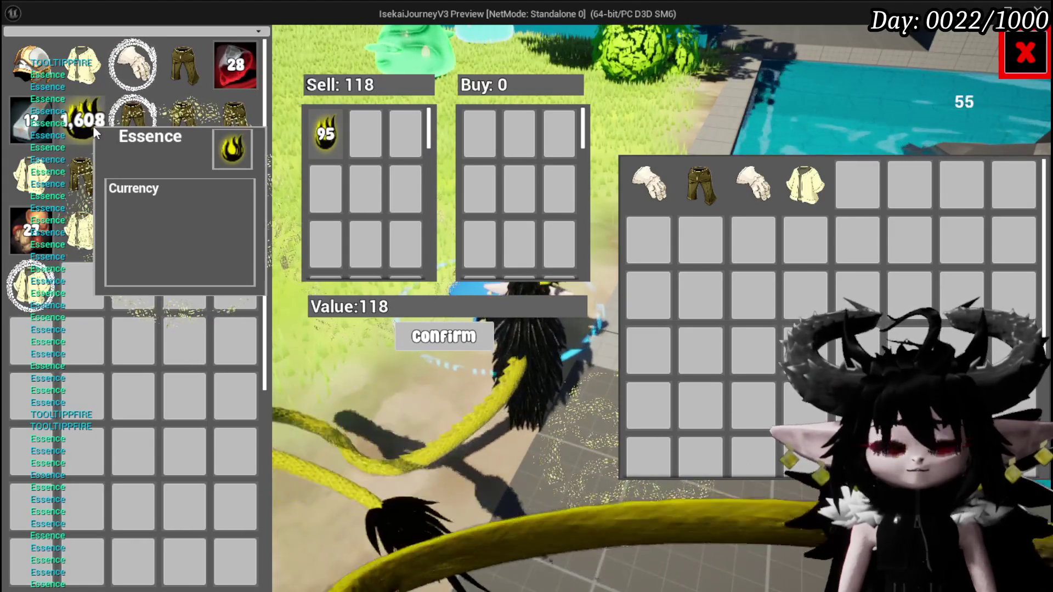
key(Escape)
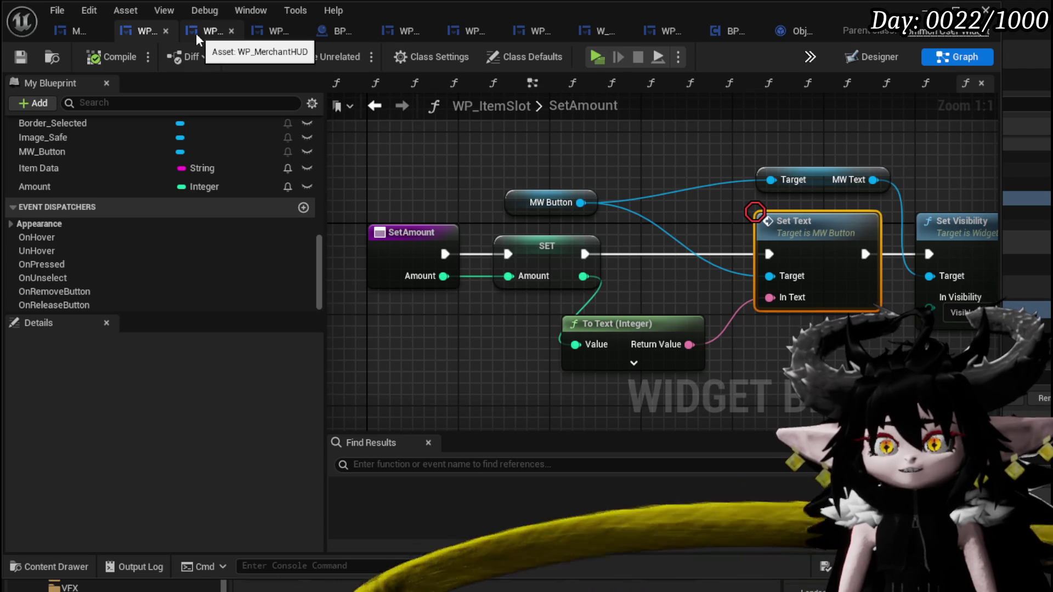
In WP_MerchantHUD's SelectPlayerItem graph, add a breakpoint on the reroute node feeding Set Amount.
click(195, 33)
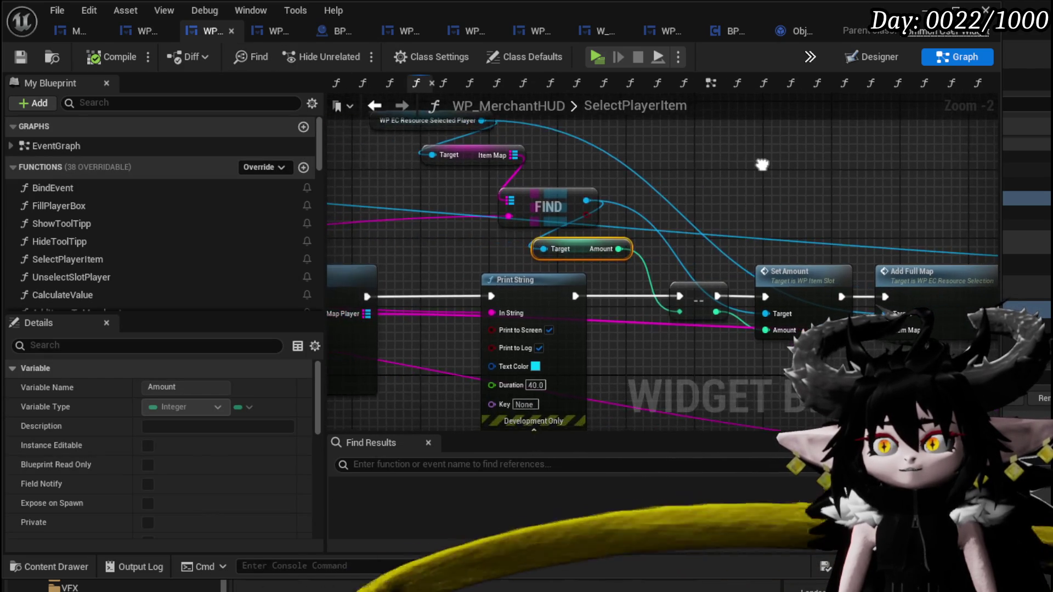
right_click(682, 321)
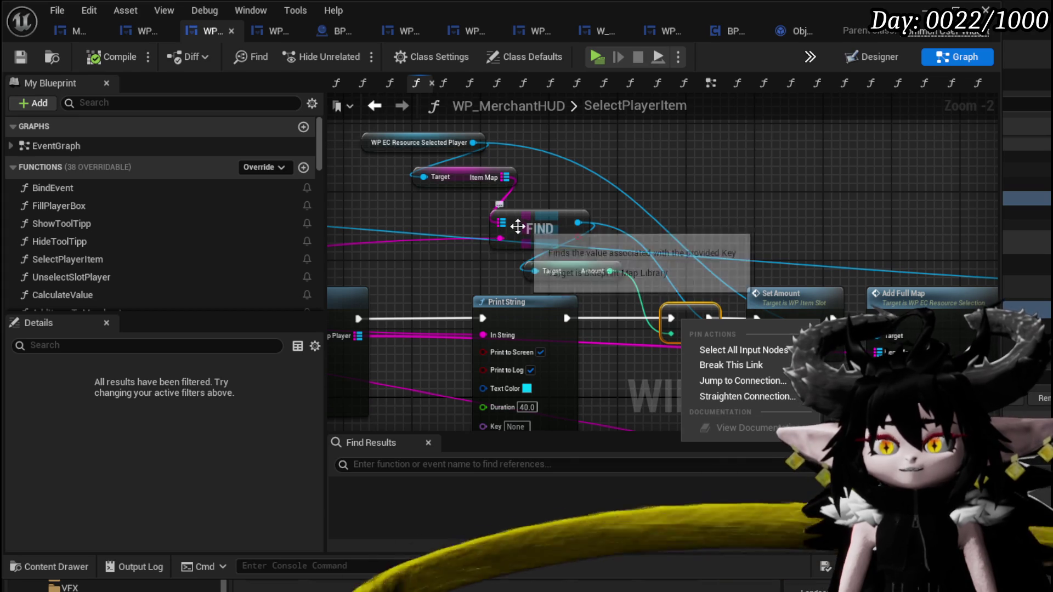
mouse_move(548, 213)
mouse_down()
mouse_move(596, 227)
mouse_move(506, 191)
mouse_up()
right_click(582, 272)
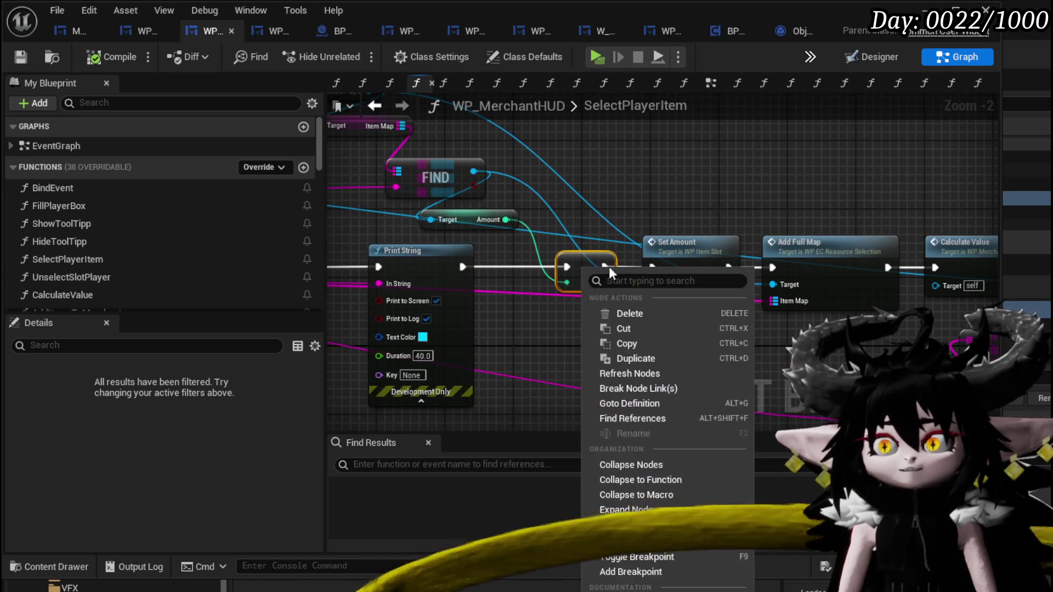
click(624, 572)
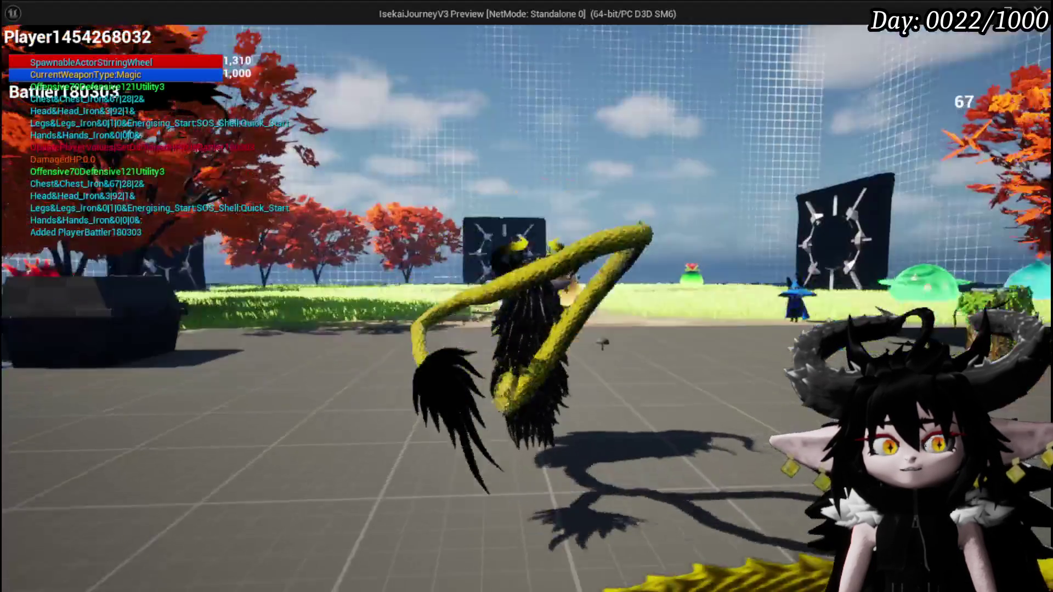
Walk to the merchant, choose Trading and pick an inventory item to hit the breakpoint.
key(w)
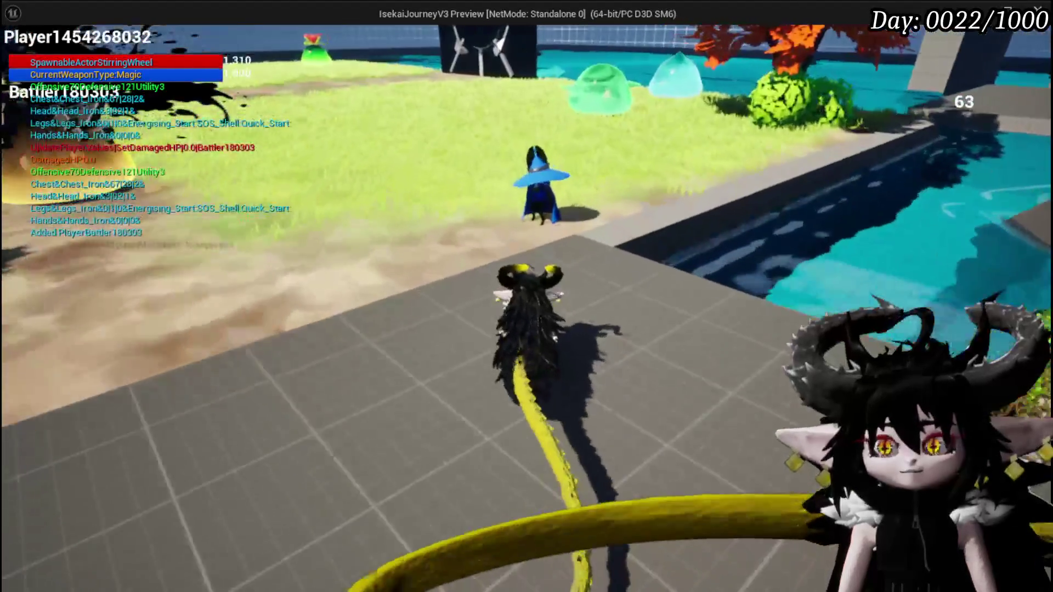
key(e)
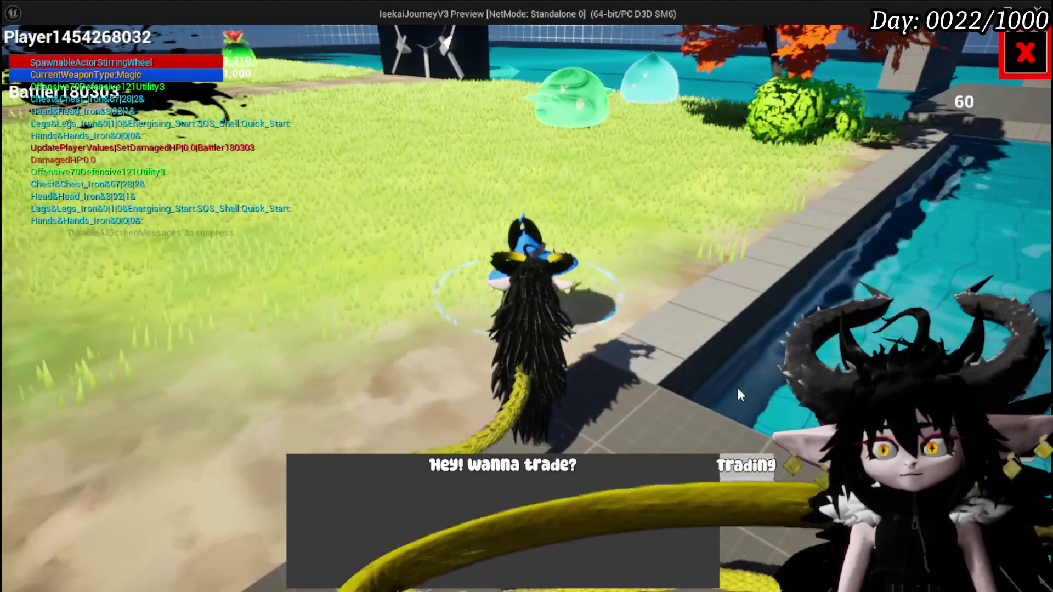
click(759, 469)
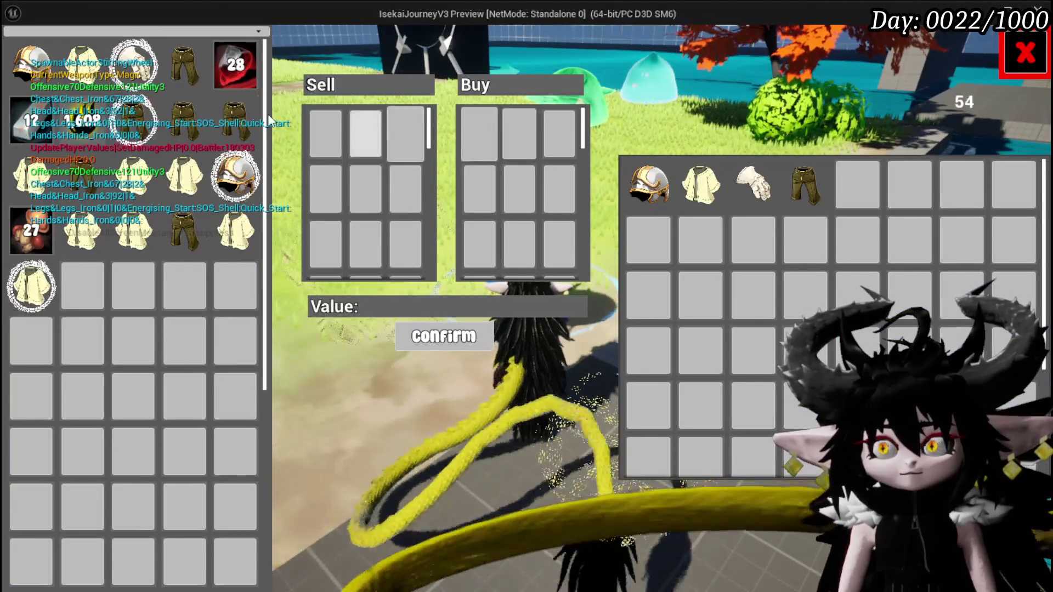
click(73, 116)
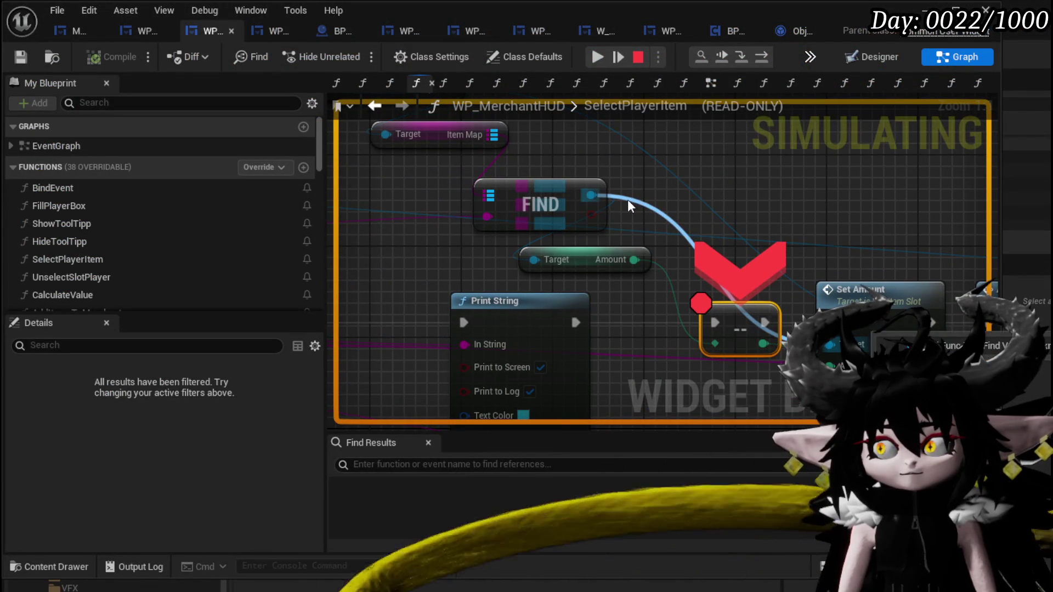
Check Item Map reads Num=0 at the breakpoint, stop play, and open WP_EC_ResourceSelection's AddFullMap.
mouse_move(477, 215)
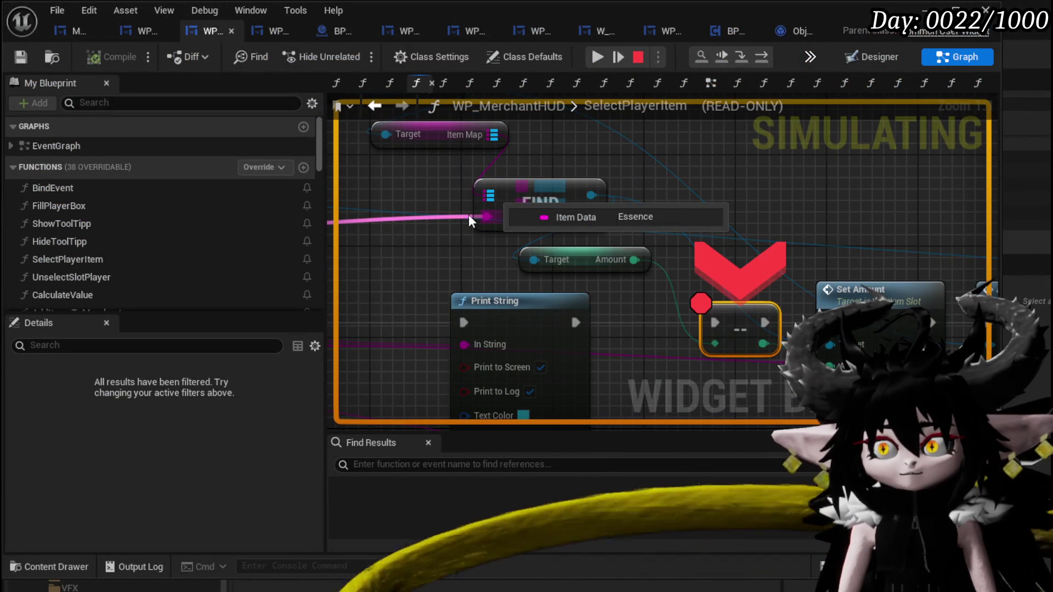
mouse_move(462, 131)
drag(559, 162, 659, 266)
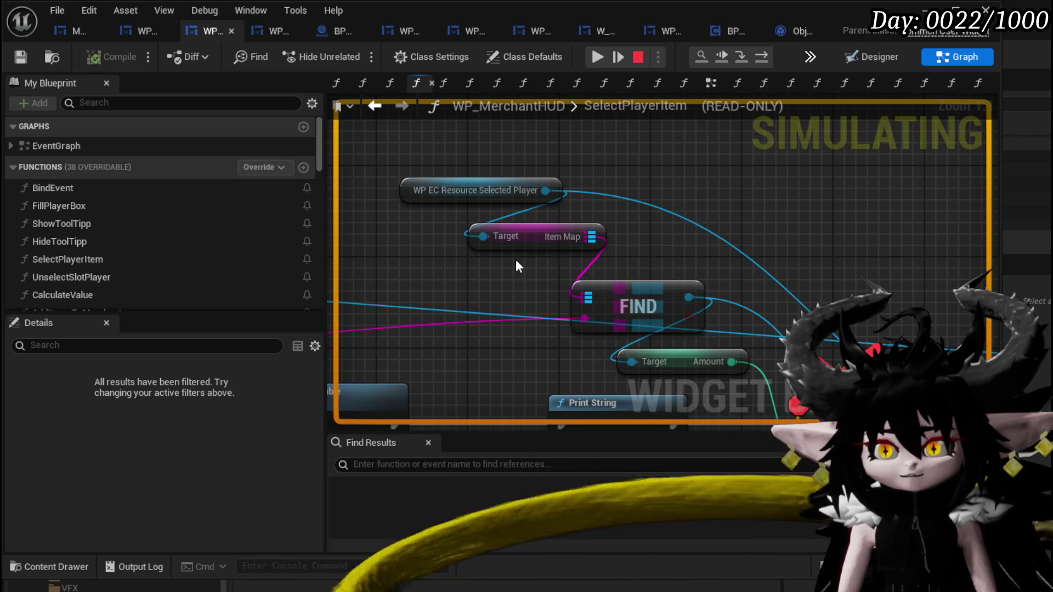
mouse_move(558, 238)
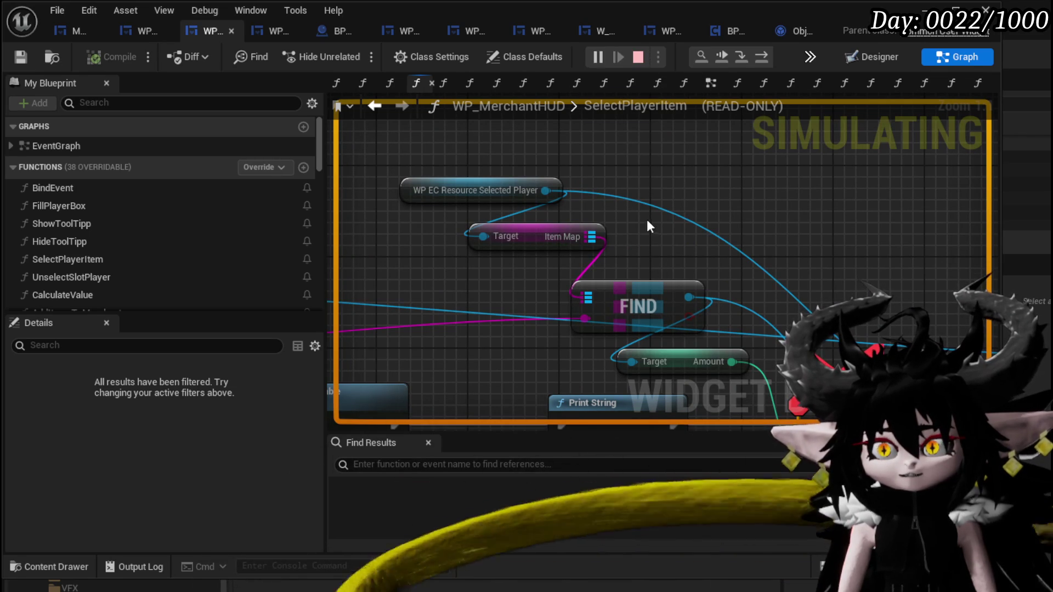
key(Escape)
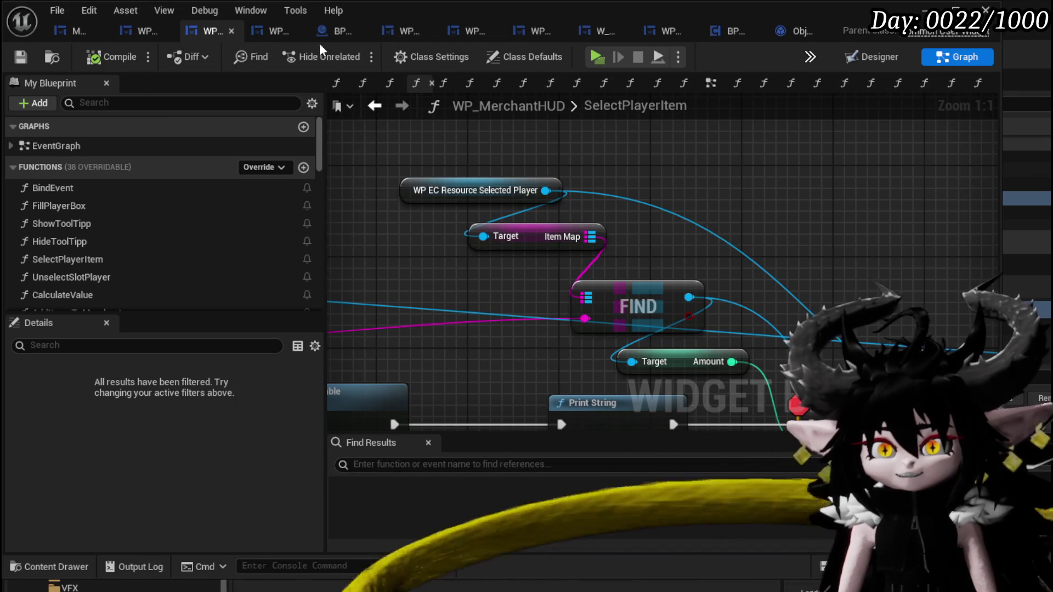
click(278, 35)
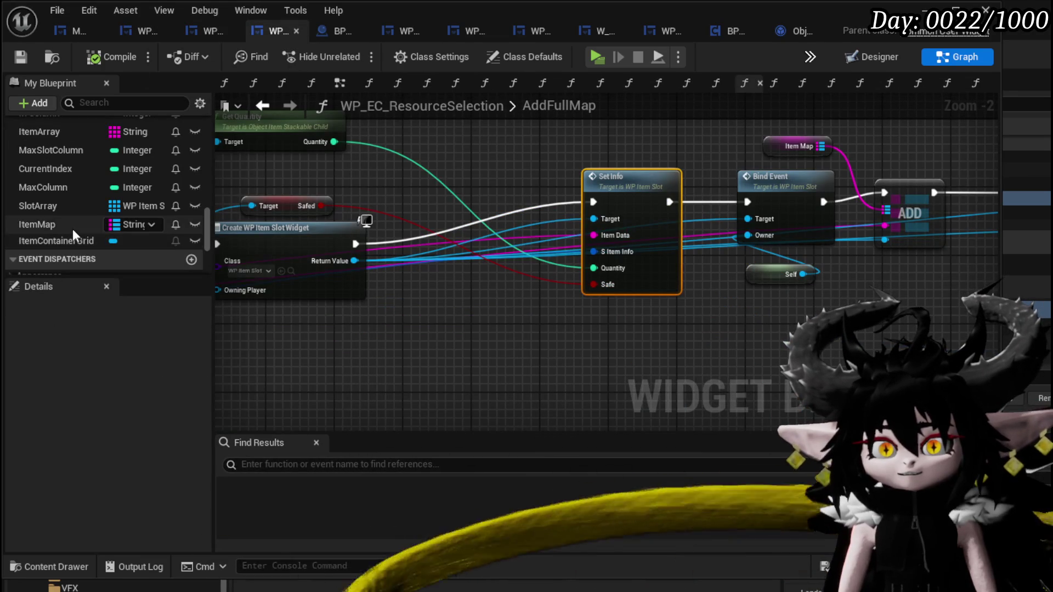
Rename the My Blueprint variable ItemMap to WidgetMap and compile WP_EC_ResourceSelection.
click(60, 224)
right_click(58, 227)
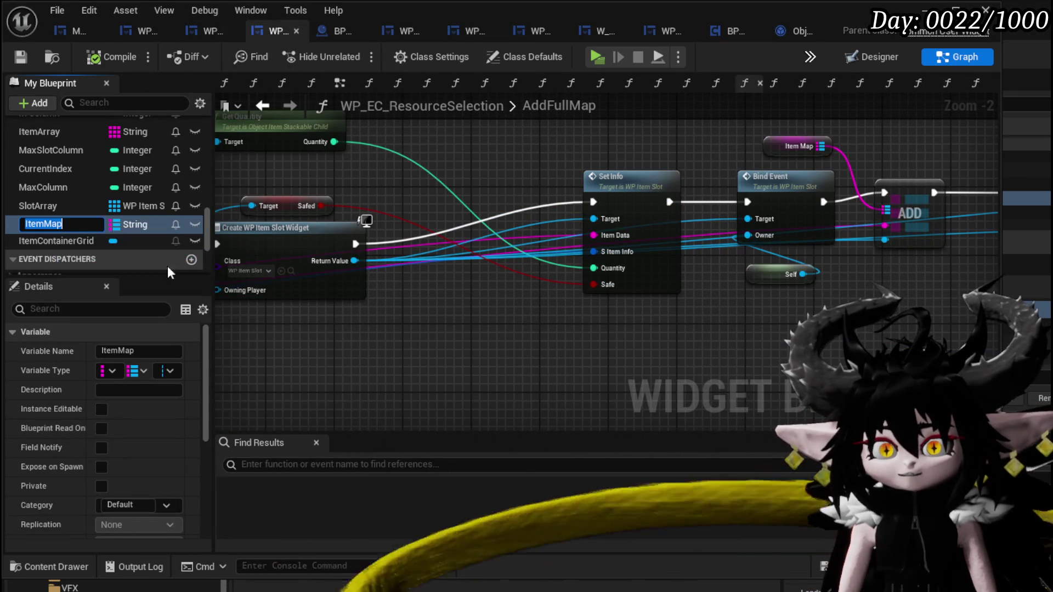
text(Widge)
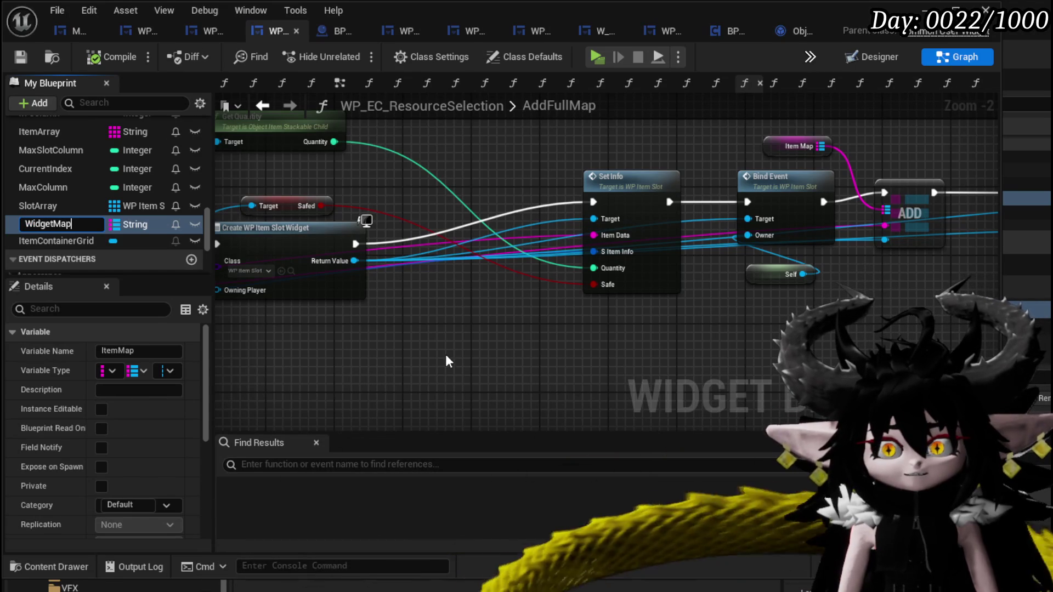
key(Return)
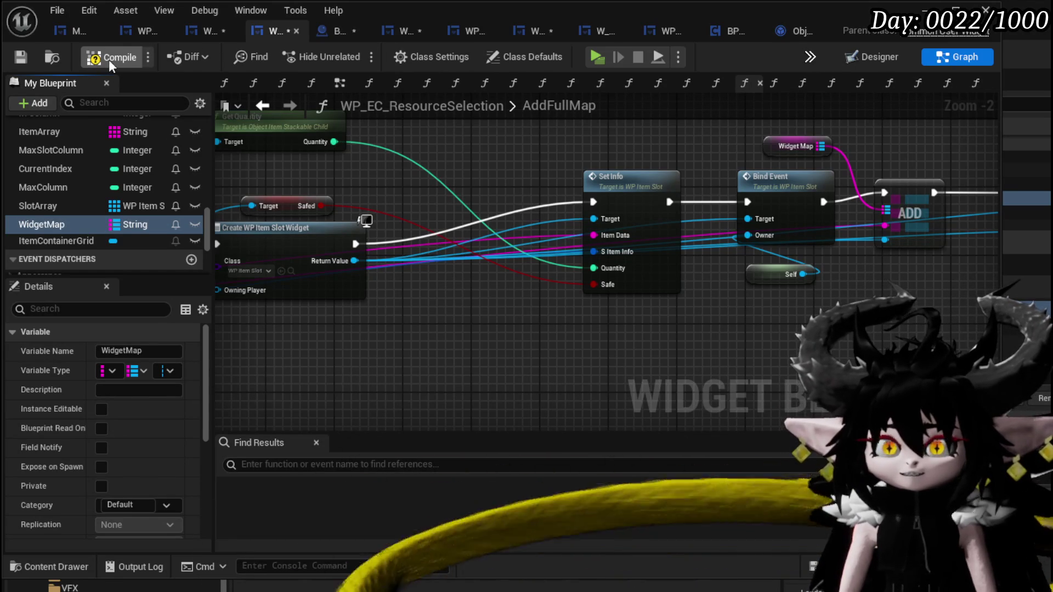
click(109, 58)
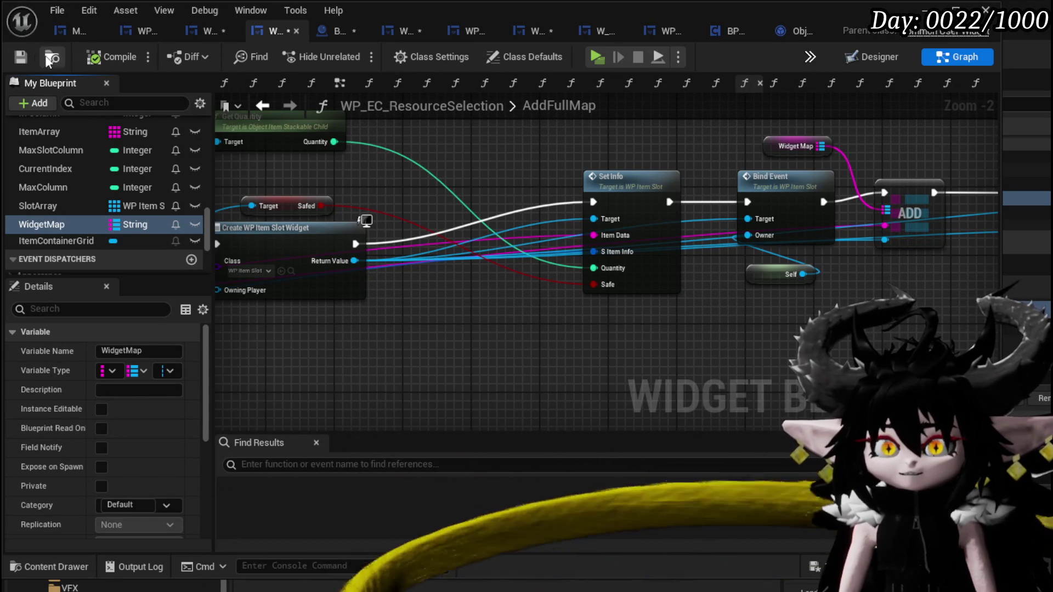
mouse_move(623, 158)
mouse_down()
mouse_move(928, 153)
mouse_move(865, 137)
mouse_move(579, 169)
mouse_move(791, 200)
mouse_up()
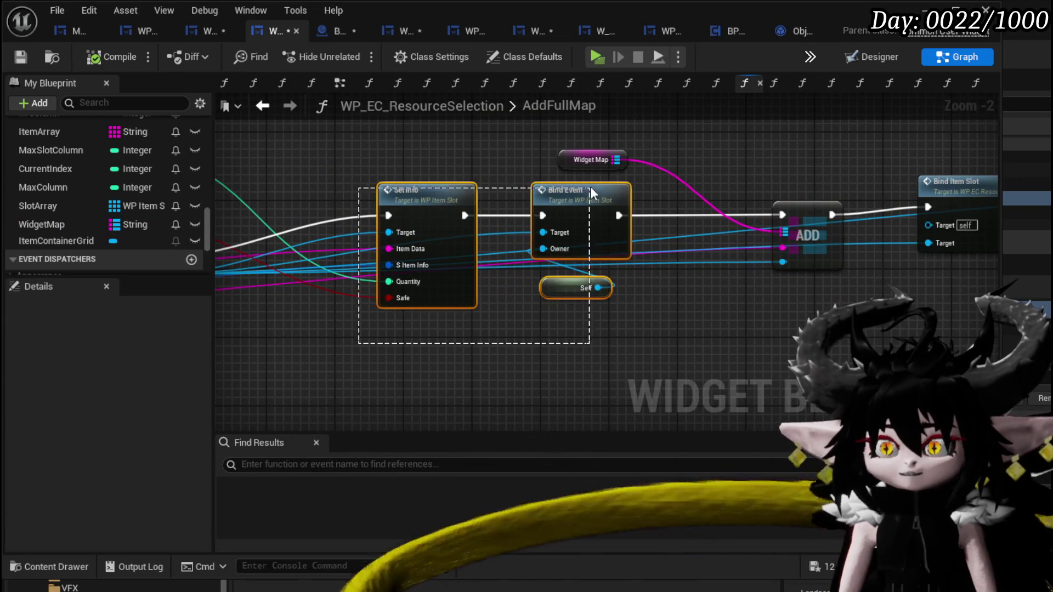
Shift Set Info, Bind Event and Self left and insert a Print String node before ADD.
mouse_move(590, 188)
mouse_down()
mouse_move(496, 190)
mouse_move(596, 213)
mouse_up()
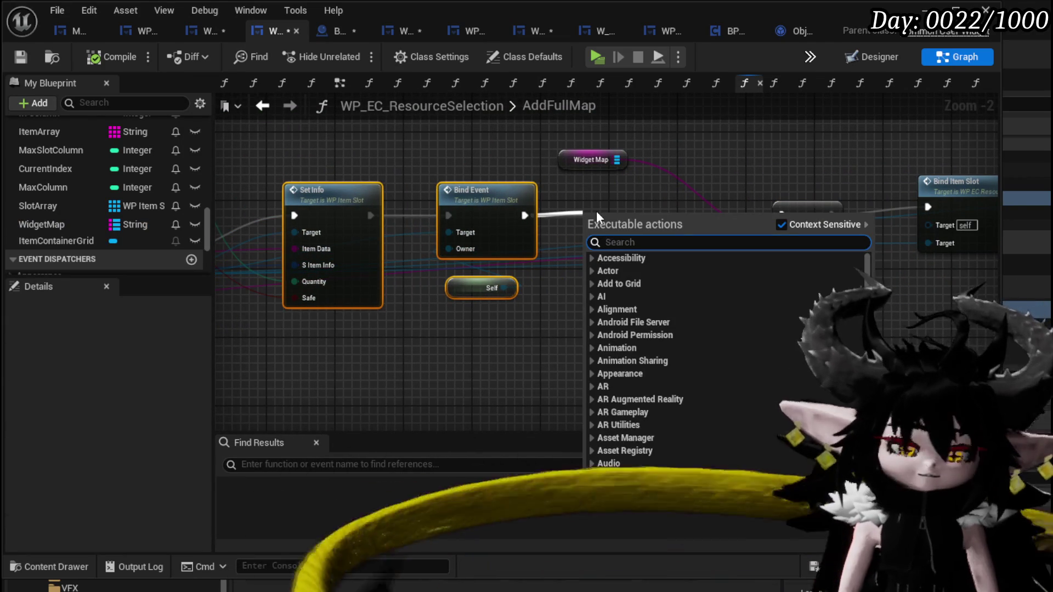
text(Print St)
key(Escape)
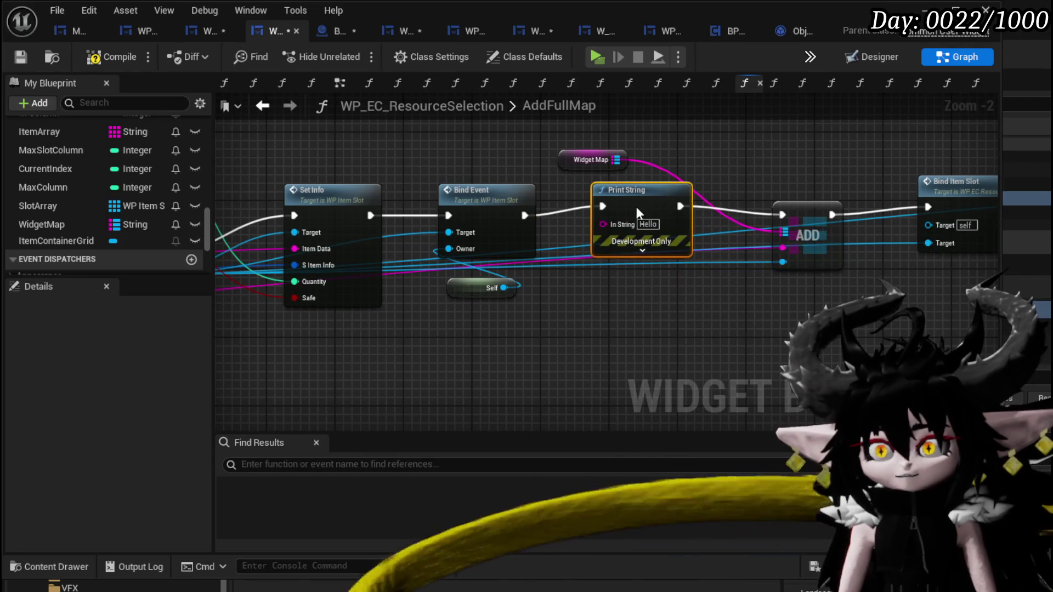
drag(638, 213, 646, 221)
mouse_move(776, 248)
mouse_down()
mouse_move(637, 248)
mouse_move(790, 249)
mouse_up()
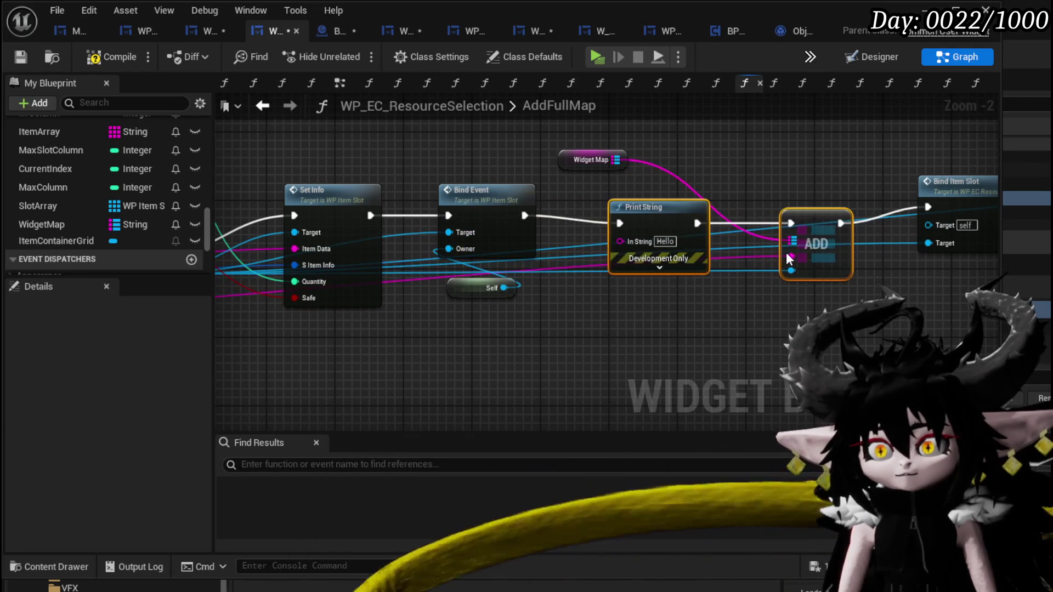
Wire the GET node's output into Print String's In String.
drag(657, 250, 658, 251)
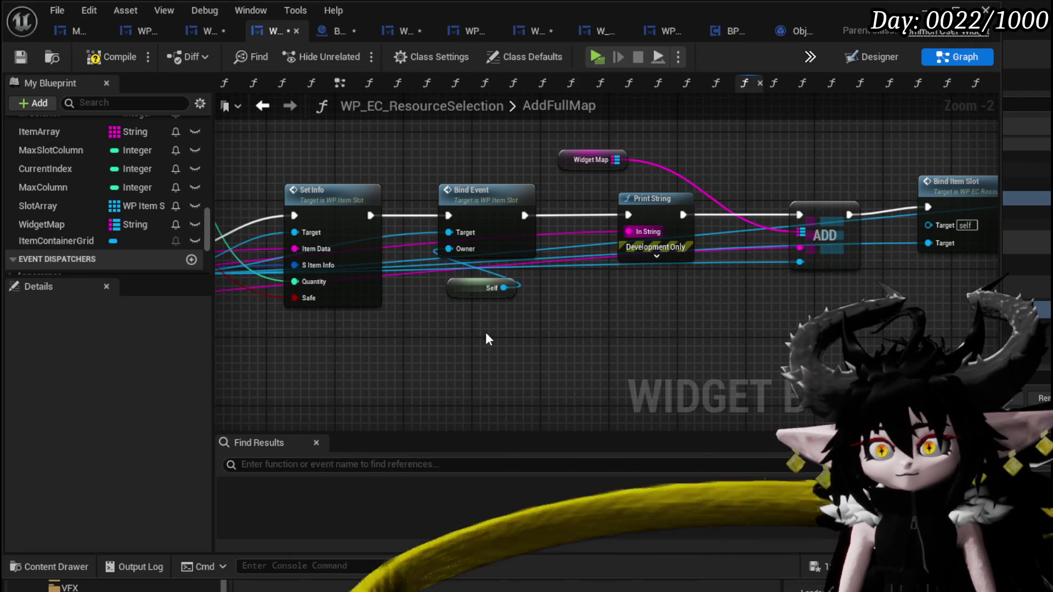
scroll(419, 347, down, 3)
mouse_move(504, 354)
mouse_down()
mouse_move(763, 337)
mouse_move(665, 334)
mouse_move(701, 328)
mouse_up()
mouse_move(567, 341)
mouse_down()
mouse_move(693, 294)
mouse_move(656, 296)
mouse_move(716, 298)
mouse_move(839, 192)
mouse_up()
mouse_move(844, 302)
mouse_down()
mouse_move(791, 302)
mouse_move(818, 297)
mouse_up()
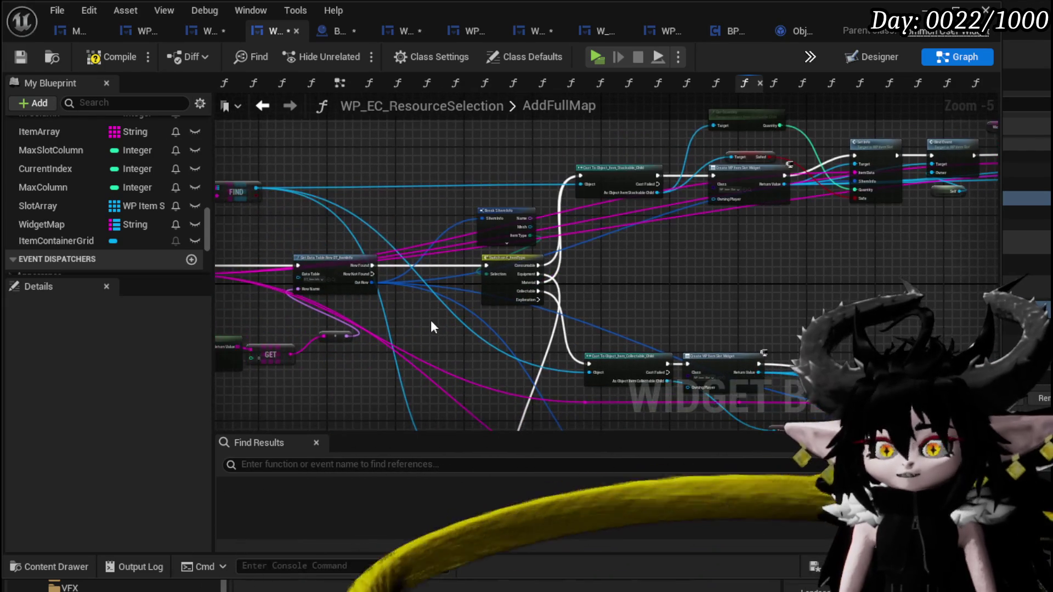
mouse_move(290, 361)
mouse_down()
mouse_move(775, 188)
mouse_move(720, 165)
mouse_up()
scroll(720, 164, up, 3)
scroll(799, 216, down, 3)
mouse_move(860, 171)
mouse_down()
mouse_move(799, 216)
mouse_move(834, 211)
mouse_move(672, 203)
mouse_up()
scroll(827, 213, up, 3)
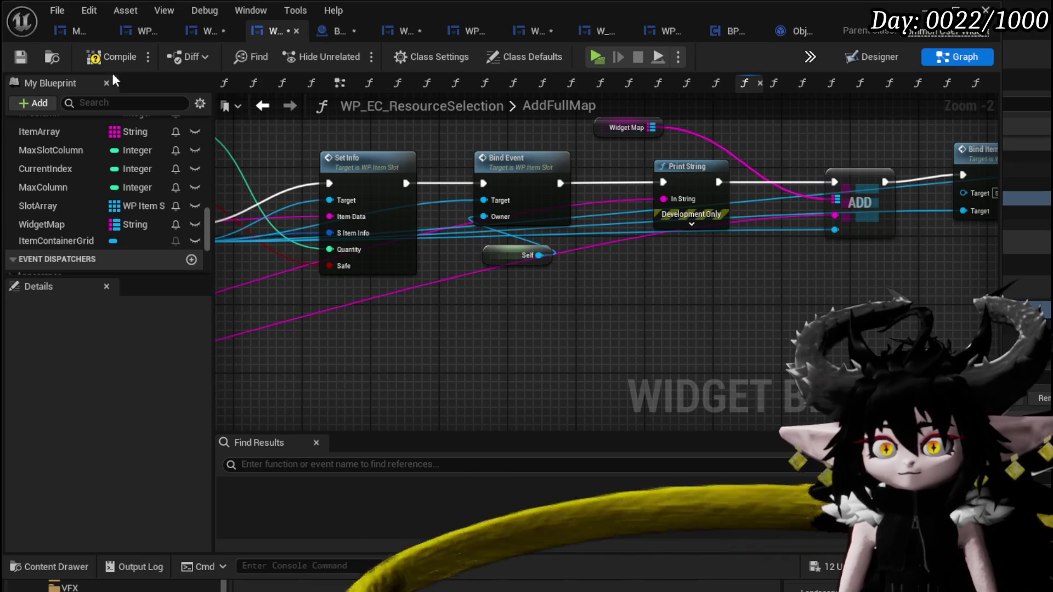
Compile and save the blueprint, then Save All unsaved assets with Ctrl+Shift+S.
click(20, 57)
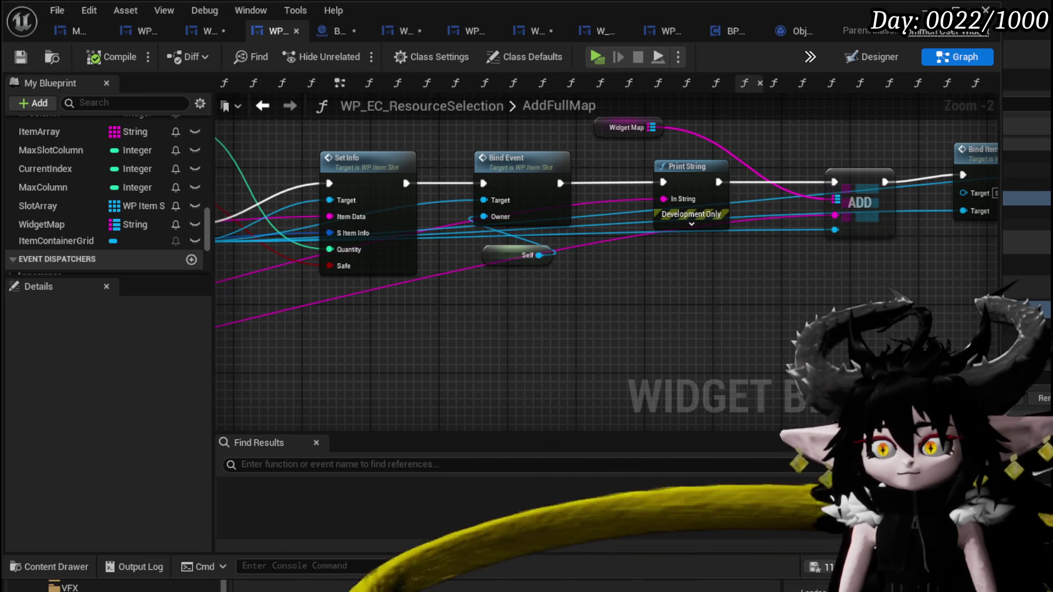
key(ctrl+shift+s)
key(Return)
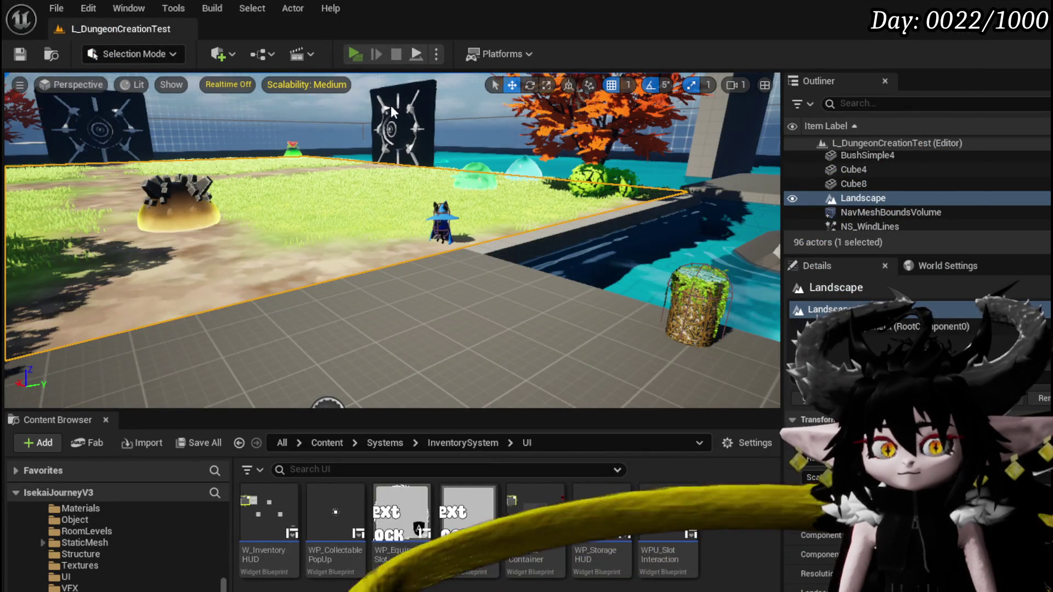
Start play, walk to the merchant, open Trading and select an item to pause in SelectPlayerItem.
click(351, 54)
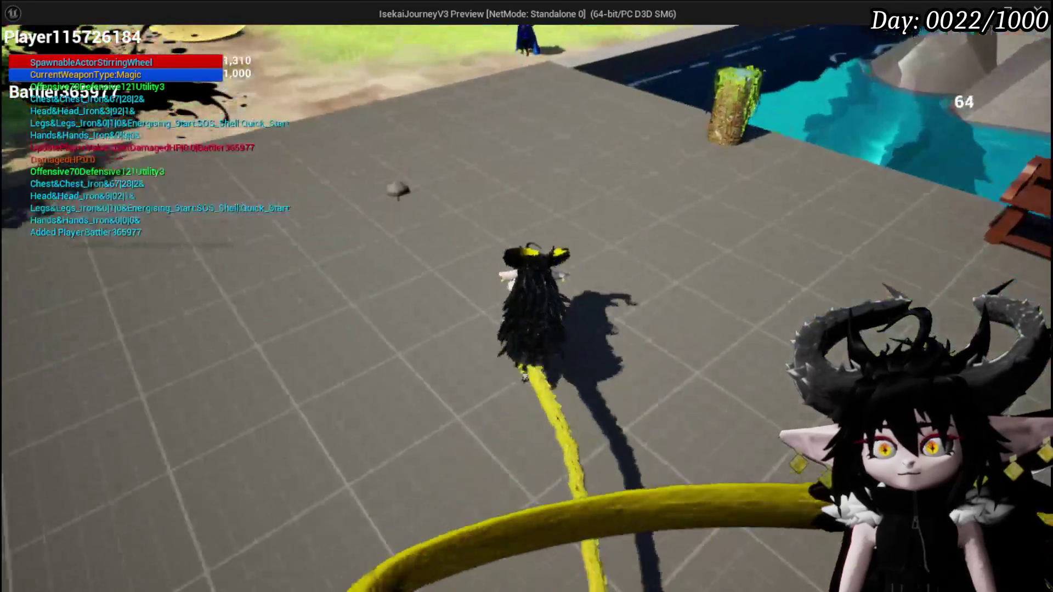
key(w)
key(e)
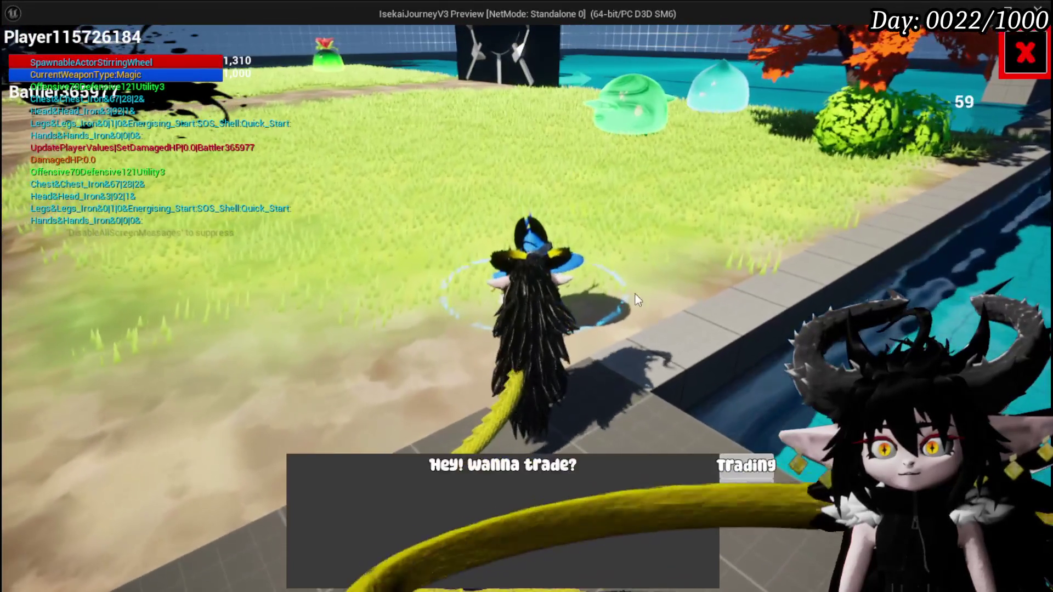
click(745, 465)
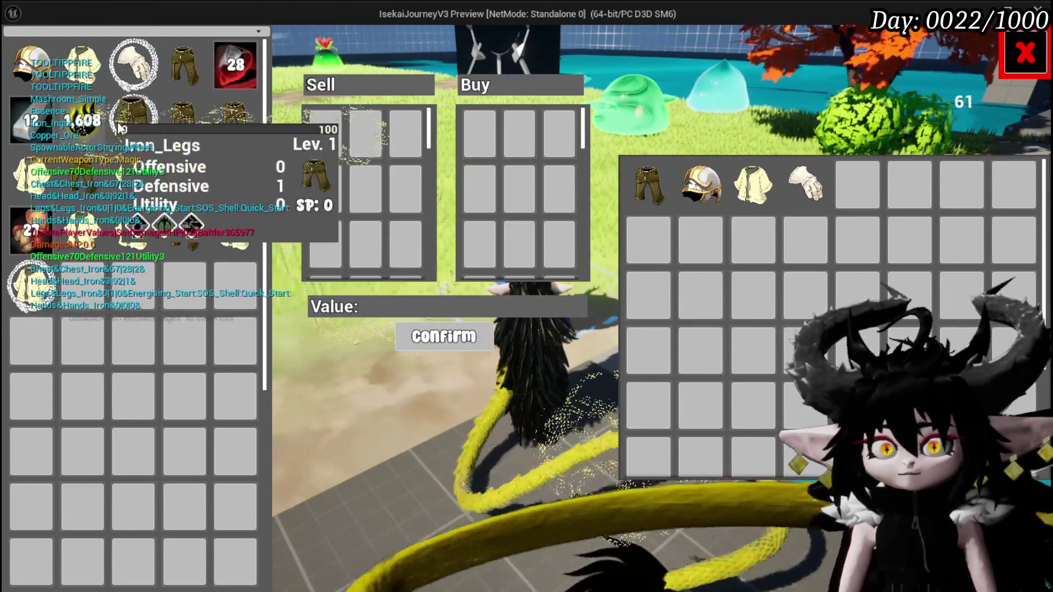
click(119, 129)
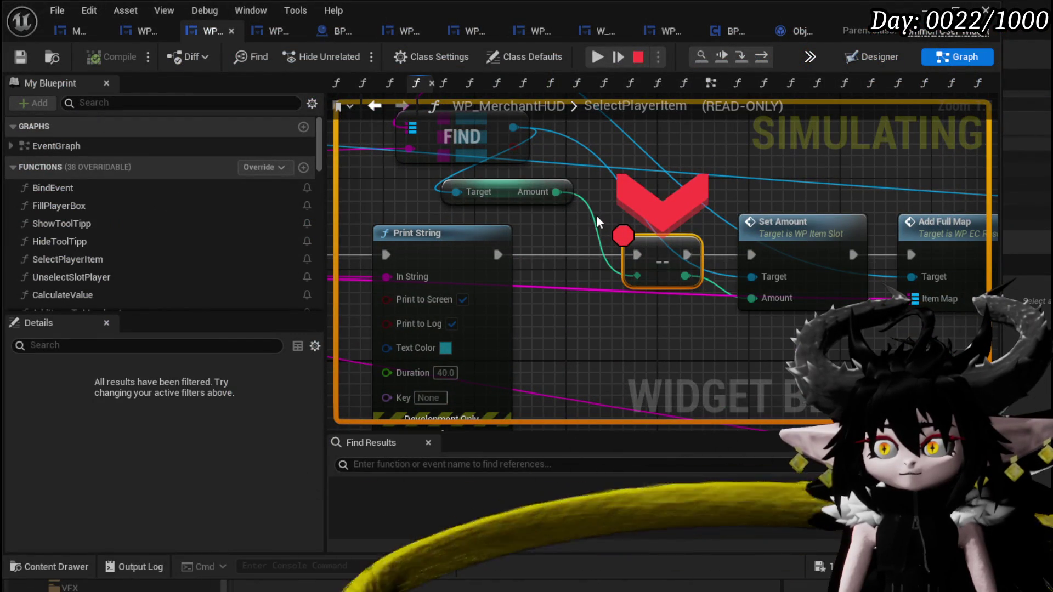
Inspect the wire values, including FIND's input, then resume from the breakpoint.
mouse_move(593, 217)
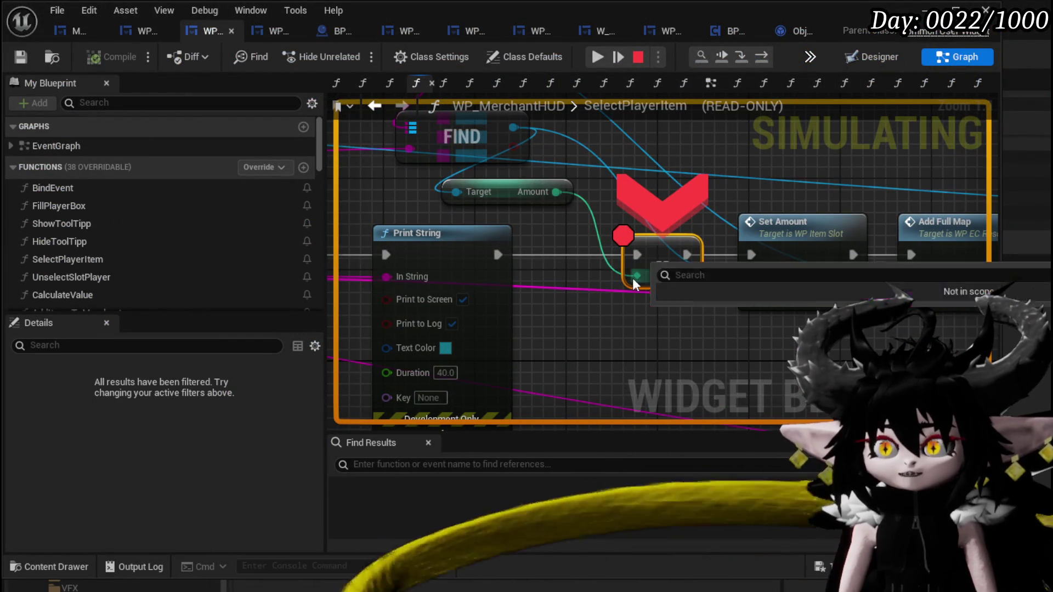
mouse_move(727, 296)
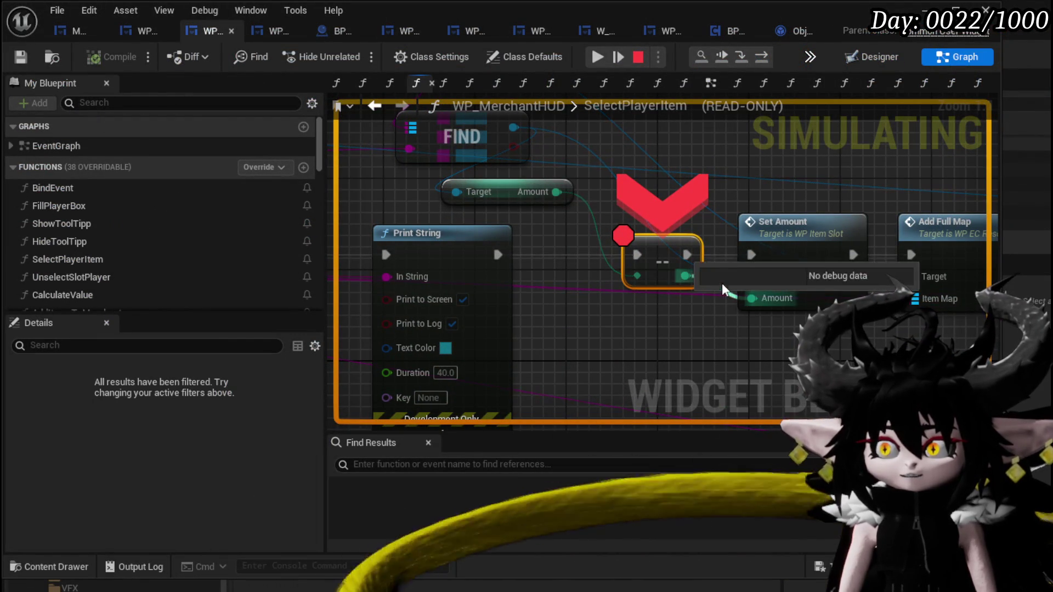
drag(722, 283, 738, 358)
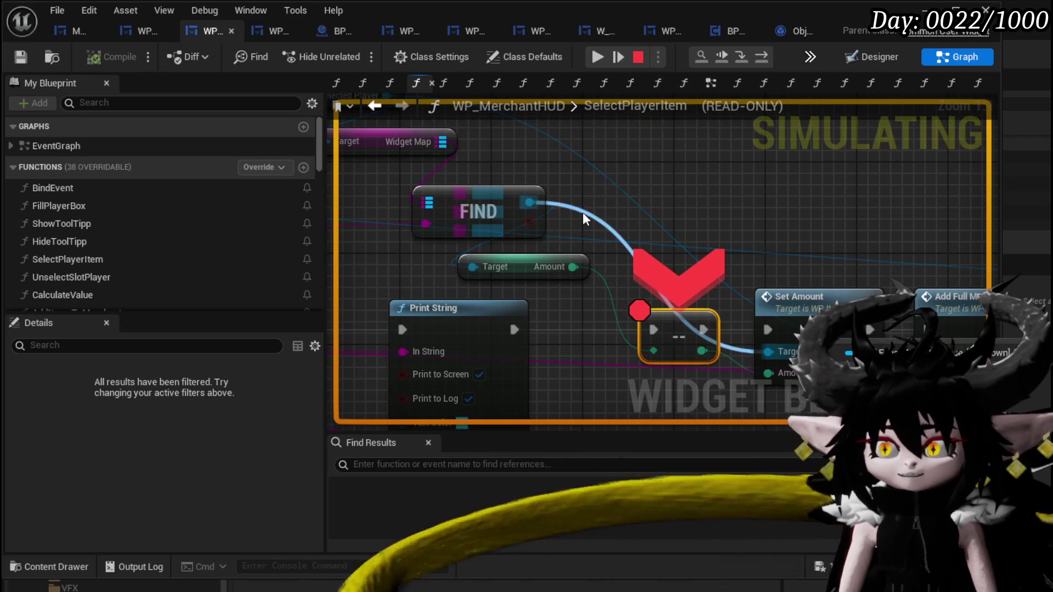
drag(330, 221, 466, 230)
mouse_move(465, 235)
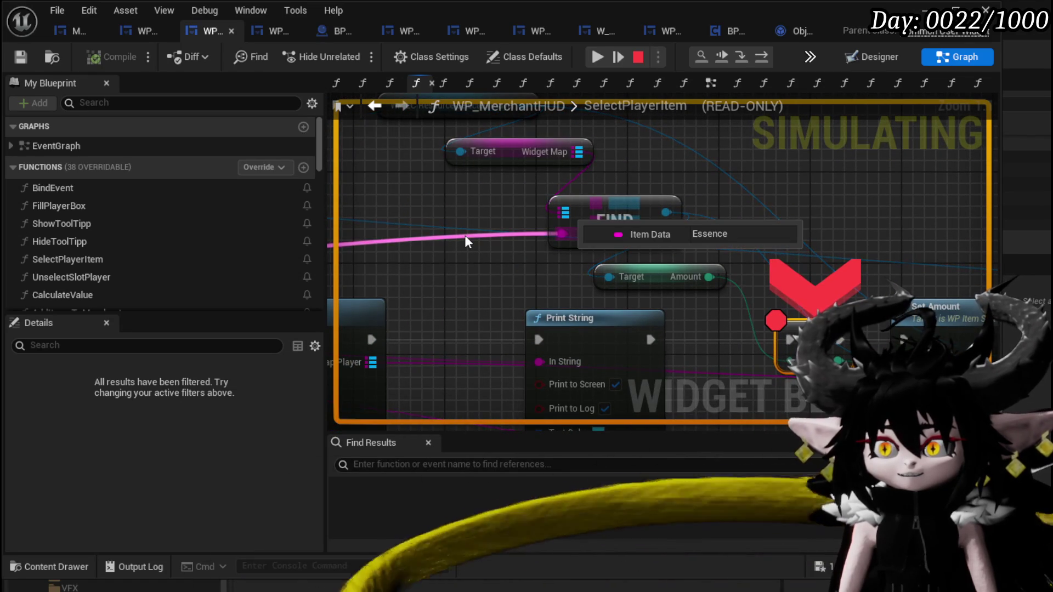
drag(617, 173, 494, 224)
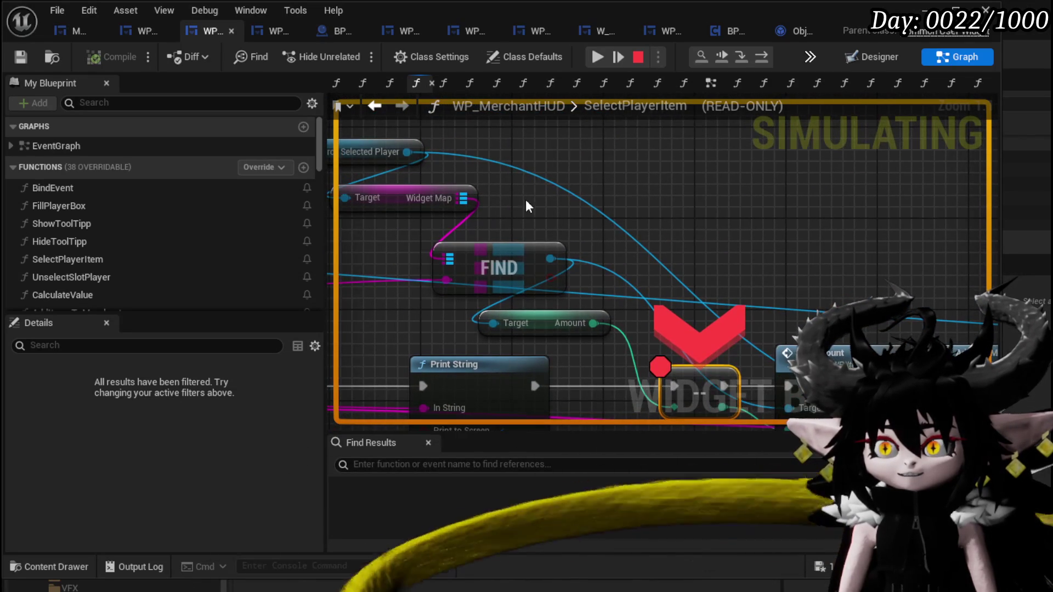
click(600, 59)
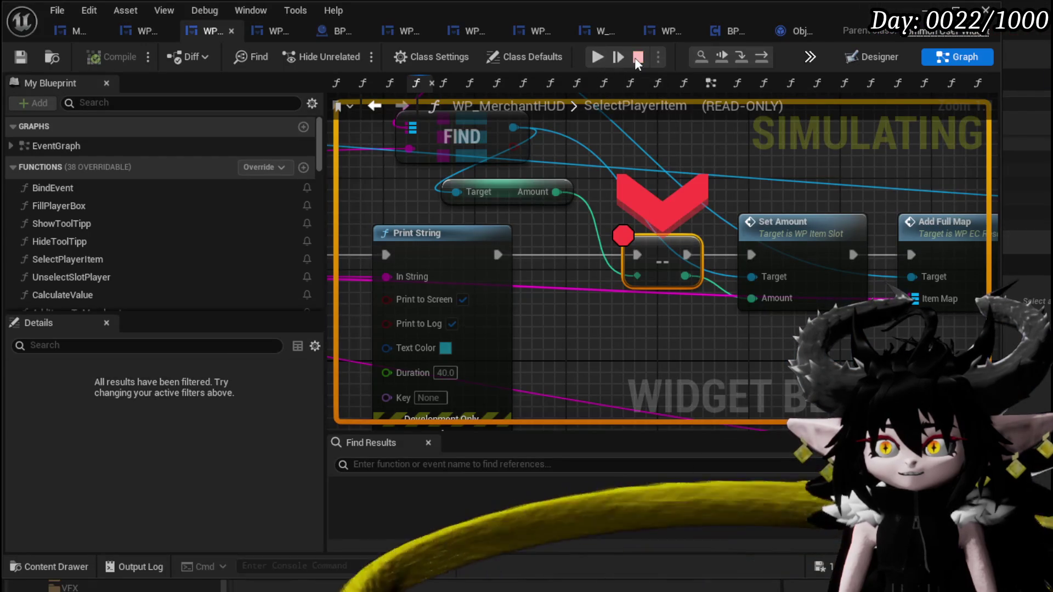
Disable the breakpoint on the -- decrement node and resume play.
right_click(665, 262)
click(717, 361)
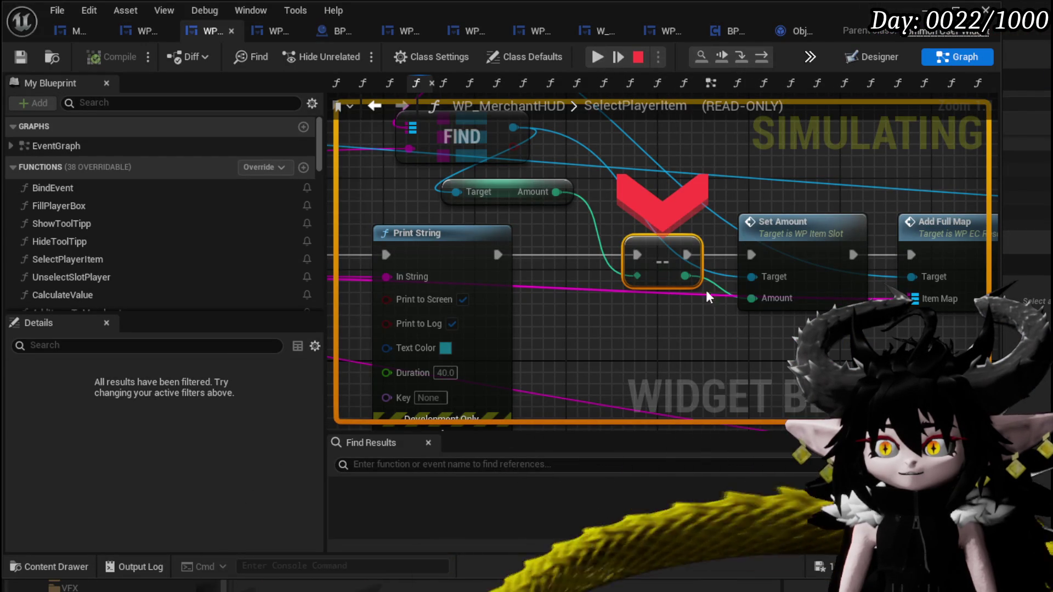
click(598, 55)
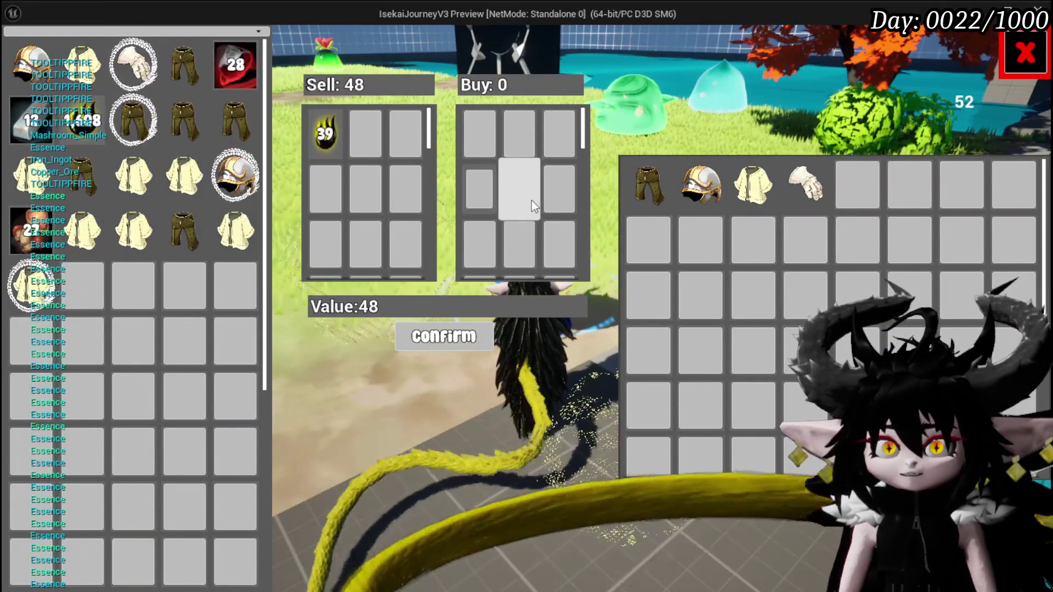
Resume past the SelectPlayerItem pause and reopen trading with the merchant.
click(502, 217)
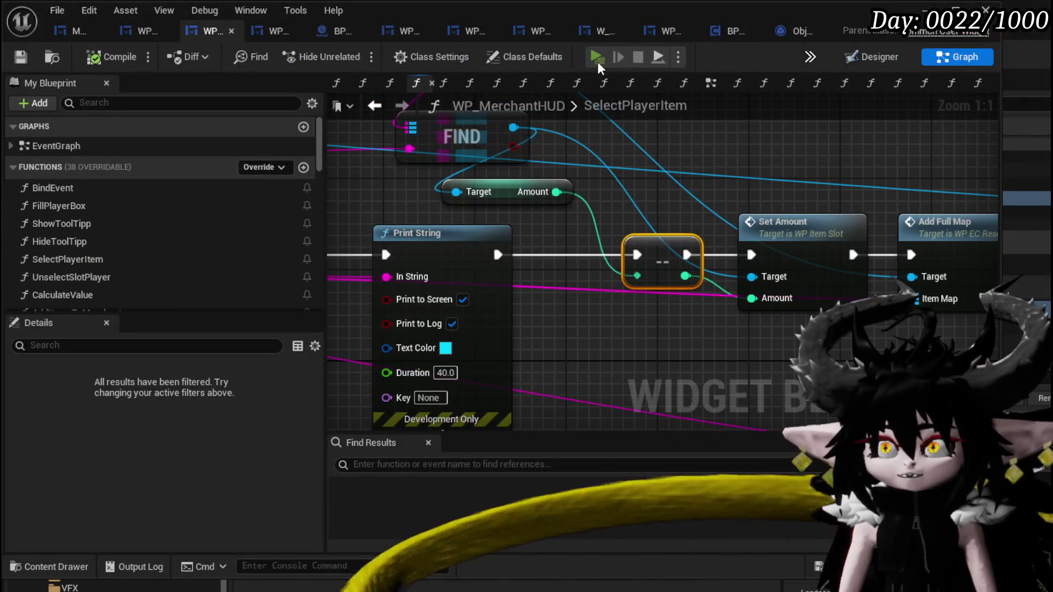
click(598, 58)
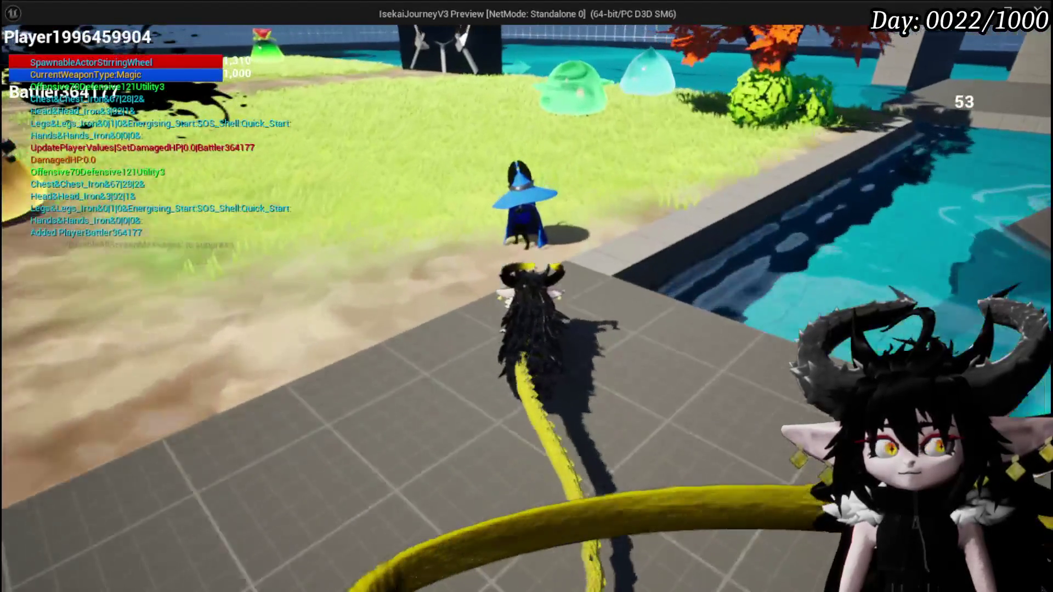
key(e)
click(747, 463)
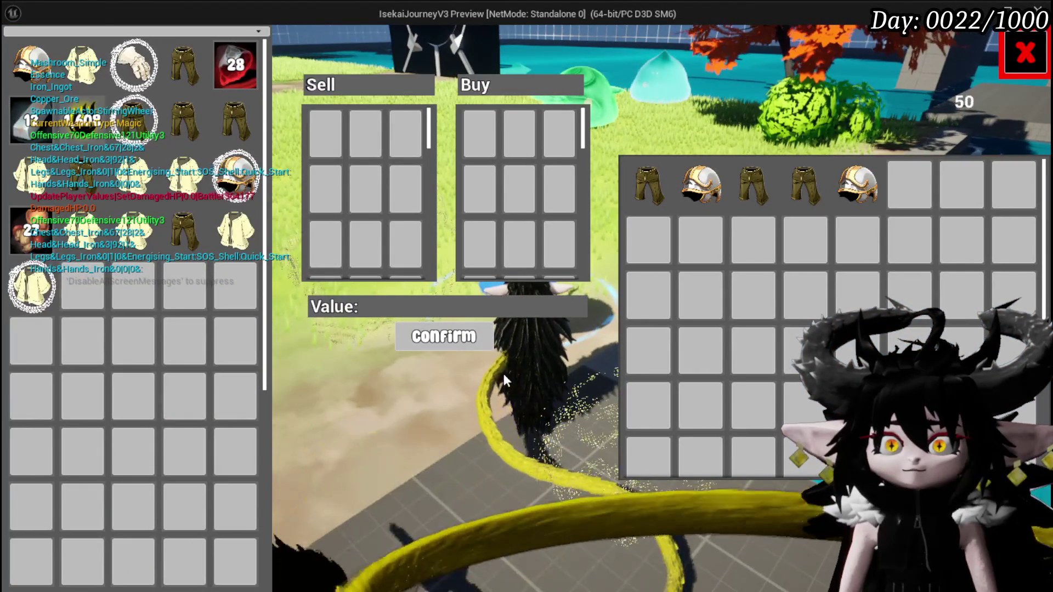
Raise the Essence sell stack to 16 for Value 16, then stop play.
click(84, 120)
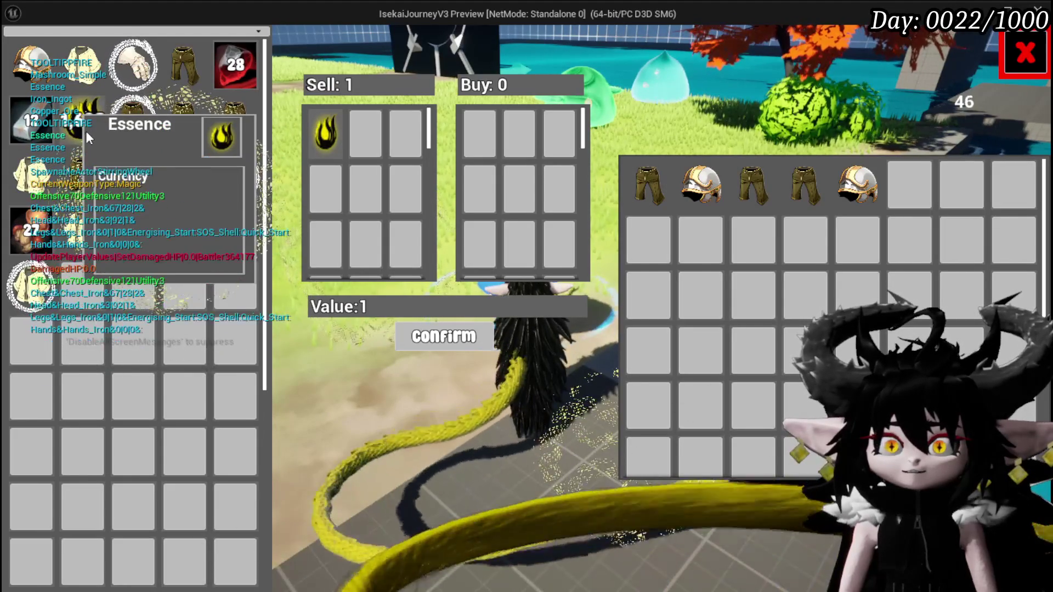
click(86, 131)
click(85, 131)
click(86, 130)
click(85, 130)
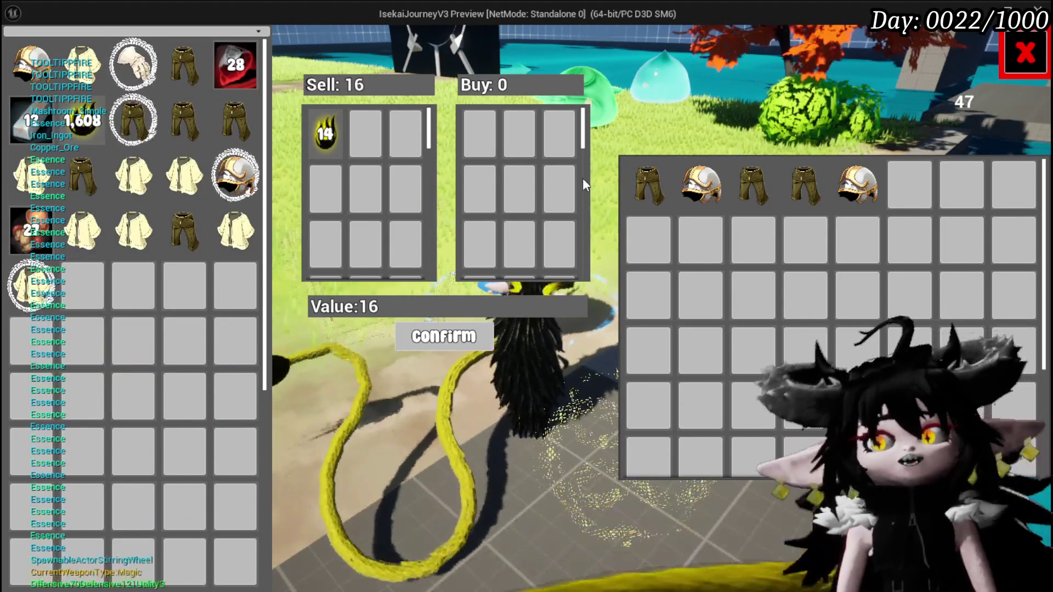
key(Escape)
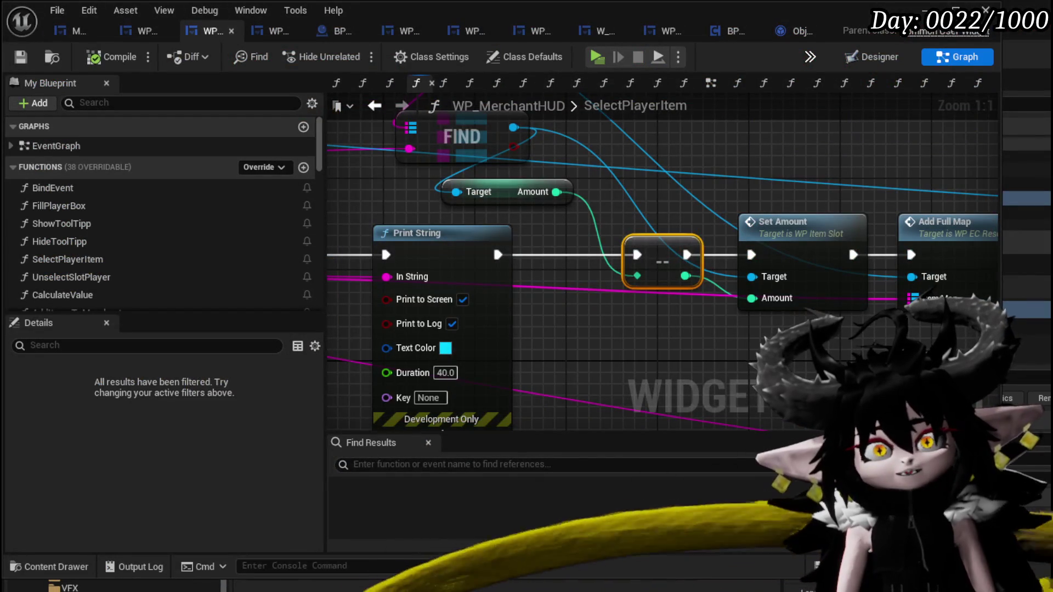
Place Print String inline after Increase Quantity if Stackable and feed it FIND's Key.
mouse_move(707, 271)
mouse_down()
mouse_move(739, 353)
mouse_move(855, 413)
mouse_up()
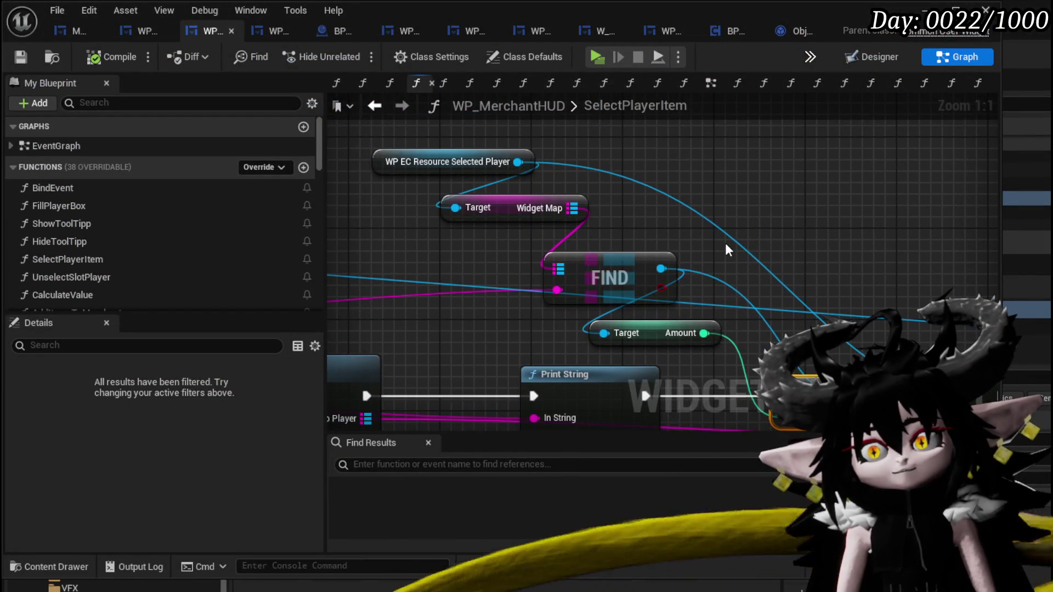
drag(727, 250, 685, 209)
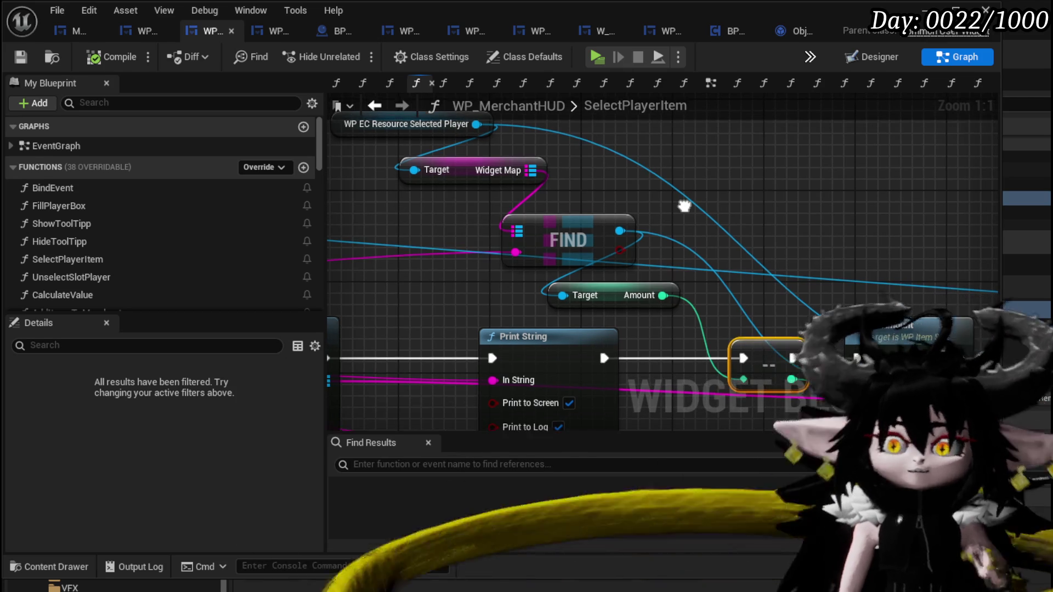
drag(685, 209, 670, 193)
scroll(722, 219, down, 1)
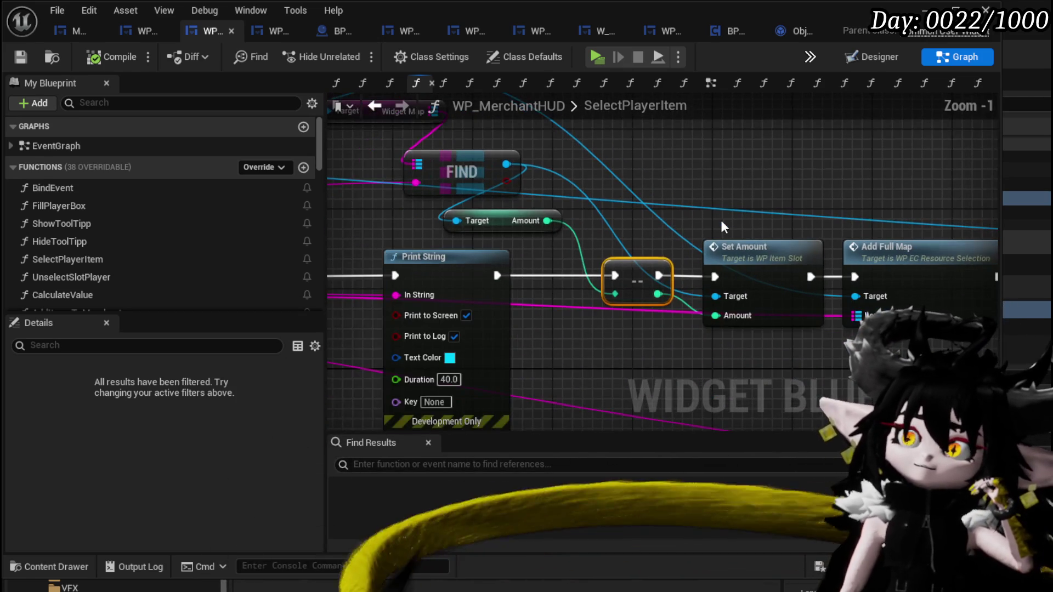
mouse_move(721, 219)
mouse_down()
mouse_move(526, 203)
mouse_move(932, 203)
mouse_move(693, 182)
mouse_up()
mouse_move(515, 229)
mouse_down()
mouse_move(536, 260)
mouse_move(482, 251)
mouse_up()
mouse_move(606, 236)
mouse_down()
mouse_move(443, 364)
mouse_move(523, 315)
mouse_up()
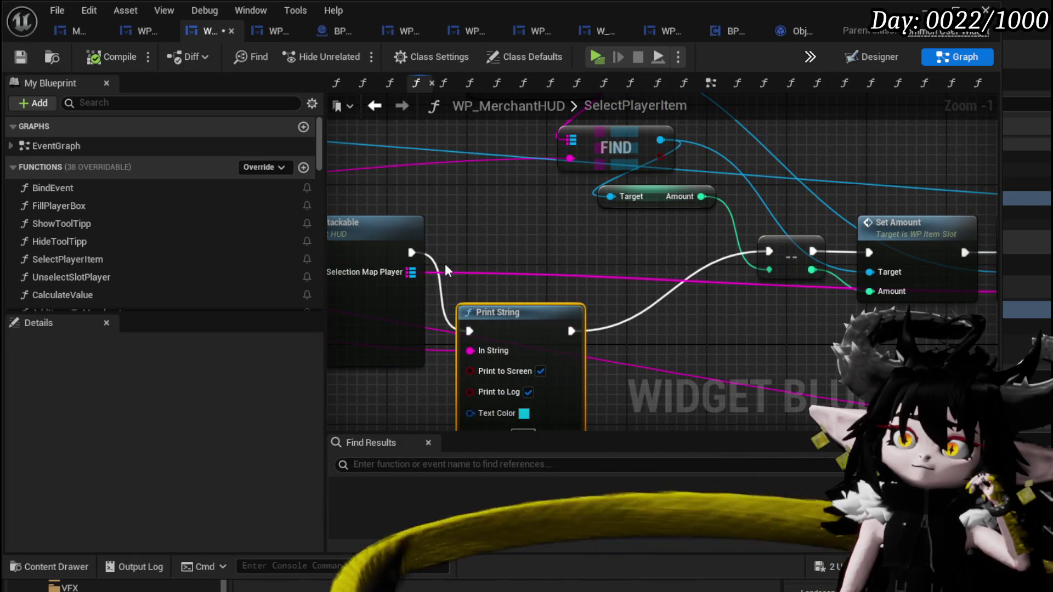
drag(446, 269, 481, 213)
drag(532, 278, 532, 198)
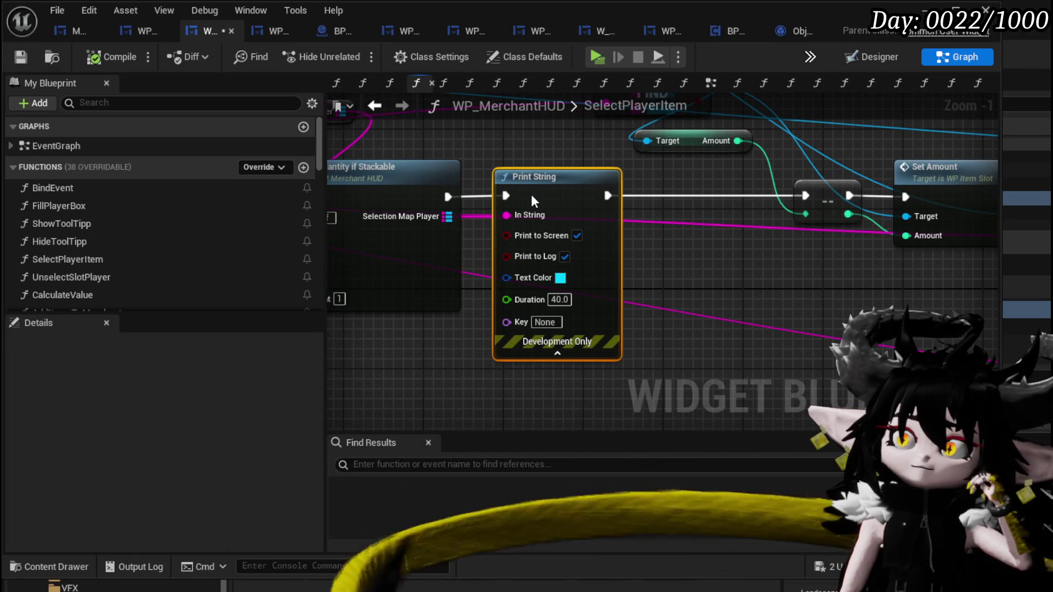
mouse_move(489, 169)
mouse_down()
mouse_move(987, 202)
mouse_move(947, 225)
mouse_move(768, 236)
mouse_move(569, 230)
mouse_move(489, 243)
mouse_move(791, 239)
mouse_move(503, 230)
mouse_up()
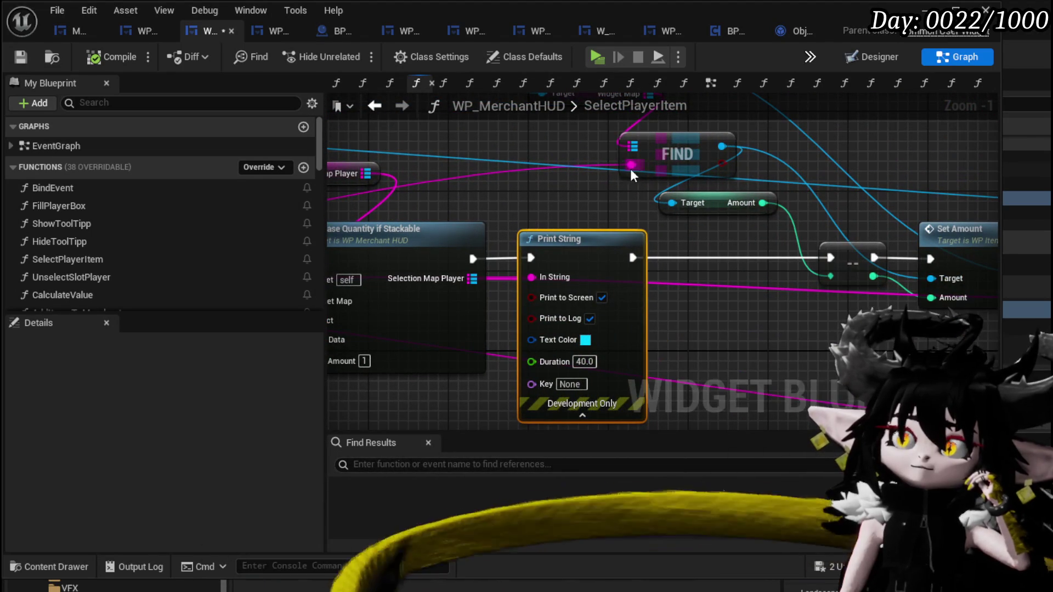
mouse_move(632, 166)
mouse_down()
mouse_move(628, 248)
mouse_move(542, 277)
mouse_up()
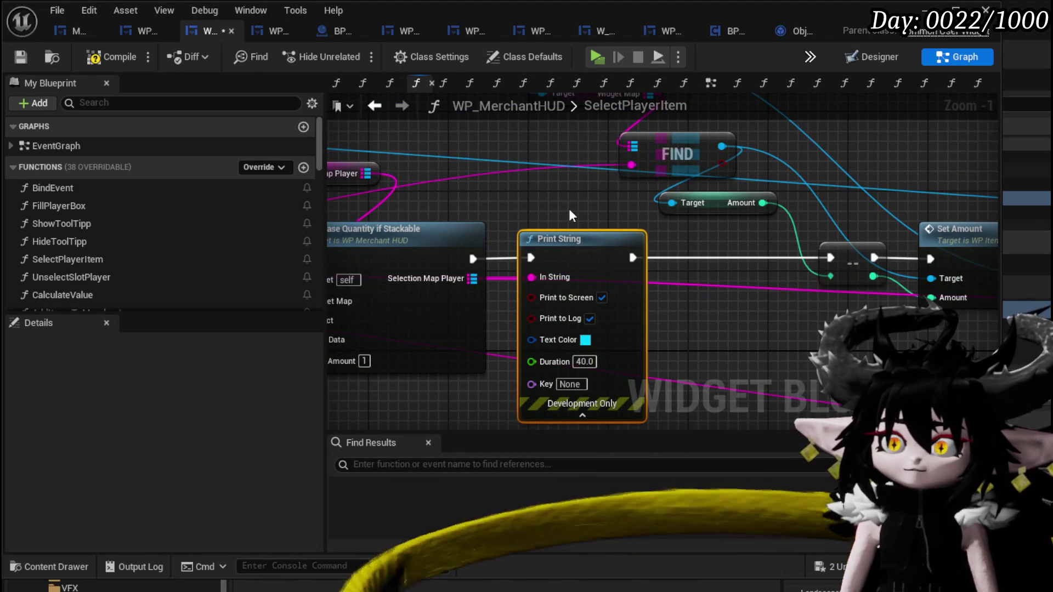
Add a Branch before Set Amount and connect Print String's exec output to it.
drag(570, 214, 476, 221)
click(602, 276)
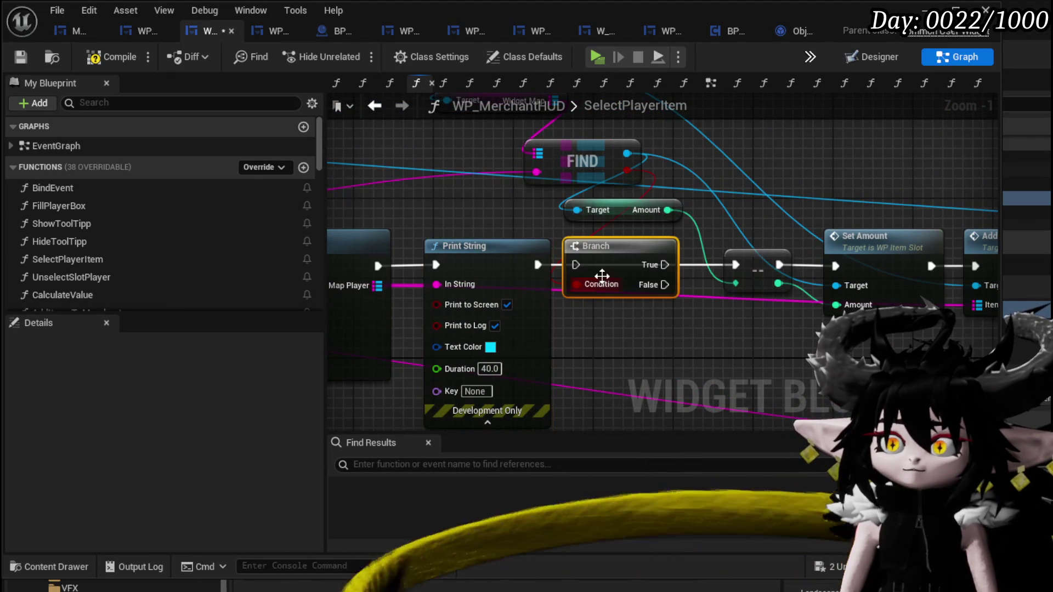
drag(537, 264, 830, 263)
scroll(789, 252, down, 3)
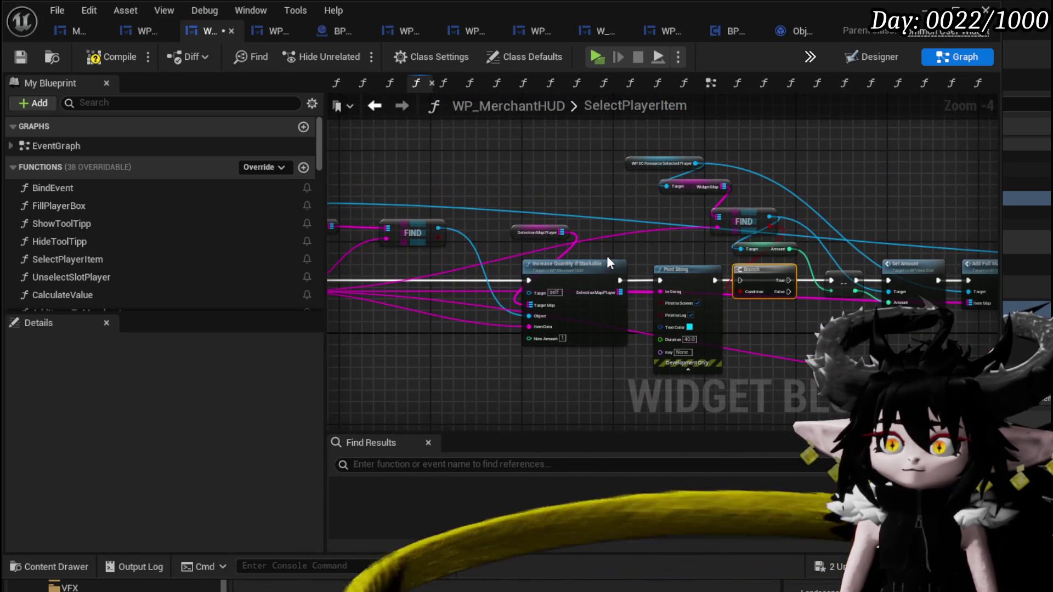
mouse_move(788, 280)
mouse_down()
mouse_move(825, 281)
mouse_move(588, 272)
mouse_move(827, 282)
mouse_up()
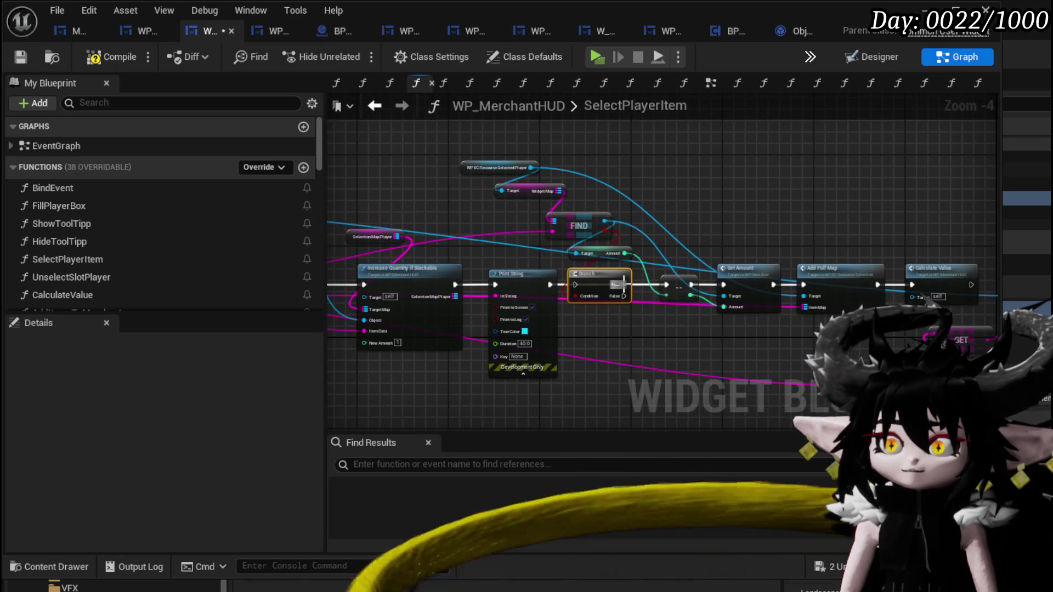
mouse_move(623, 285)
mouse_down()
mouse_move(665, 286)
mouse_move(553, 322)
mouse_up()
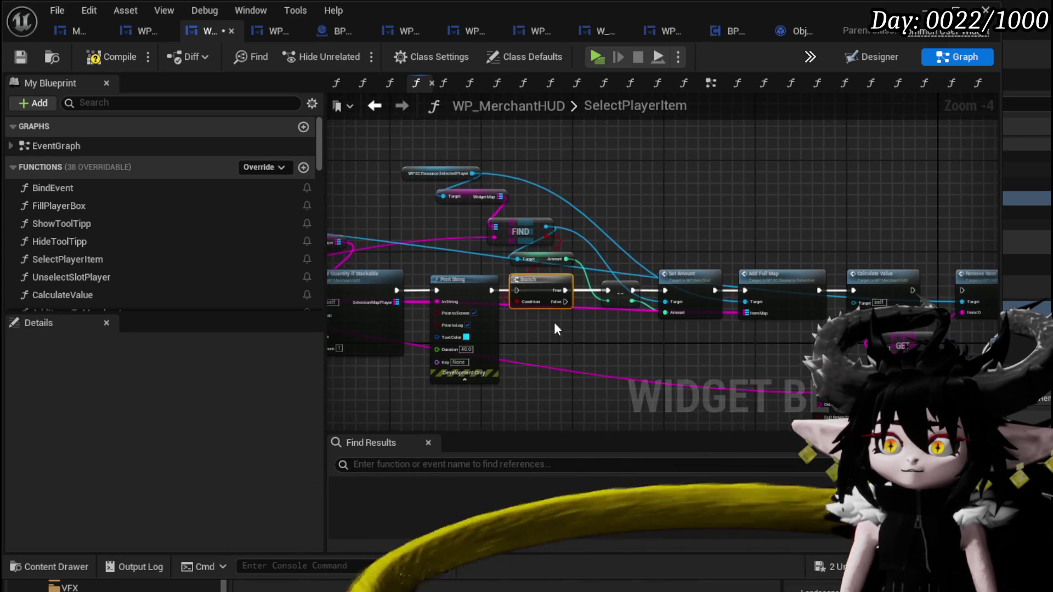
Tidy the layout around Branch, Set Amount and Add Full Map, moving Print String lower.
drag(672, 261, 672, 262)
mouse_move(558, 348)
mouse_down()
mouse_move(693, 272)
mouse_move(778, 260)
mouse_up()
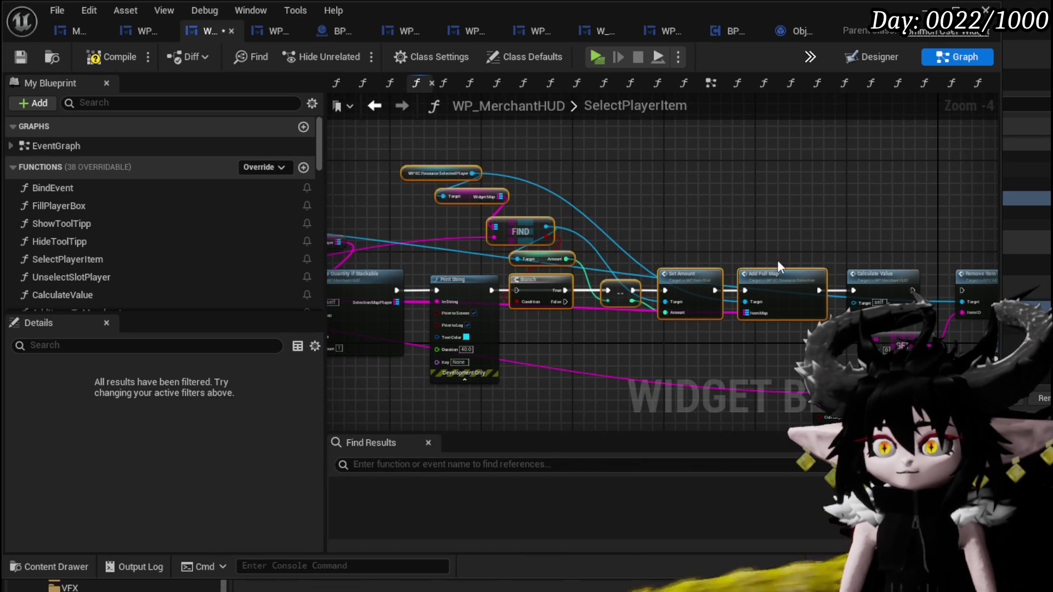
click(620, 209)
scroll(727, 239, up, 2)
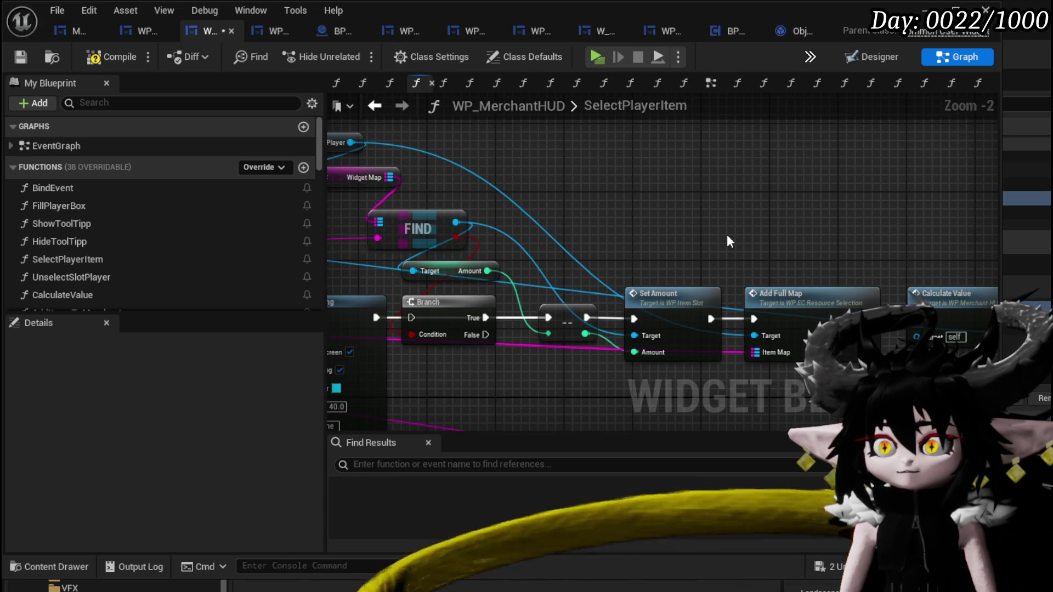
drag(728, 237, 792, 242)
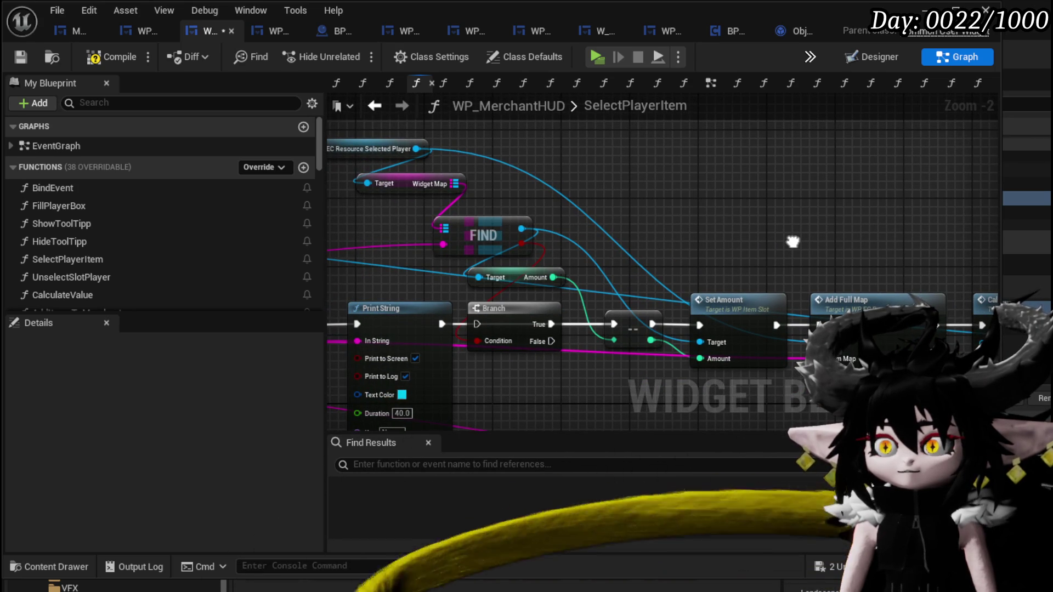
mouse_move(793, 242)
mouse_down()
mouse_move(882, 244)
mouse_move(795, 244)
mouse_up()
drag(668, 230, 820, 182)
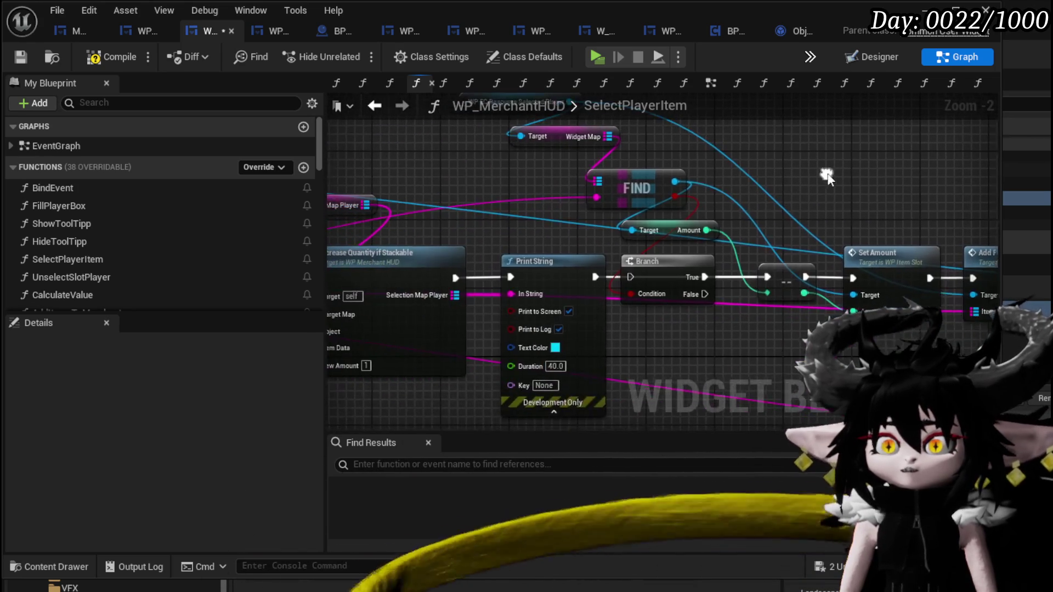
mouse_move(562, 269)
mouse_down()
mouse_move(604, 370)
mouse_move(554, 277)
mouse_move(554, 380)
mouse_up()
drag(473, 295, 660, 258)
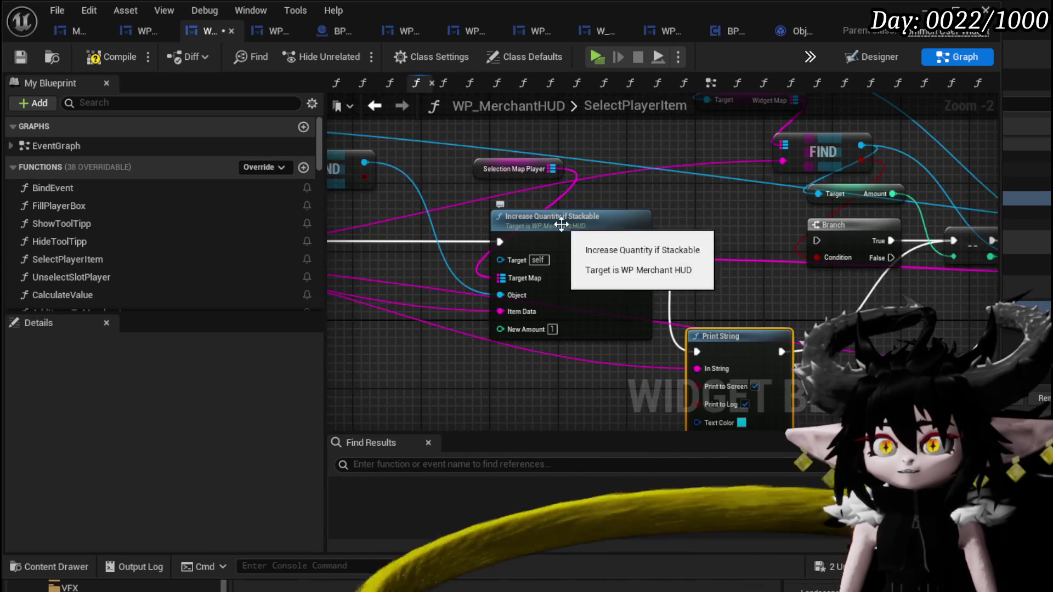
Rearrange the SelectPlayerItem nodes, moving Selection Map Player and Increase Quantity if Stackable aside.
click(516, 169)
shift+click(559, 215)
drag(560, 215, 900, 309)
drag(598, 240, 589, 243)
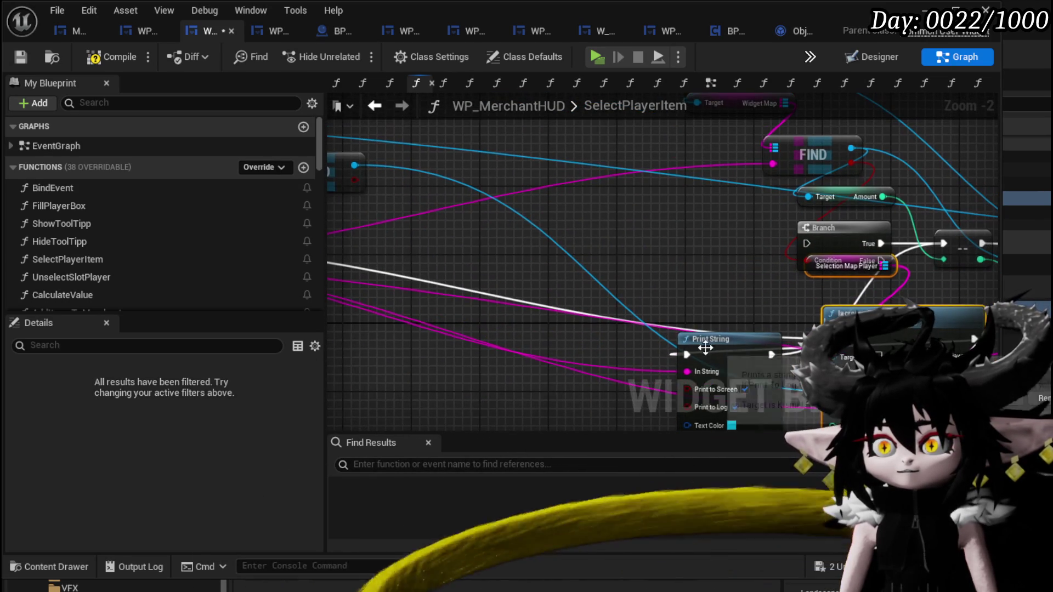
key(ctrl+z)
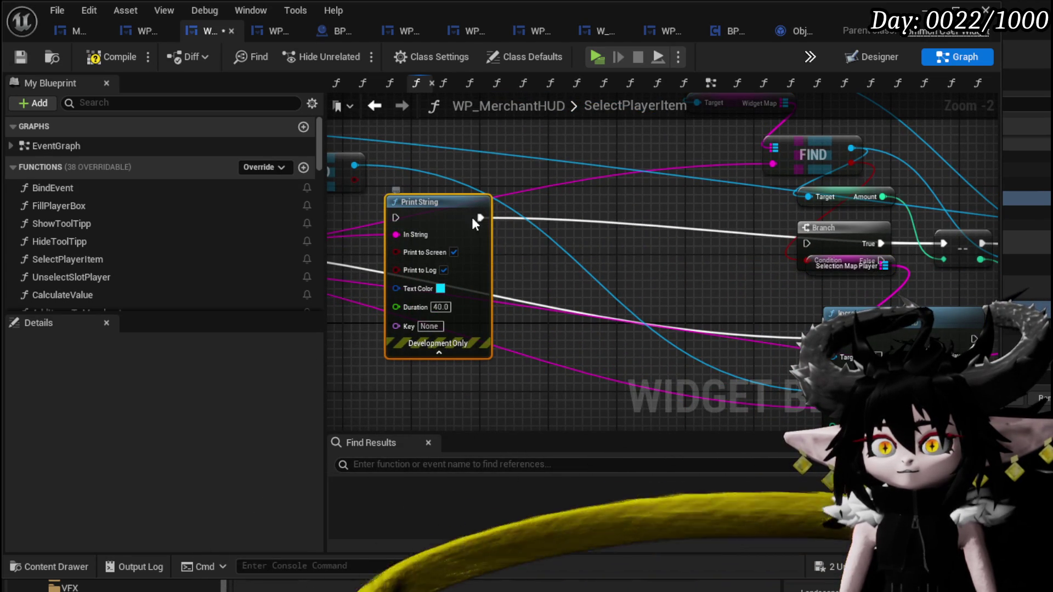
scroll(468, 285, down, 2)
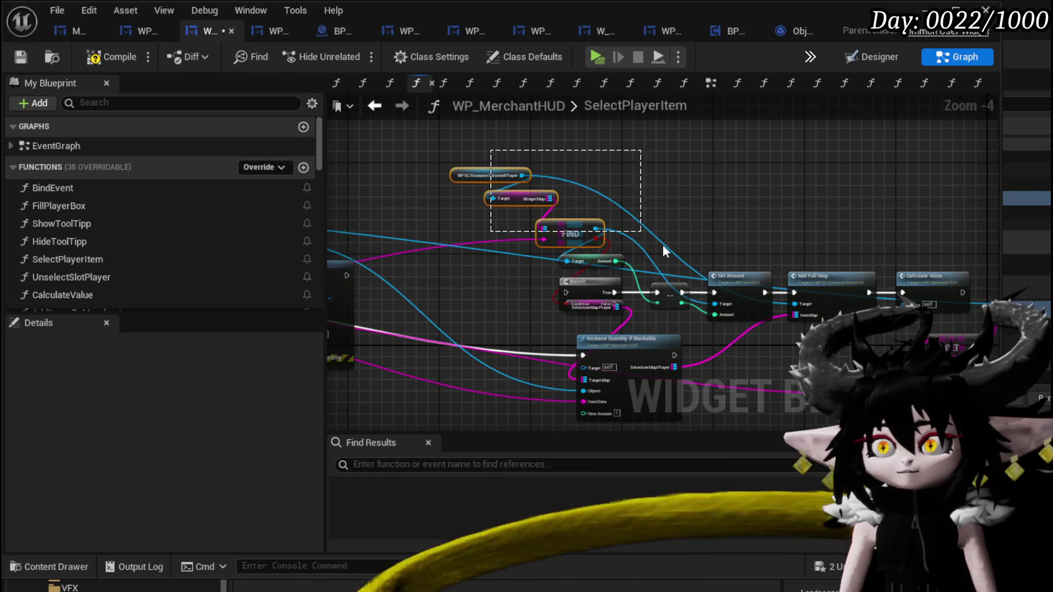
mouse_move(663, 245)
mouse_down()
mouse_move(724, 294)
mouse_move(581, 274)
mouse_up()
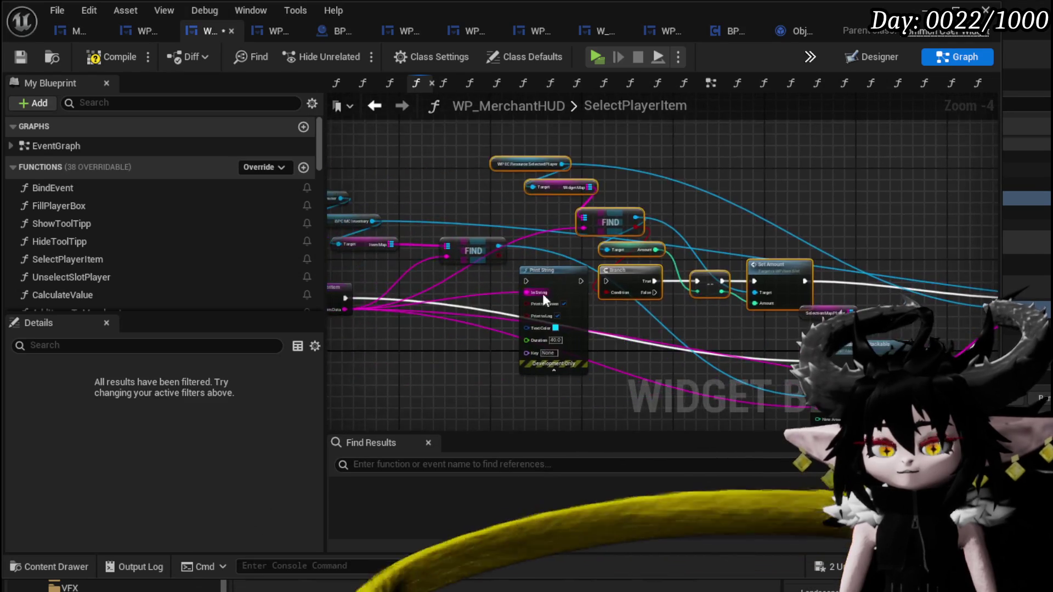
scroll(409, 294, up, 1)
Wire entry to Print String to Branch, Set Amount to Increase Quantity to Add Full Map; compile and save.
mouse_move(432, 294)
mouse_down()
mouse_move(663, 282)
mouse_move(678, 272)
mouse_up()
drag(754, 272, 785, 271)
drag(801, 319, 446, 282)
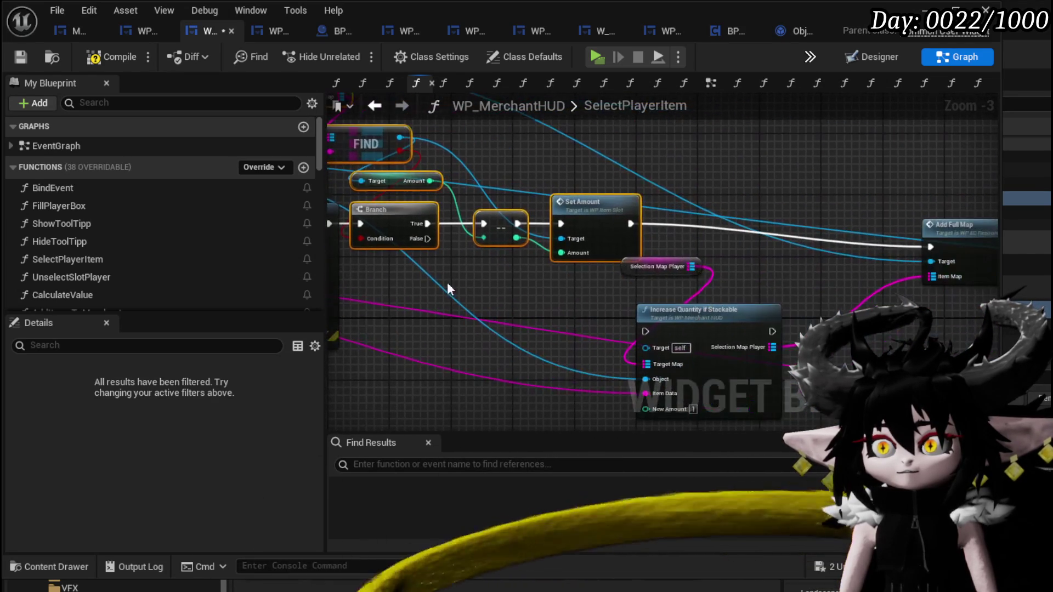
drag(686, 254, 713, 329)
drag(731, 316, 788, 207)
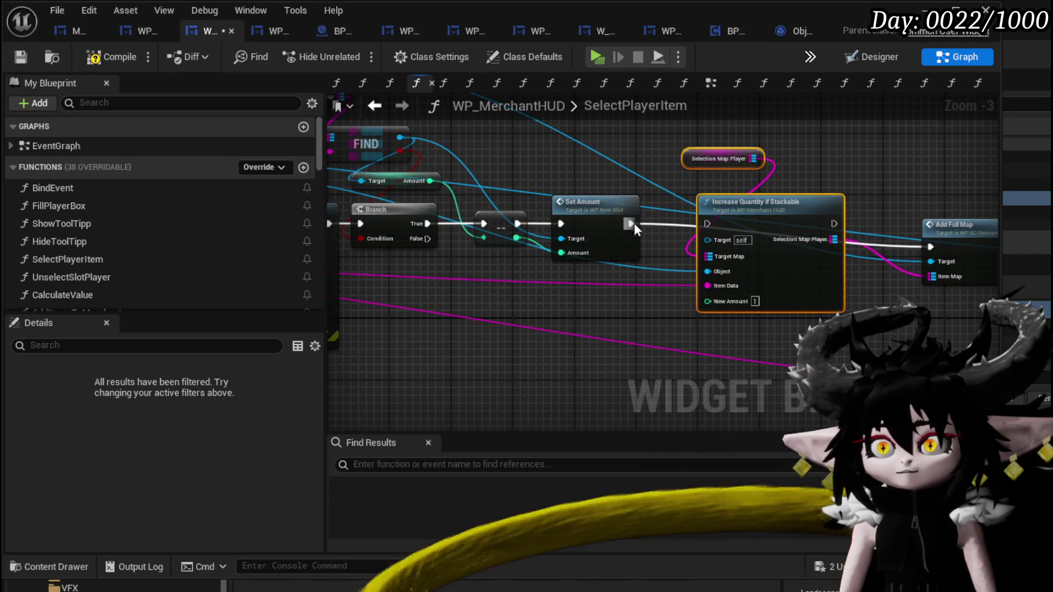
mouse_move(630, 223)
mouse_down()
mouse_move(716, 221)
mouse_move(706, 223)
mouse_up()
drag(834, 224, 936, 252)
drag(667, 348, 899, 143)
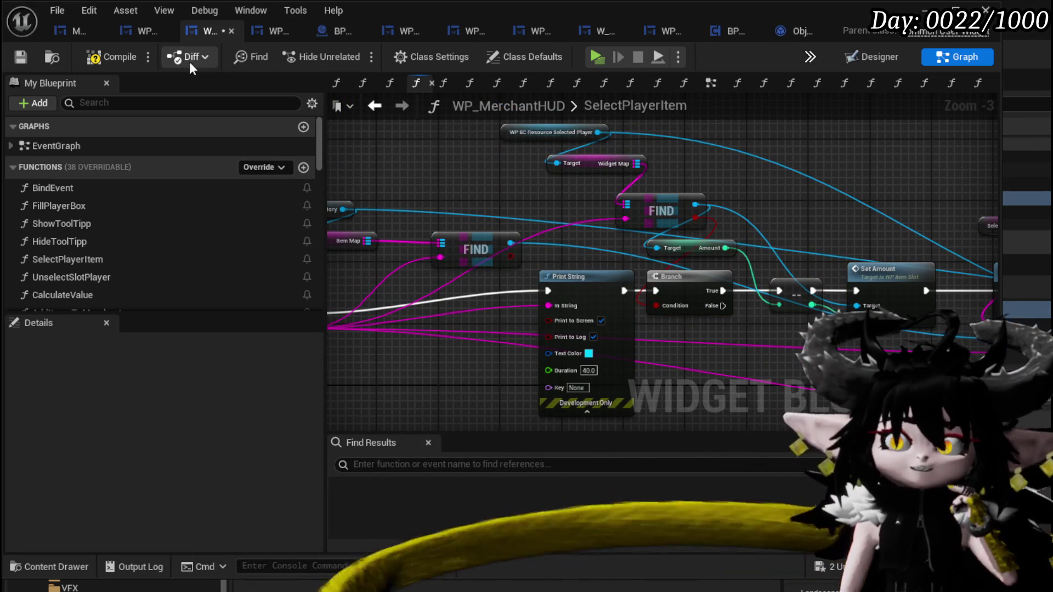
click(100, 59)
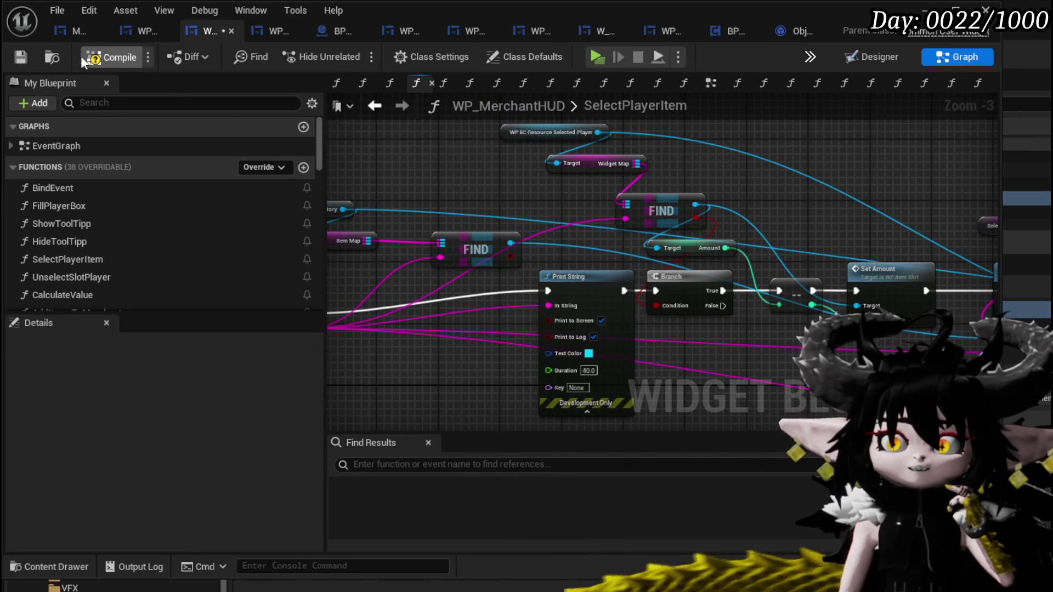
click(21, 59)
Talk to the merchant in the running game, then stop play and save L_DungeonCreationTest.
key(alt+Tab)
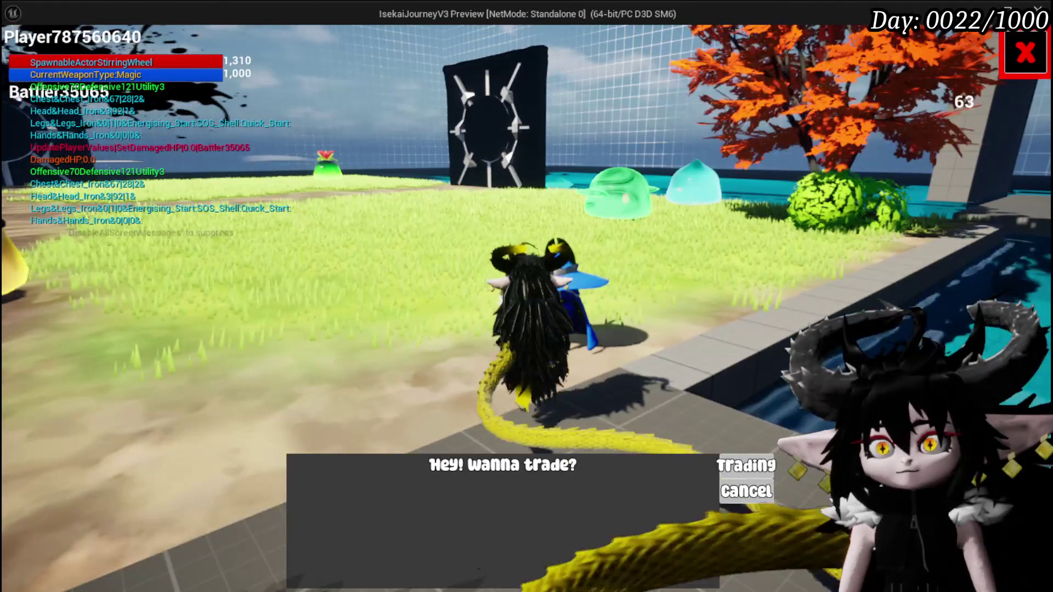
click(749, 464)
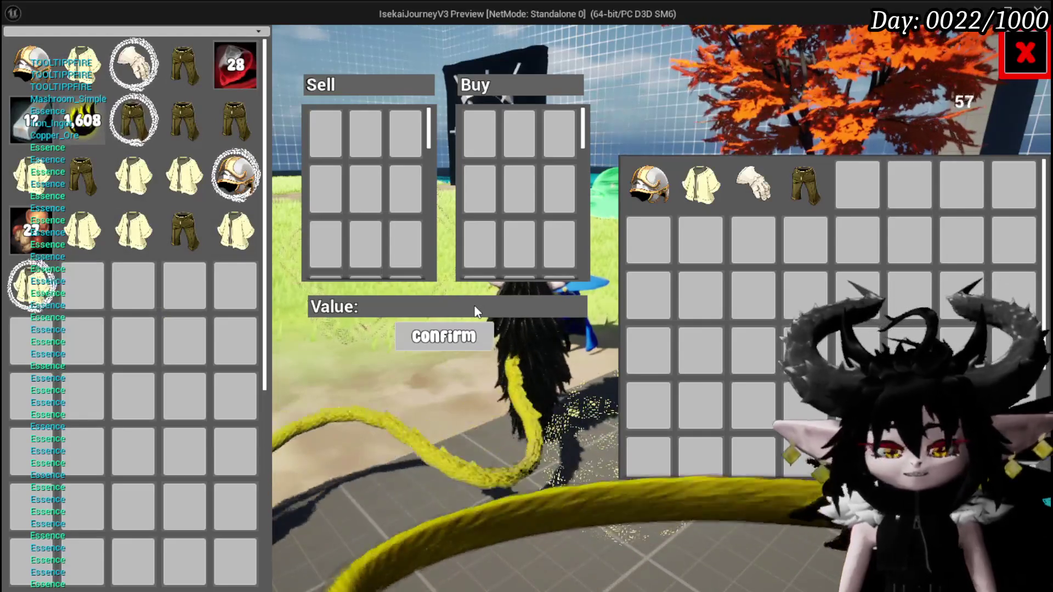
key(alt+Tab)
key(Escape)
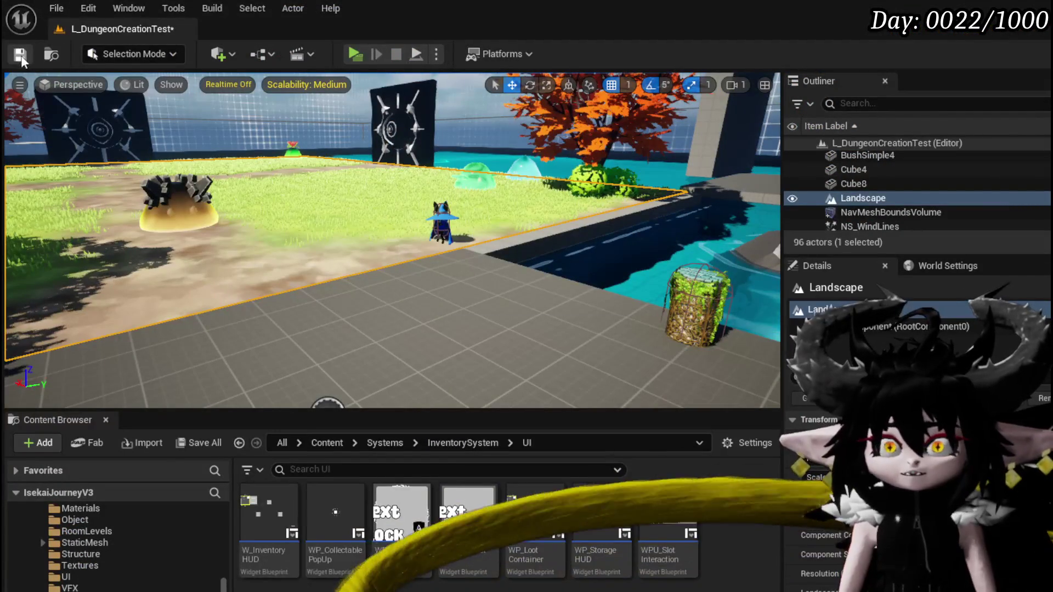
key(ctrl+s)
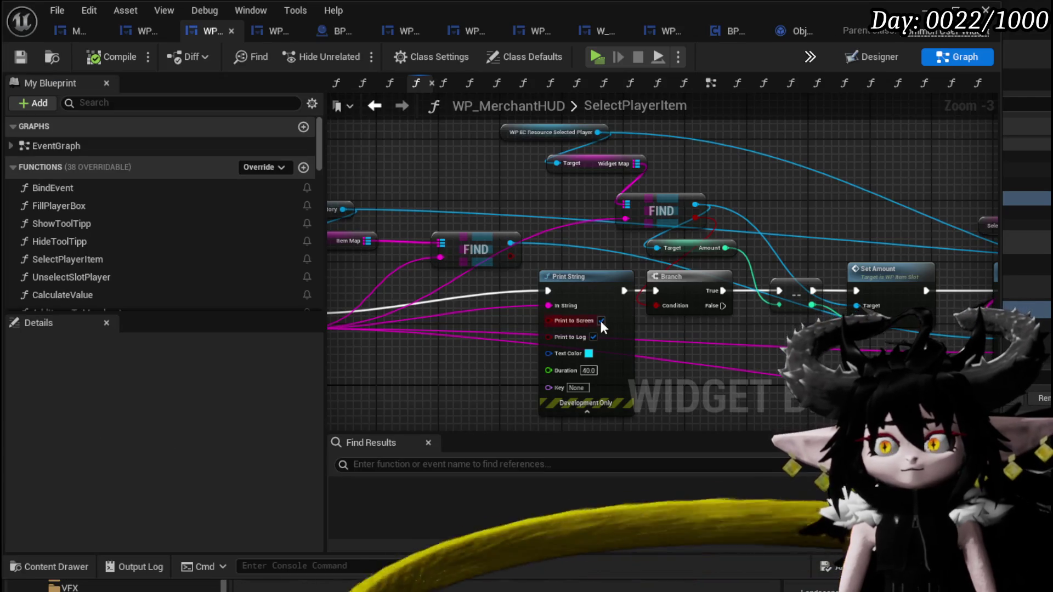
Pan the SelectPlayerItem graph and box-select the FIND, Widget Map and resource nodes.
mouse_move(601, 321)
mouse_down()
mouse_move(575, 345)
mouse_move(566, 401)
mouse_up()
mouse_move(640, 289)
mouse_down()
mouse_move(572, 246)
mouse_move(612, 187)
mouse_move(674, 203)
mouse_move(754, 259)
mouse_up()
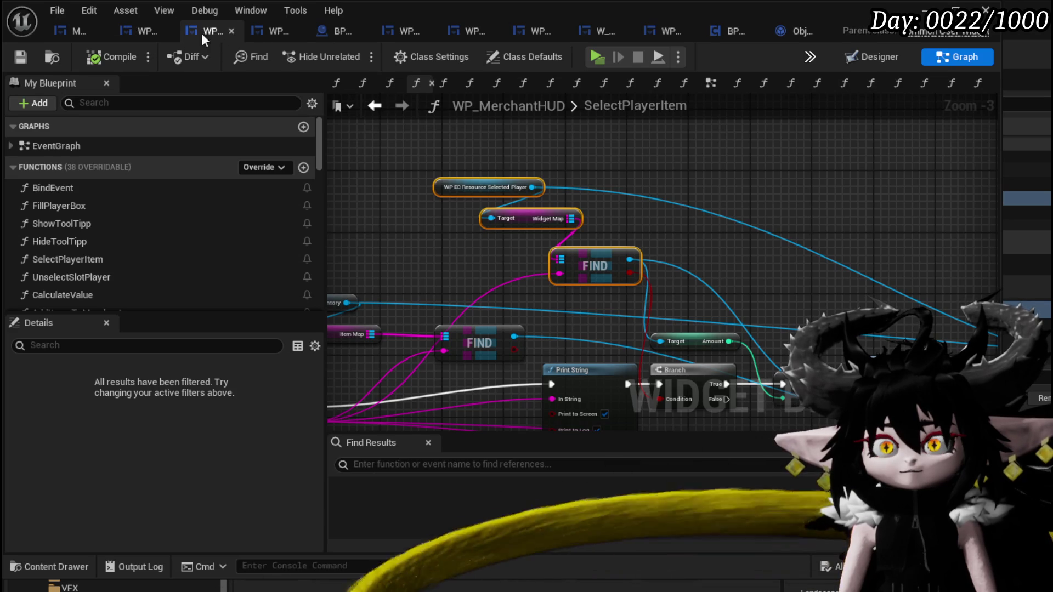
click(276, 35)
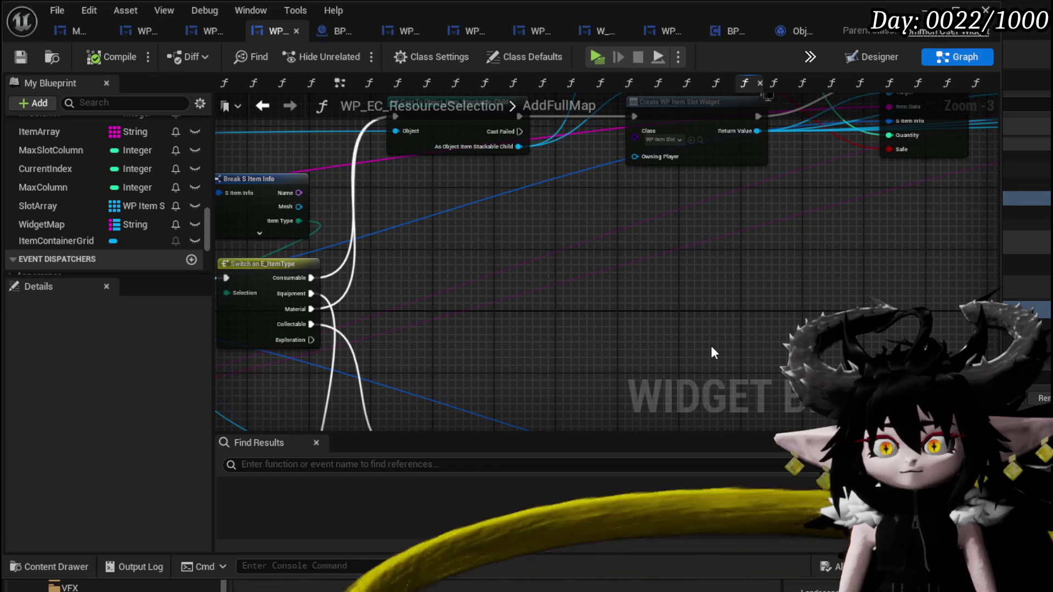
drag(741, 276, 554, 345)
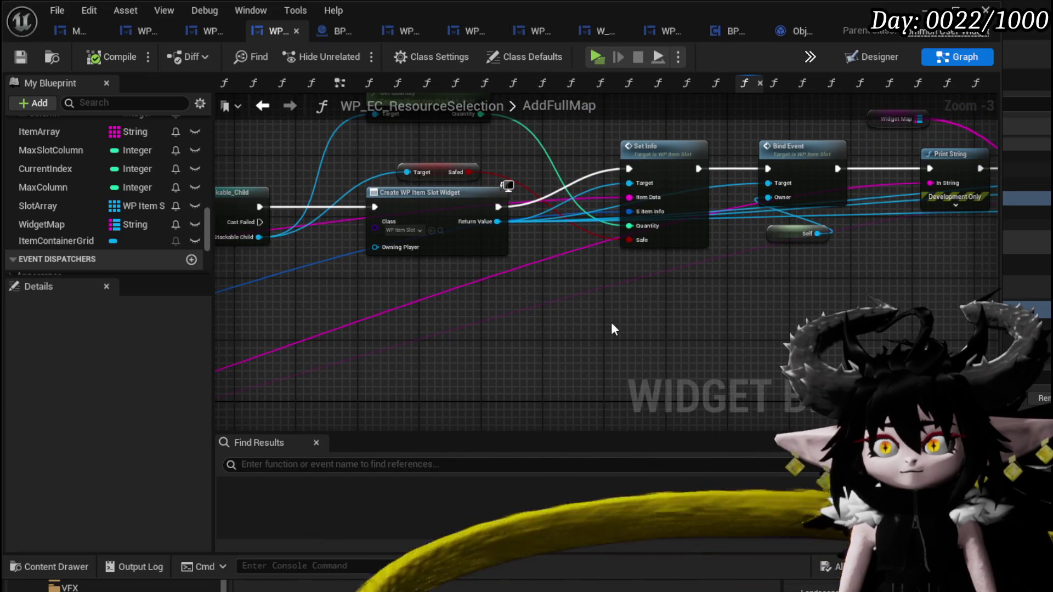
drag(612, 325, 347, 348)
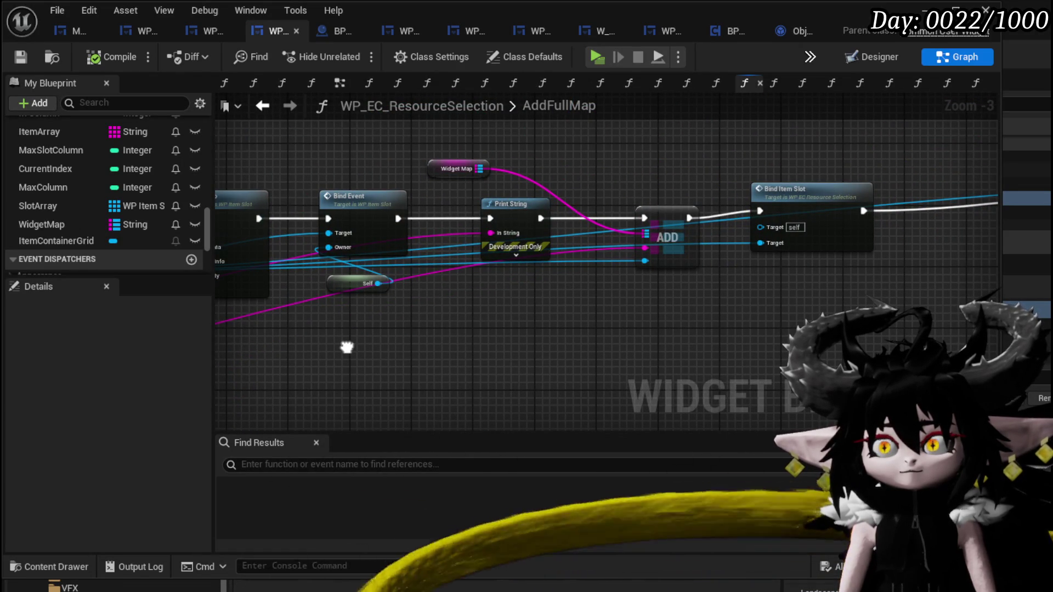
mouse_move(697, 323)
mouse_down()
mouse_move(470, 331)
mouse_move(342, 318)
mouse_move(768, 324)
mouse_up()
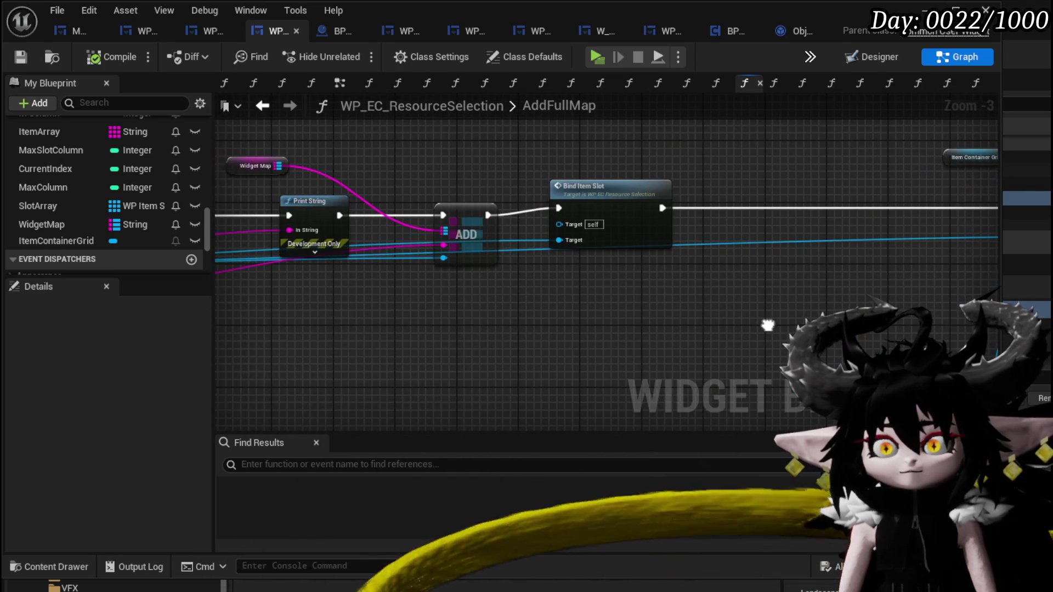
drag(482, 329, 708, 327)
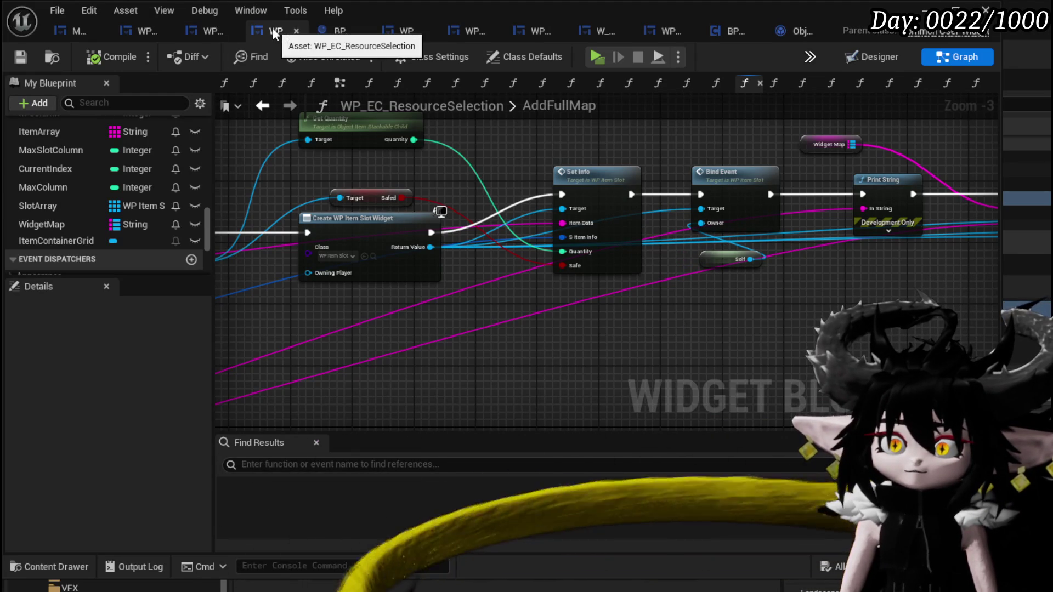
scroll(471, 155, down, 3)
scroll(387, 146, up, 2)
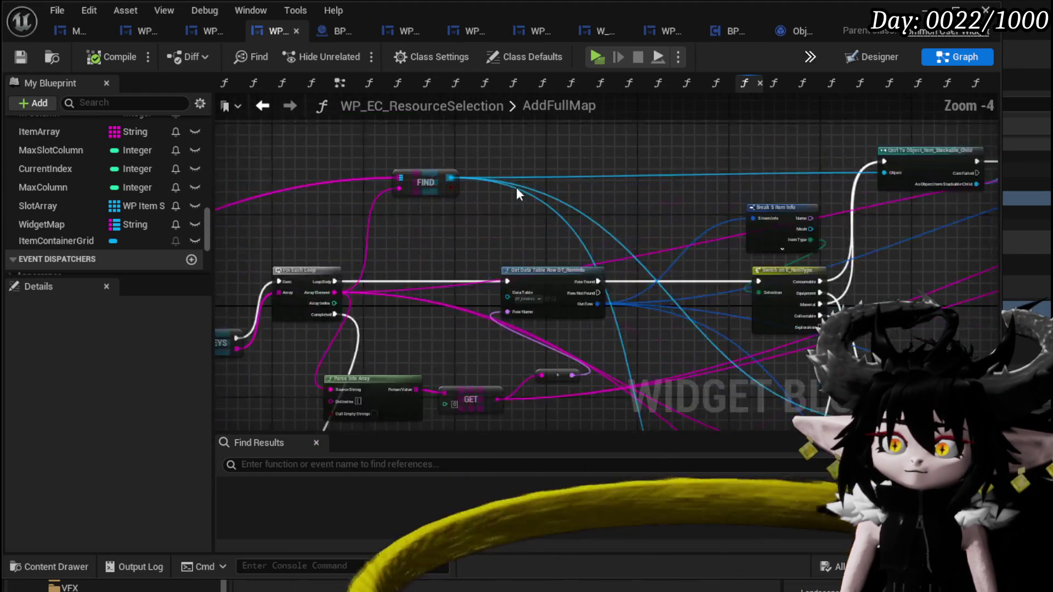
scroll(681, 174, down, 2)
drag(680, 174, 470, 215)
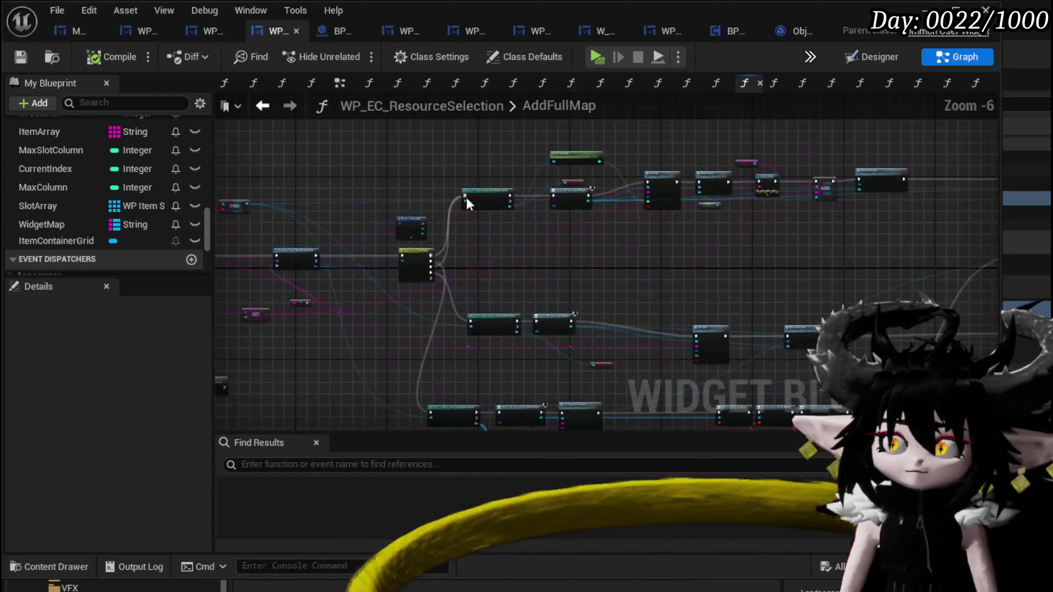
scroll(745, 223, up, 2)
drag(745, 223, 625, 317)
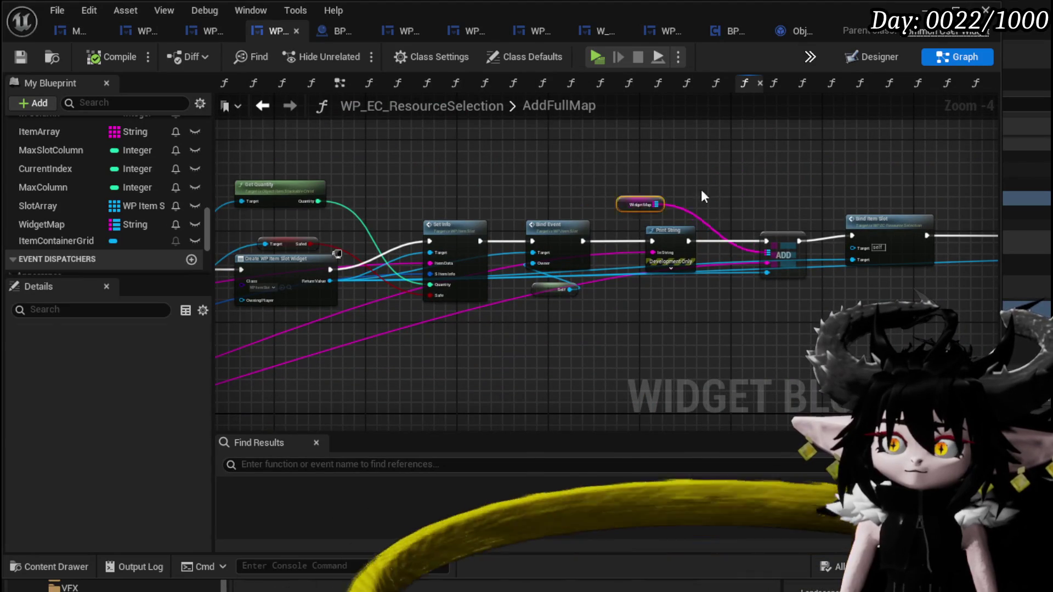
mouse_move(704, 196)
mouse_down()
mouse_move(836, 186)
mouse_move(679, 237)
mouse_up()
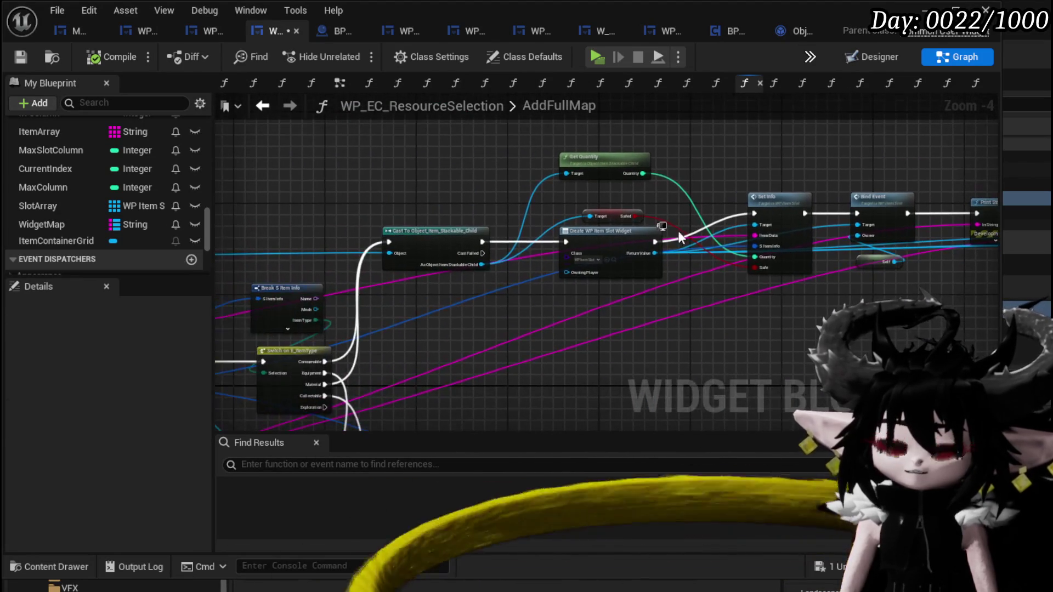
Move the Print String, ADD and Widget Map nodes lower in the AddFullMap graph.
right_click(439, 239)
mouse_move(567, 462)
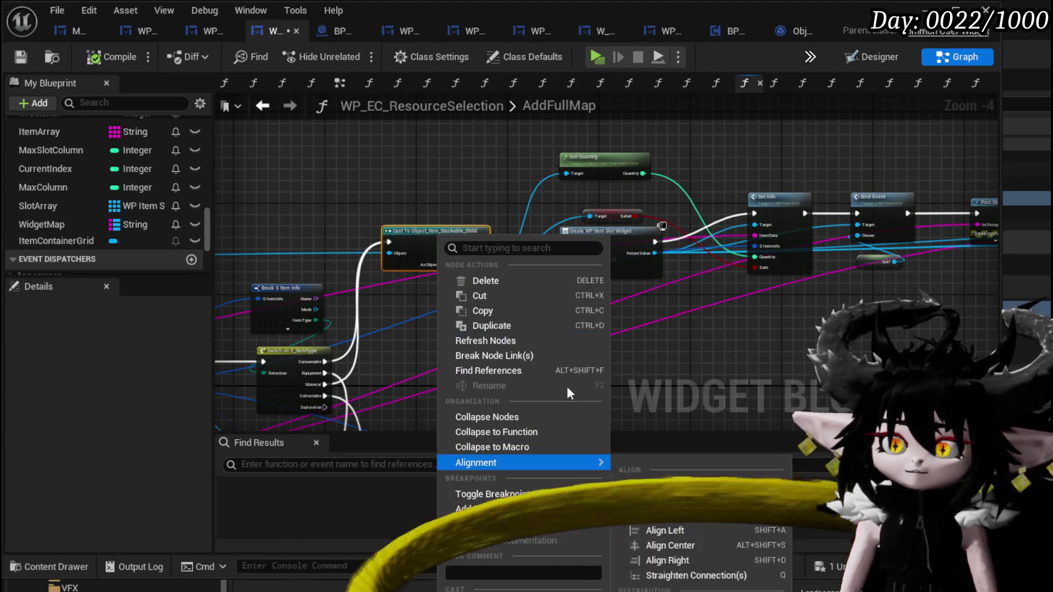
mouse_move(998, 182)
mouse_down()
mouse_move(594, 210)
mouse_move(636, 243)
mouse_move(654, 243)
mouse_up()
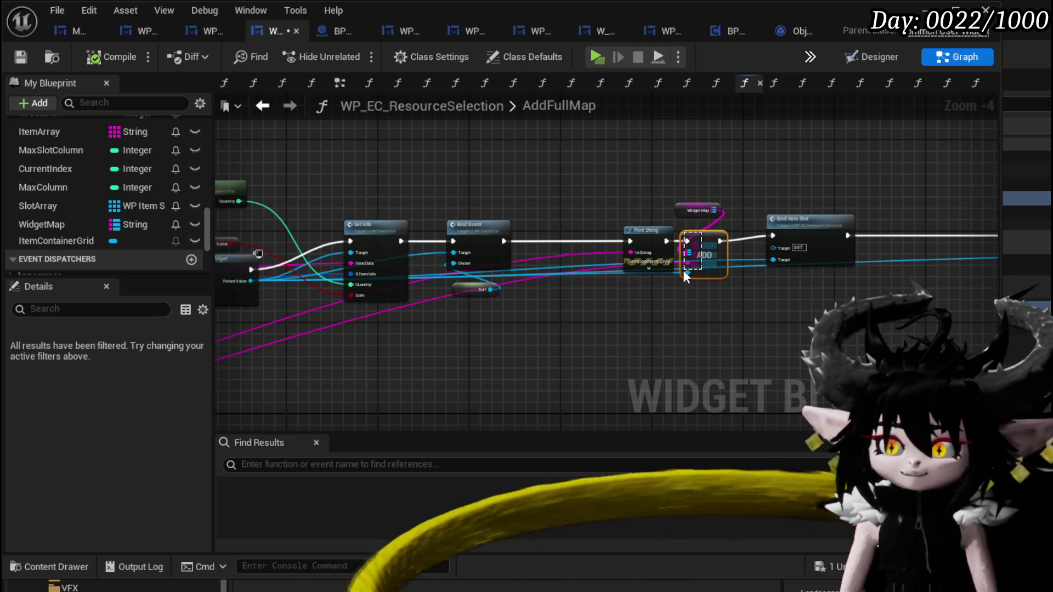
click(626, 316)
mouse_move(702, 248)
mouse_down()
mouse_move(645, 346)
mouse_move(644, 309)
mouse_up()
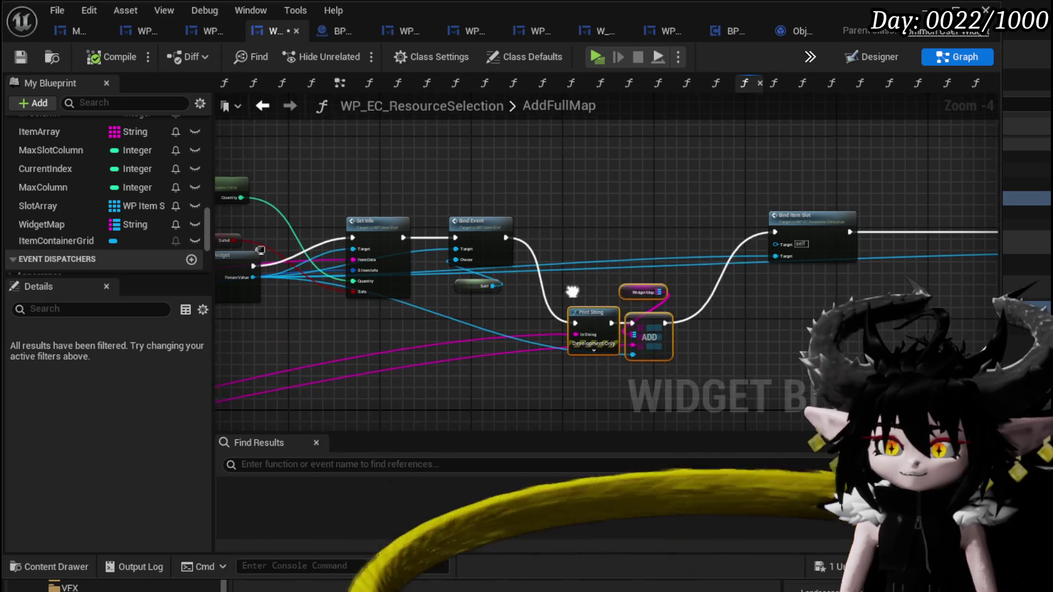
Set the Print String text colour to magenta and its duration to 180 seconds.
click(502, 306)
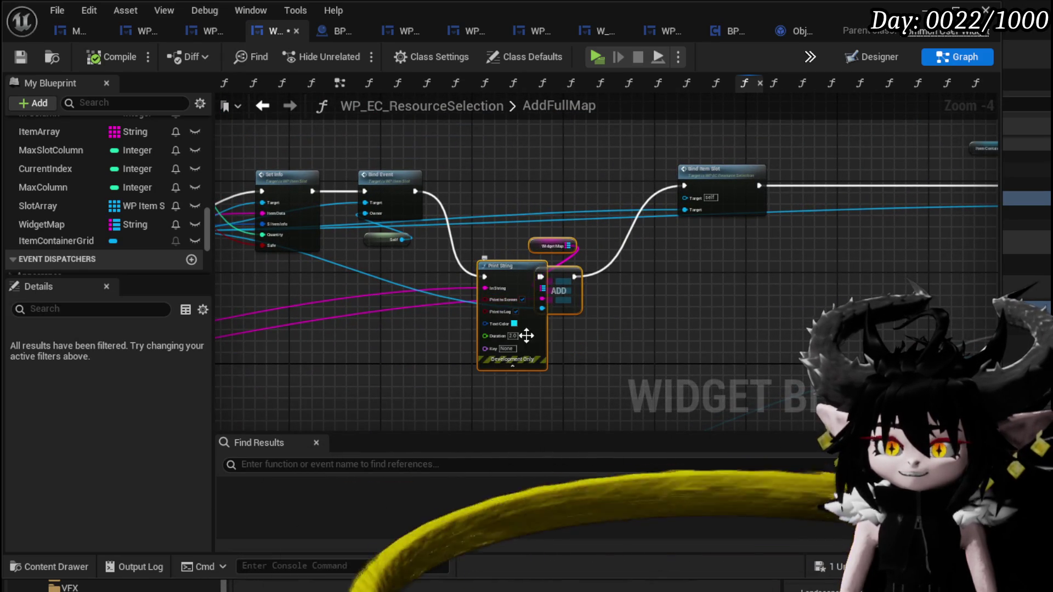
click(513, 324)
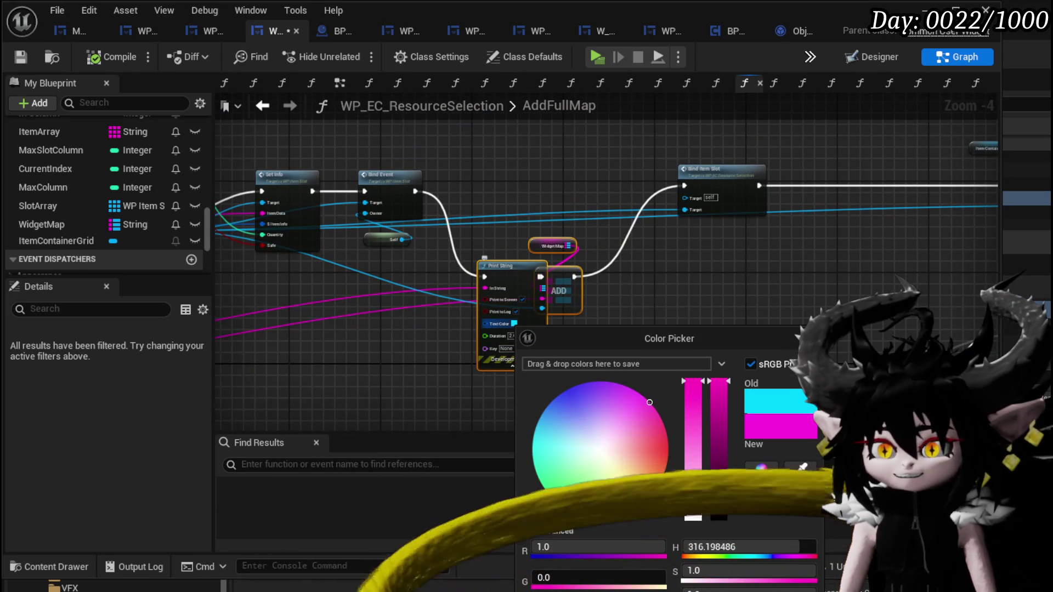
click(514, 336)
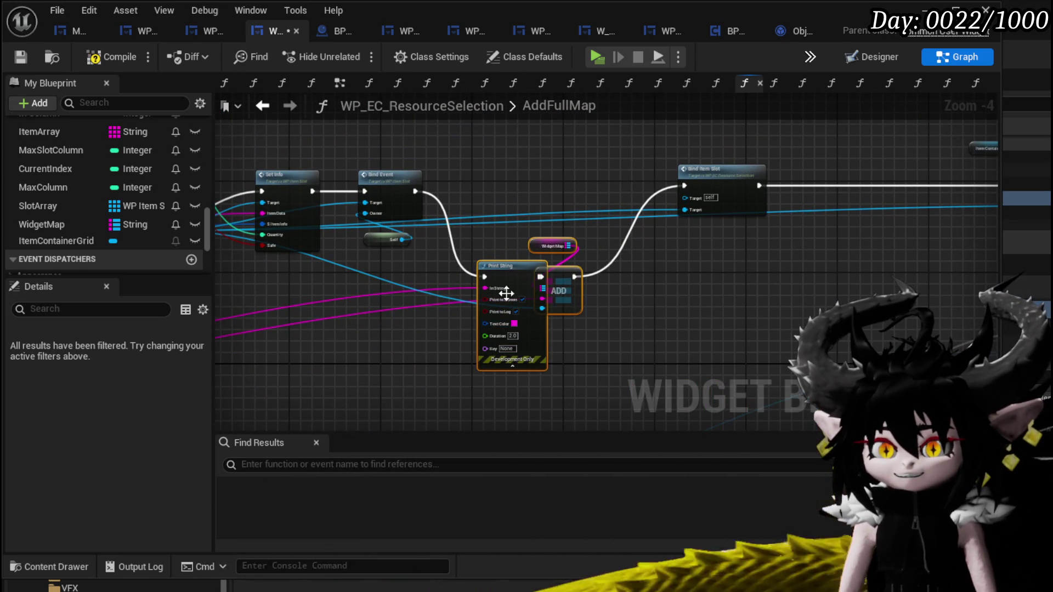
click(647, 321)
Reposition the three nodes, compile and save WP_EC_ResourceSelection, and minimize the editor.
scroll(664, 311, up, 1)
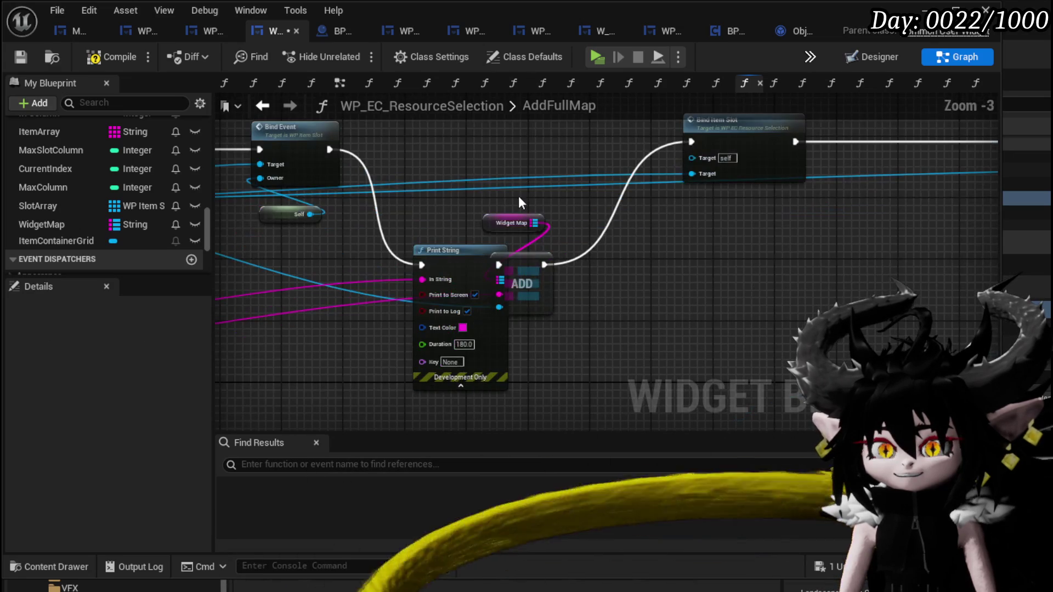
mouse_move(503, 188)
mouse_down()
mouse_move(534, 263)
mouse_move(583, 265)
mouse_move(511, 263)
mouse_move(556, 279)
mouse_up()
click(494, 202)
scroll(667, 297, down, 3)
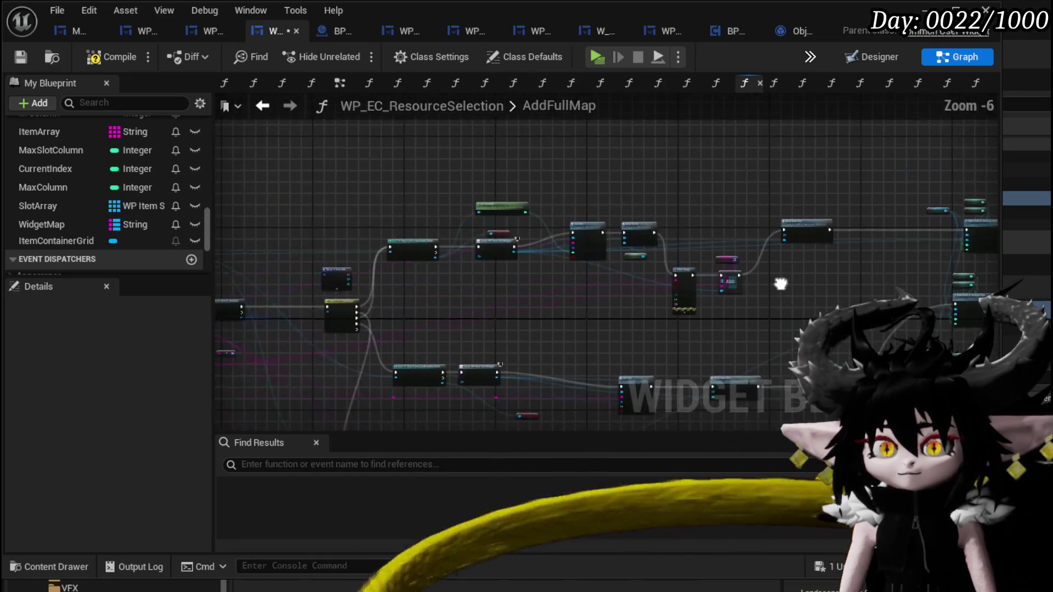
scroll(481, 280, up, 2)
click(482, 280)
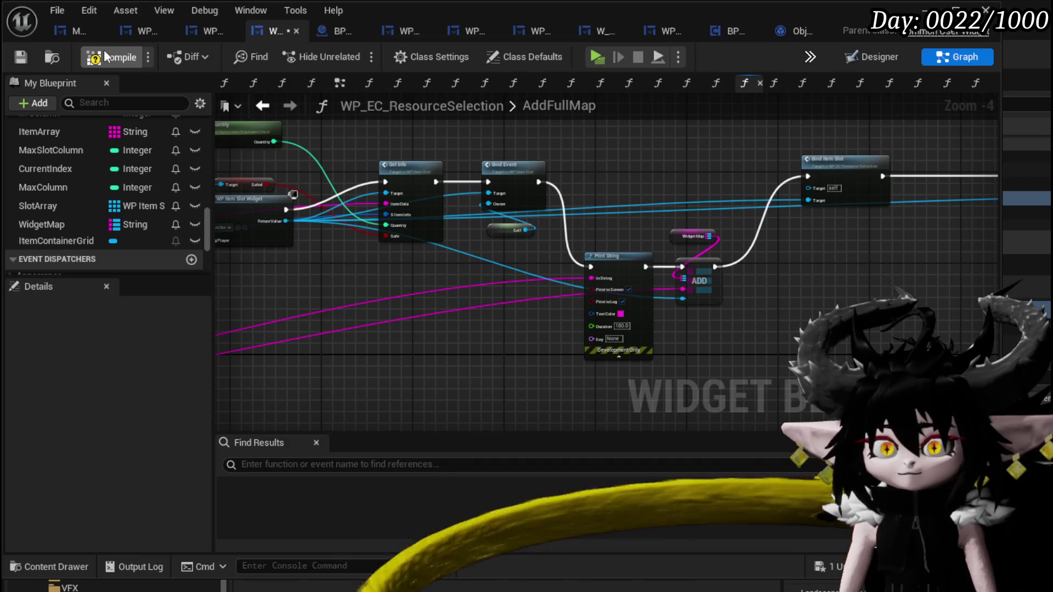
click(21, 57)
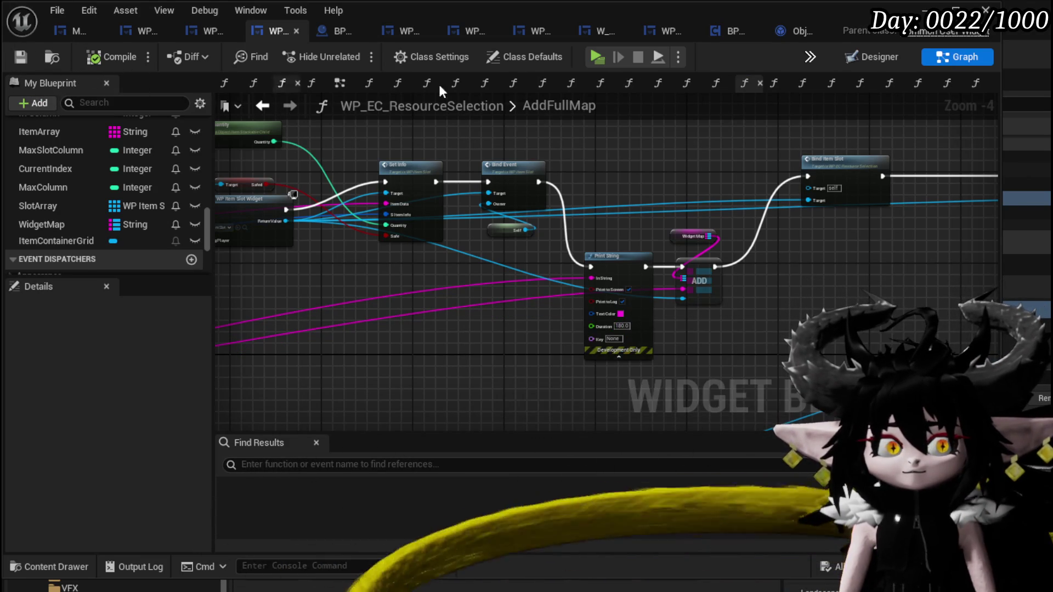
click(924, 11)
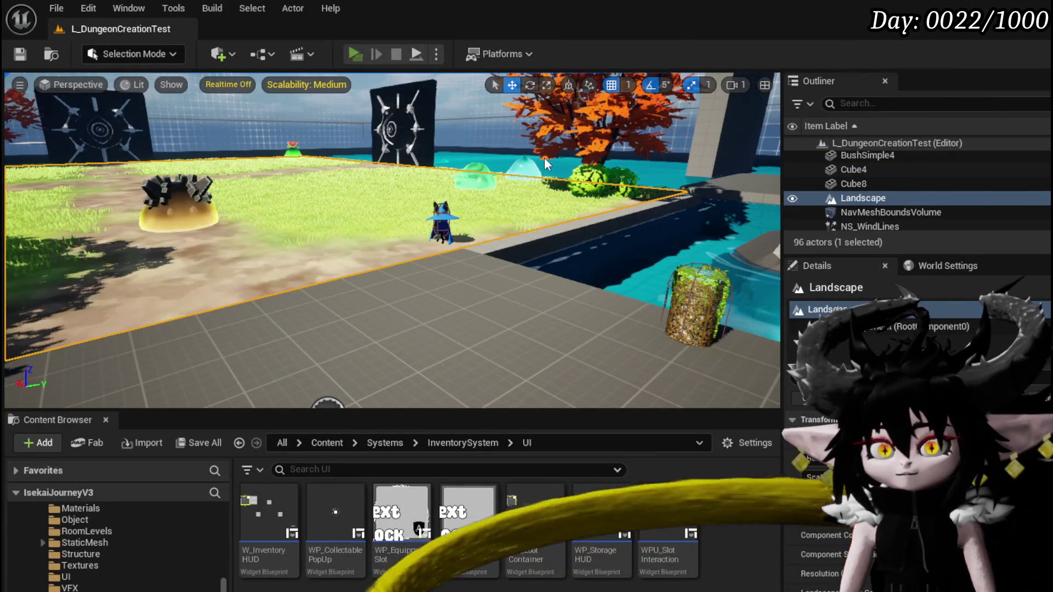
key(alt+p)
key(w)
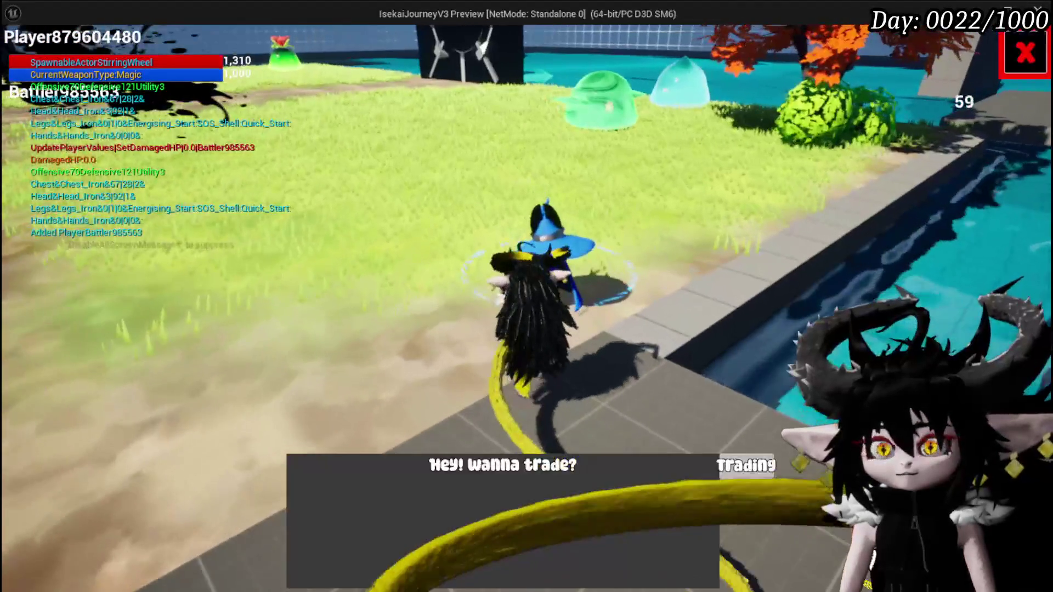
click(747, 466)
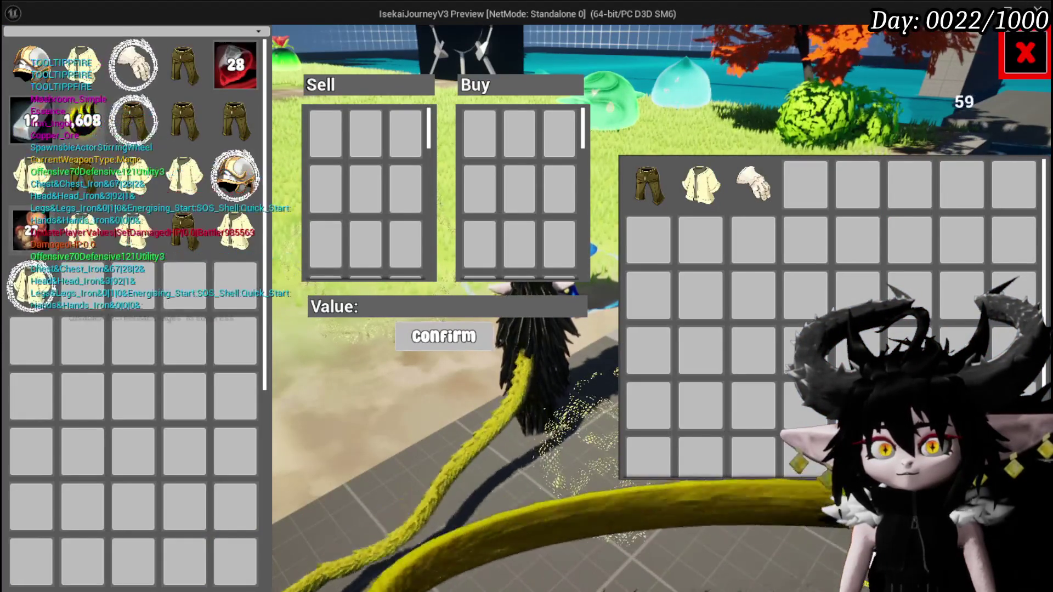
mouse_move(79, 117)
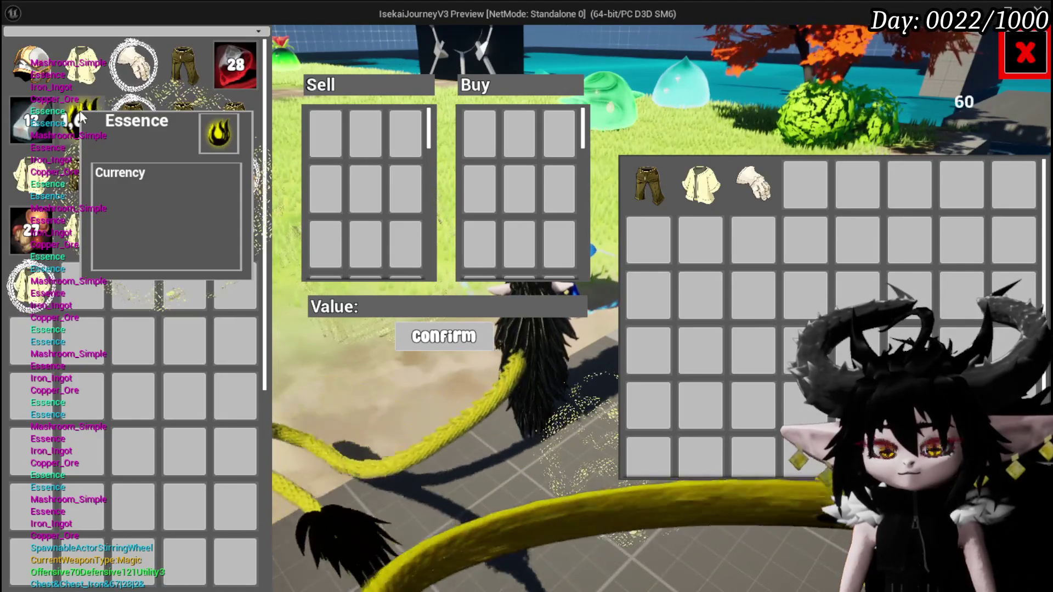
key(Escape)
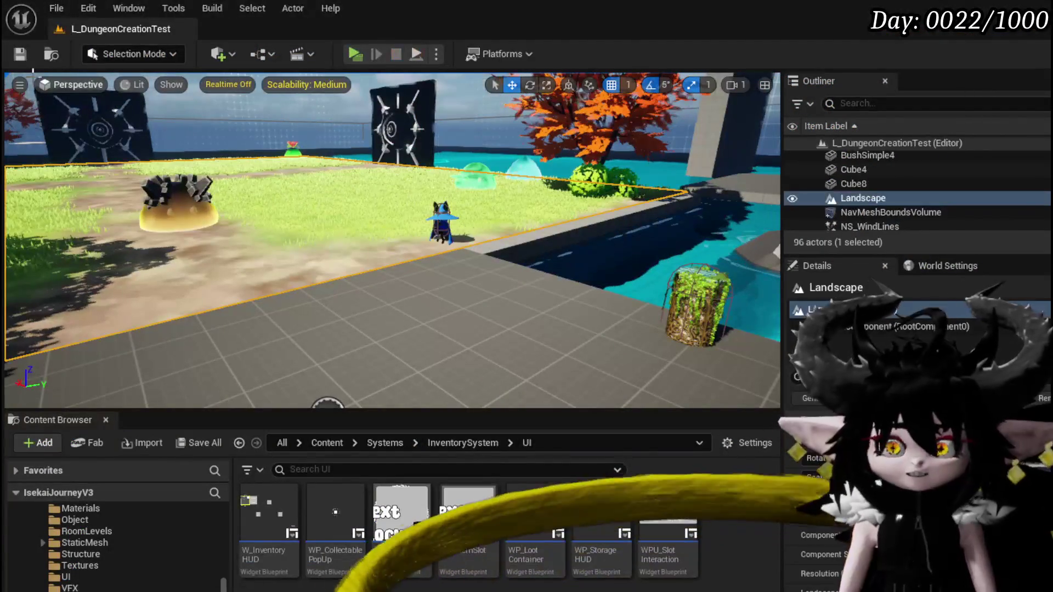
Save the level, return to SelectPlayerItem, and rearrange the Amount getter and Set Amount nodes.
key(ctrl+s)
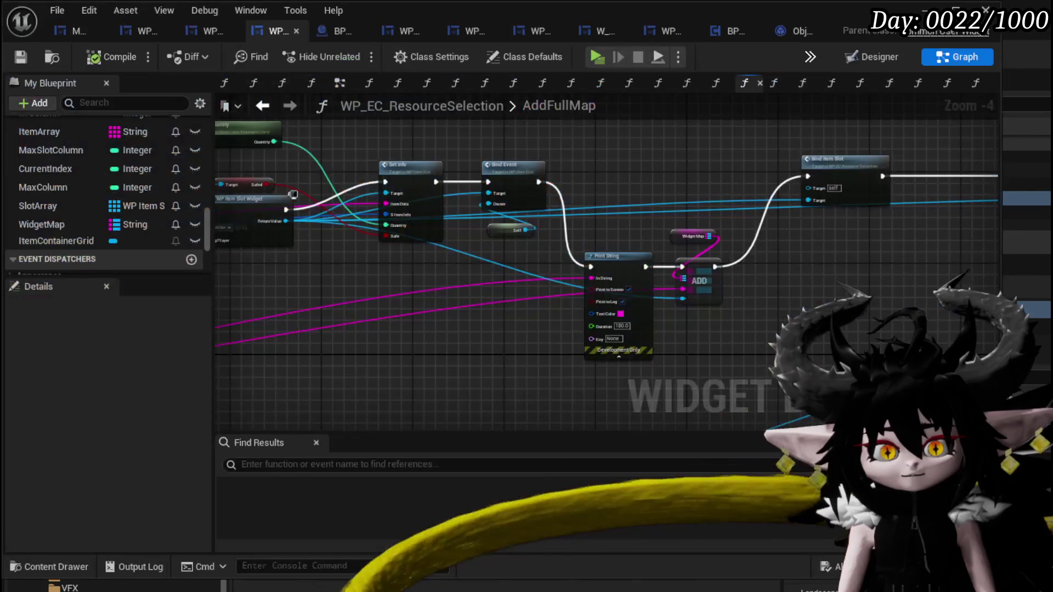
scroll(369, 338, up, 2)
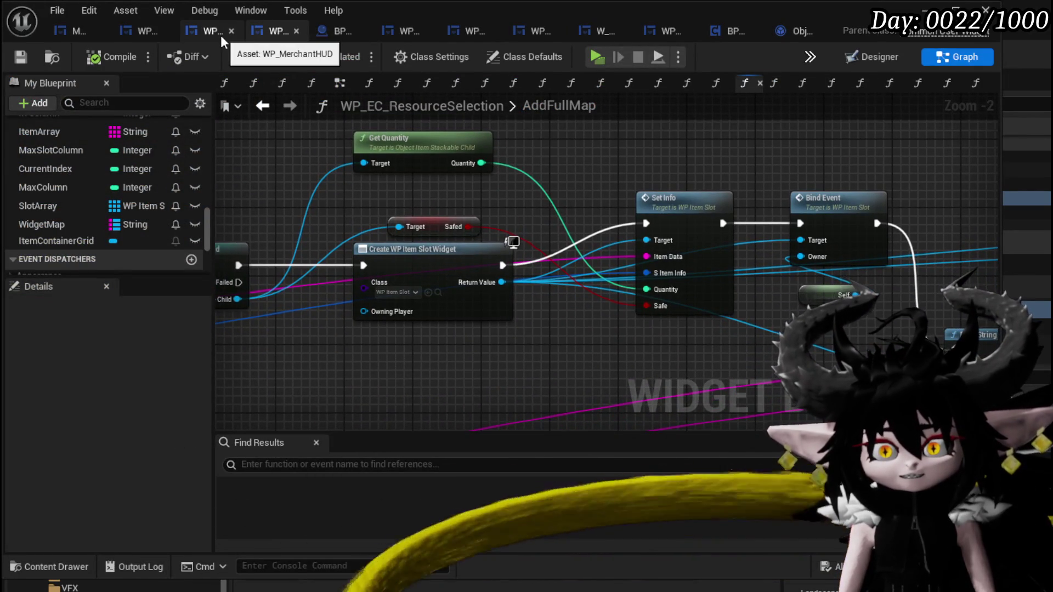
click(220, 36)
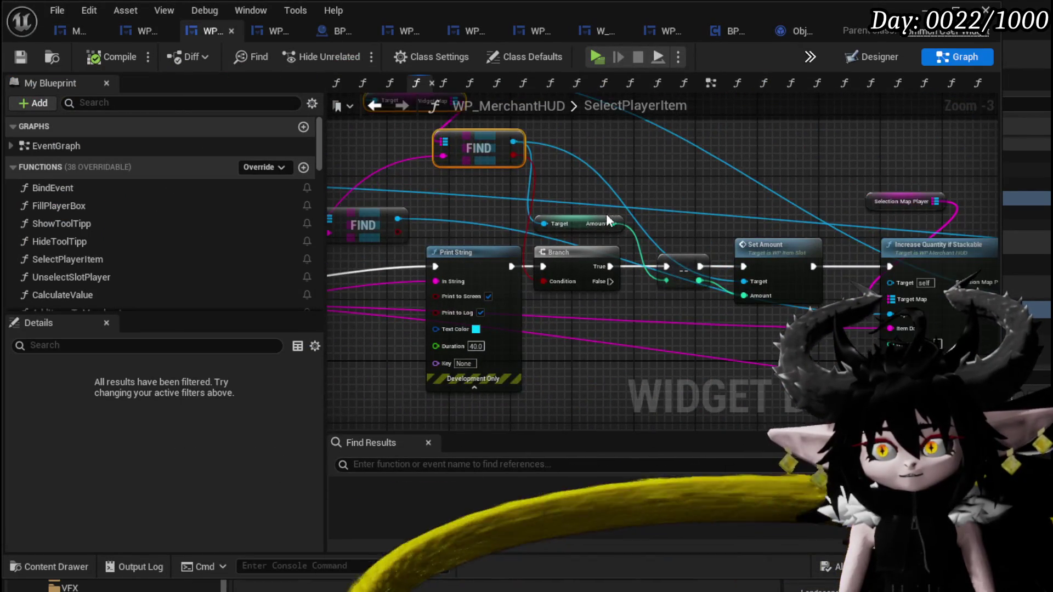
mouse_move(418, 220)
mouse_down()
mouse_move(550, 225)
mouse_move(371, 240)
mouse_up()
drag(570, 246, 602, 207)
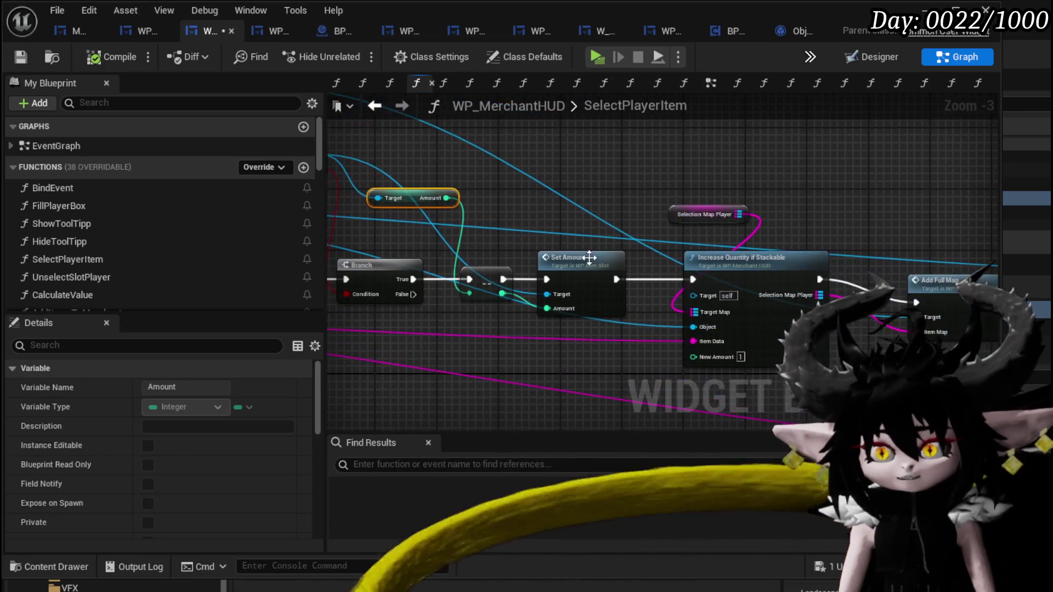
drag(729, 268, 677, 175)
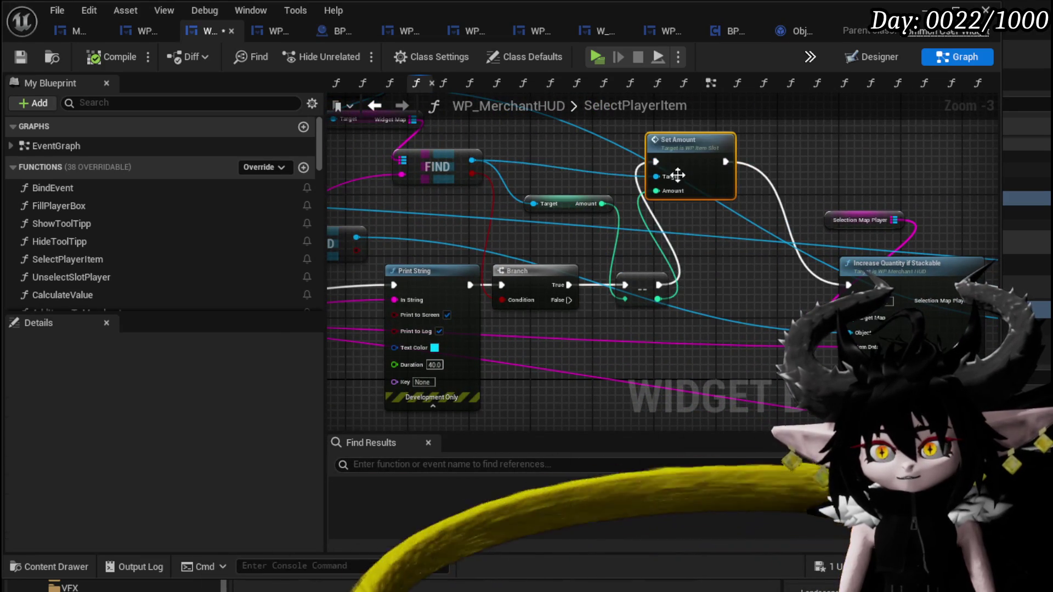
mouse_move(584, 236)
mouse_down()
mouse_move(651, 294)
mouse_move(593, 271)
mouse_move(575, 242)
mouse_move(573, 286)
mouse_up()
mouse_move(635, 324)
mouse_down()
mouse_move(598, 192)
mouse_move(706, 311)
mouse_move(611, 192)
mouse_up()
Delete the Branch, Set Amount and FIND group and wire Print String into Increase Quantity if Stackable.
key(Escape)
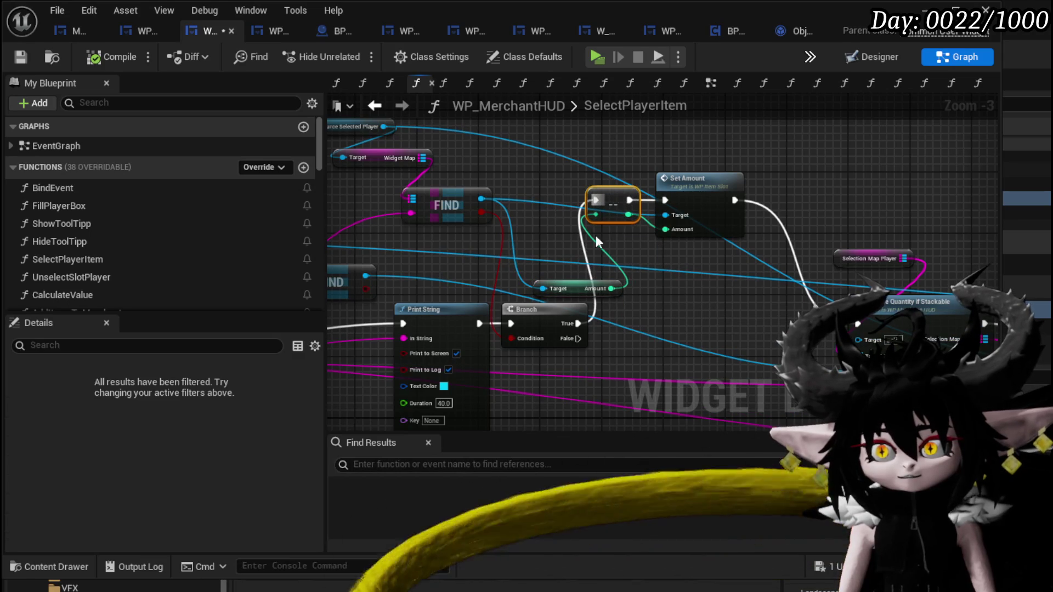
drag(526, 310, 532, 193)
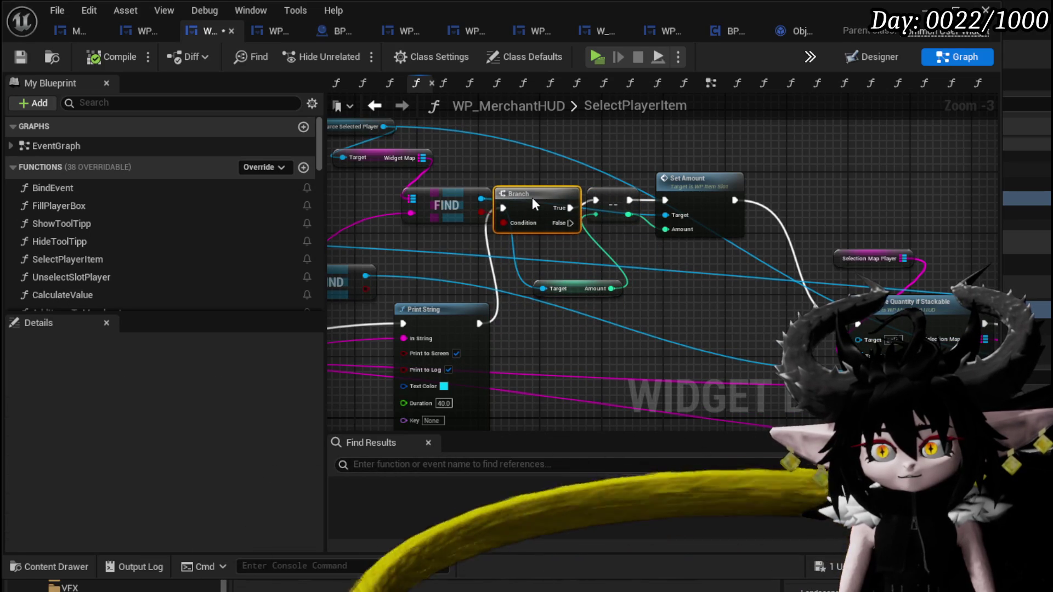
click(622, 198)
mouse_move(436, 309)
mouse_down()
mouse_move(557, 249)
mouse_move(479, 265)
mouse_move(445, 139)
mouse_move(446, 158)
mouse_up()
mouse_move(365, 145)
mouse_down()
mouse_move(801, 288)
mouse_move(748, 349)
mouse_move(527, 288)
mouse_move(580, 262)
mouse_move(601, 185)
mouse_move(642, 229)
mouse_up()
key(Delete)
mouse_move(676, 266)
mouse_down()
mouse_move(878, 261)
mouse_move(791, 251)
mouse_up()
drag(603, 241, 920, 218)
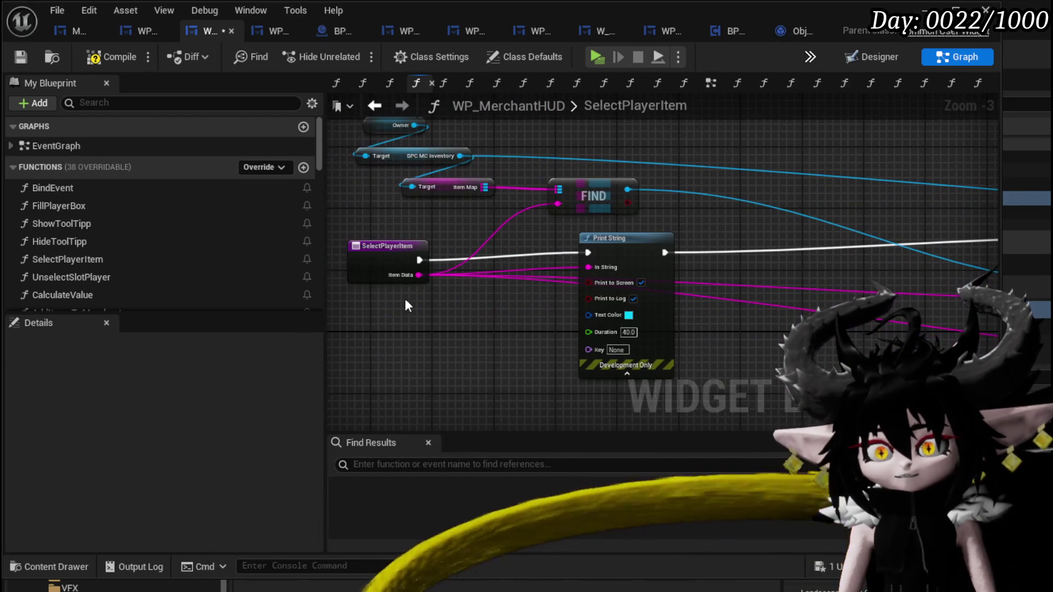
Shift SelectPlayerItem, Print String and the downstream nodes to make room near the entry.
mouse_move(356, 329)
mouse_down()
mouse_move(674, 240)
mouse_move(784, 230)
mouse_move(556, 180)
mouse_move(484, 177)
mouse_up()
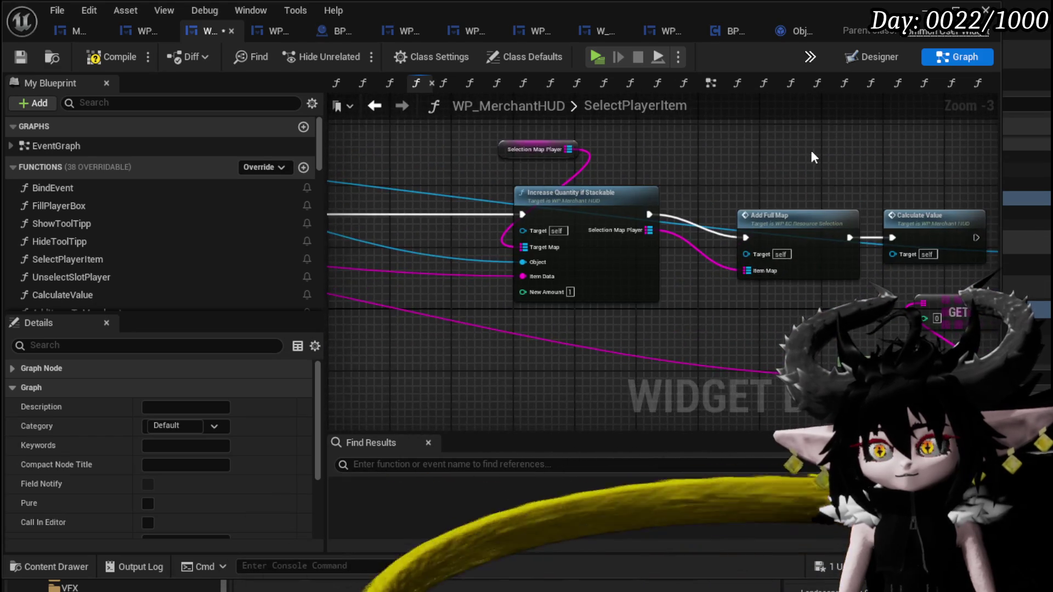
mouse_move(810, 148)
mouse_down()
mouse_move(503, 156)
mouse_move(500, 133)
mouse_move(769, 142)
mouse_move(828, 174)
mouse_move(614, 163)
mouse_up()
scroll(829, 175, down, 1)
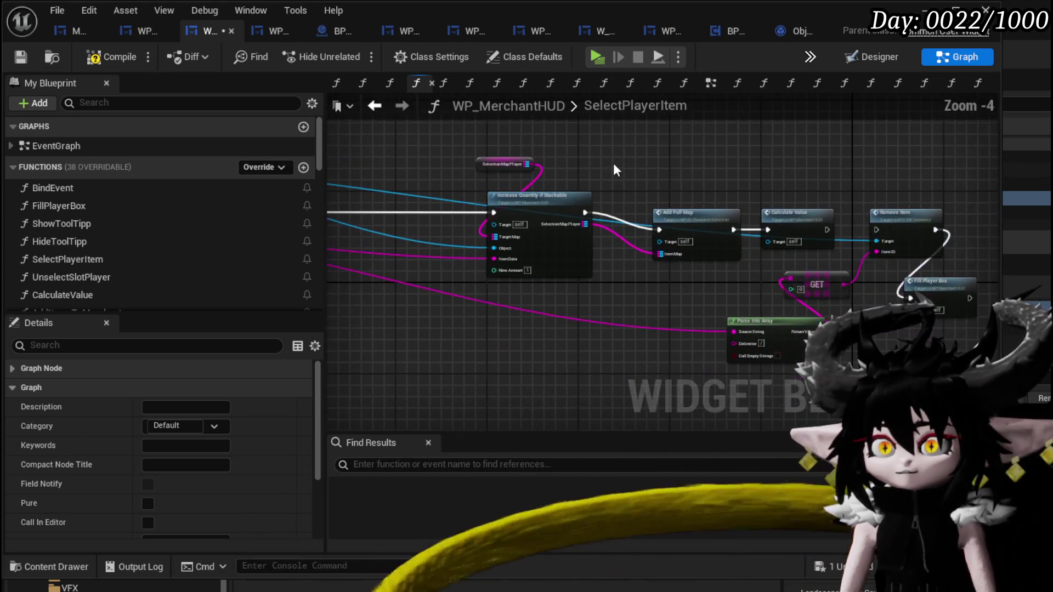
mouse_move(788, 245)
mouse_down()
mouse_move(631, 230)
mouse_move(757, 261)
mouse_move(899, 253)
mouse_up()
click(429, 212)
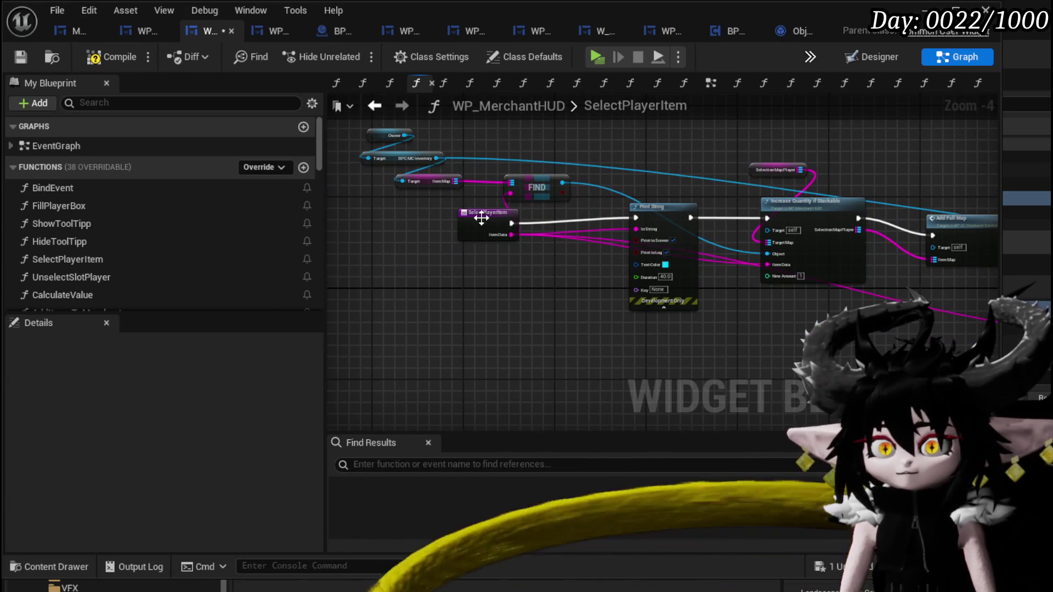
scroll(509, 252, up, 3)
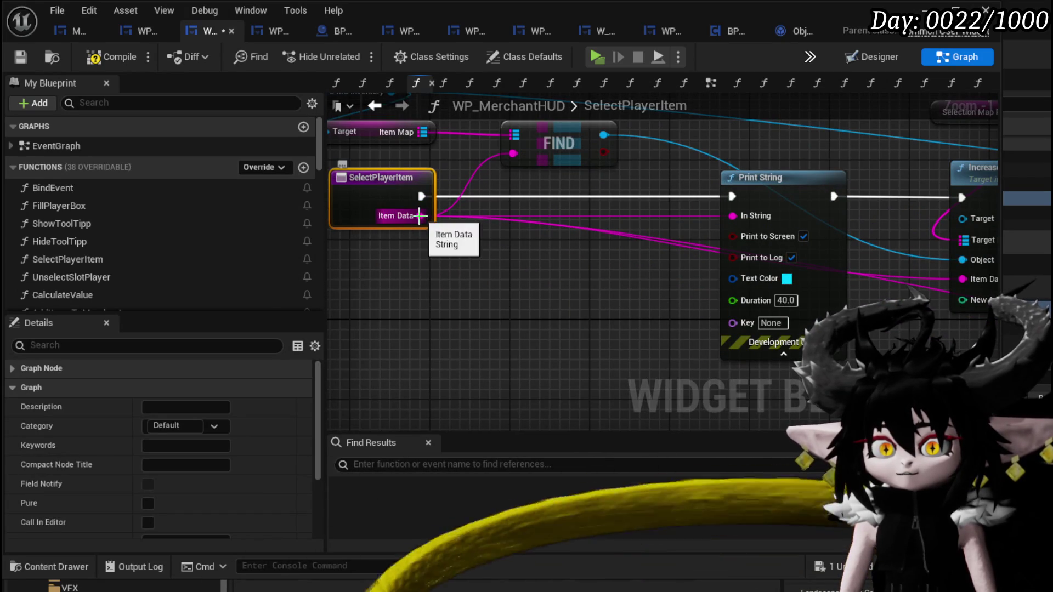
scroll(173, 228, down, 10)
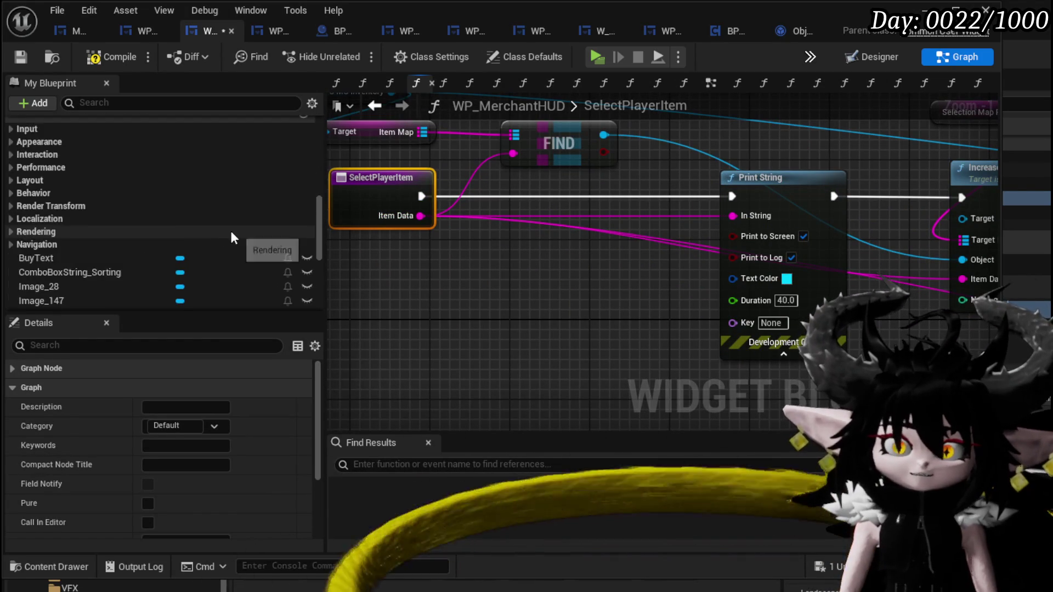
scroll(232, 235, down, 6)
scroll(232, 235, up, 5)
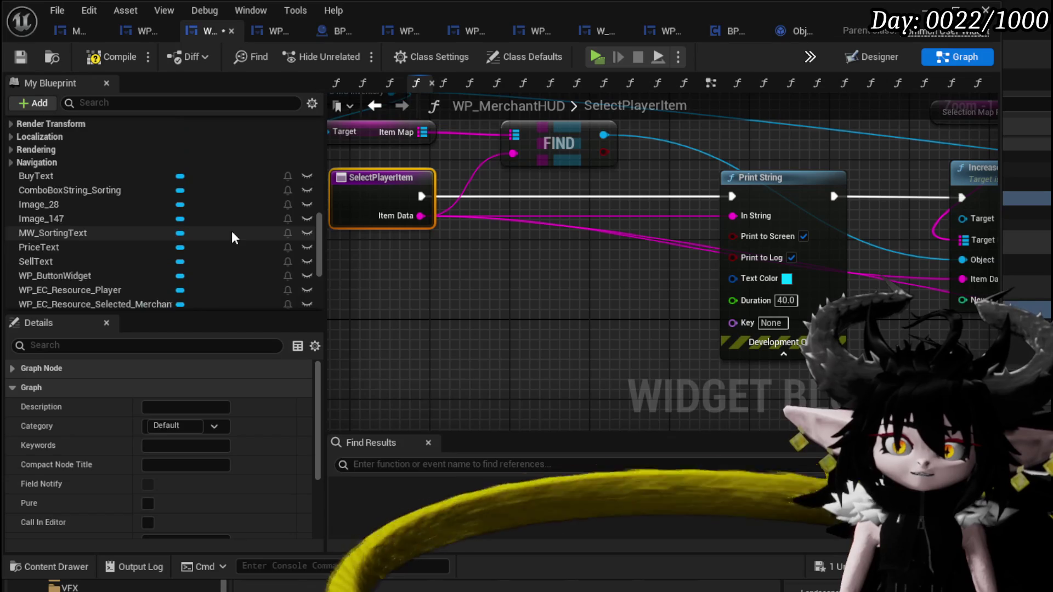
scroll(231, 232, up, 3)
Promote Item Data to a LastSelectedItem variable and wire its SET before Increase Quantity if Stackable.
right_click(420, 215)
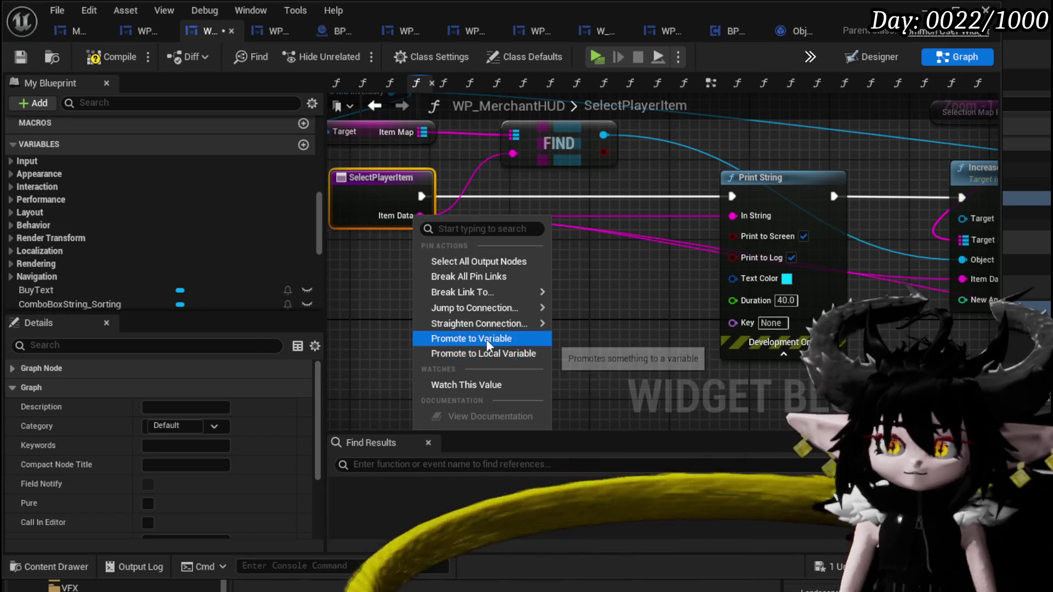
click(489, 344)
text(L)
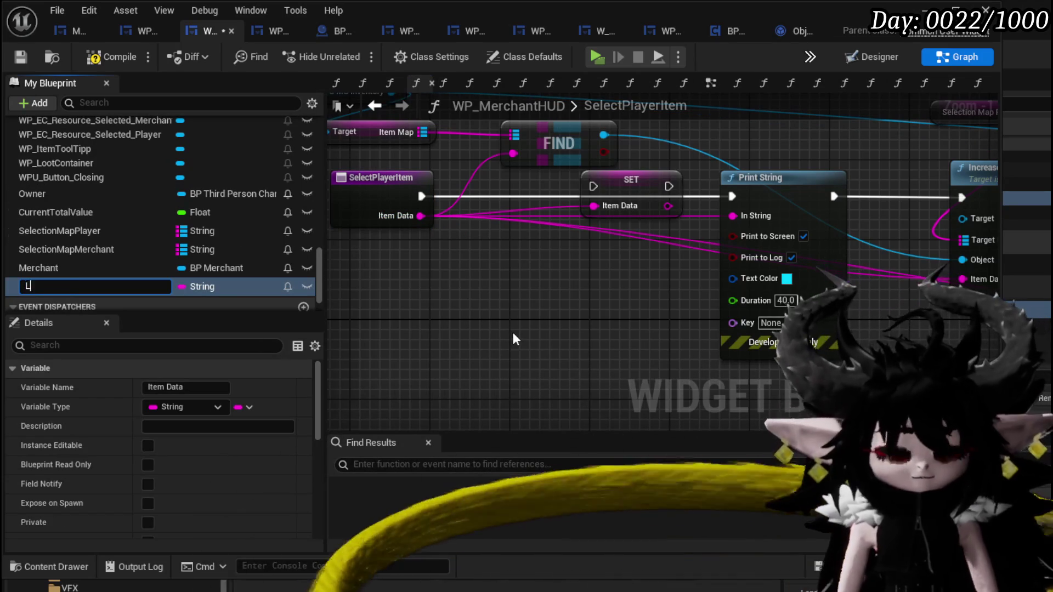
text(astSelected)
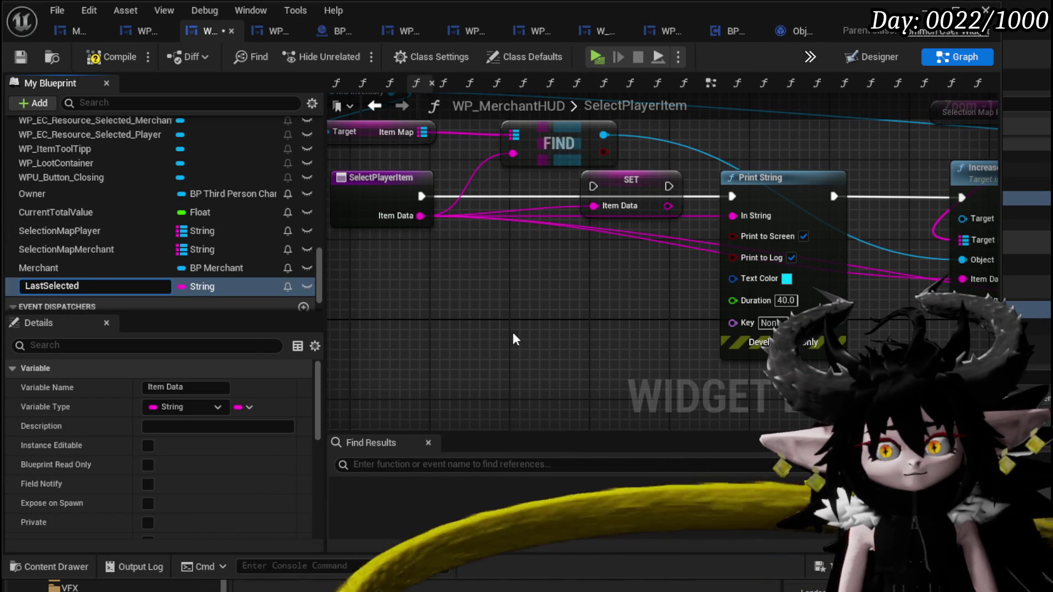
text(Item)
key(Return)
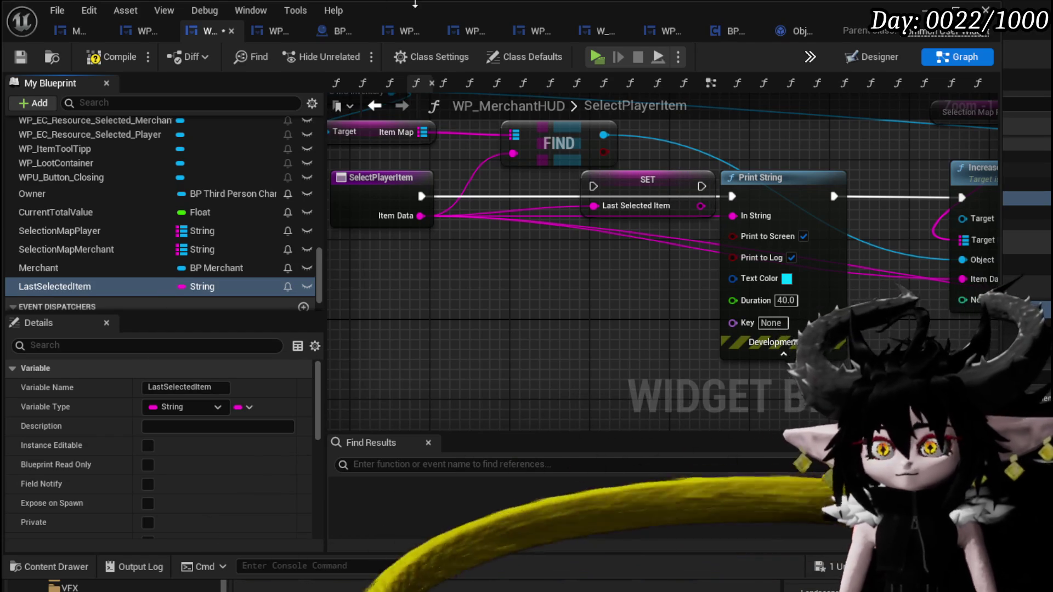
mouse_move(420, 194)
mouse_down()
mouse_move(590, 198)
mouse_move(593, 186)
mouse_up()
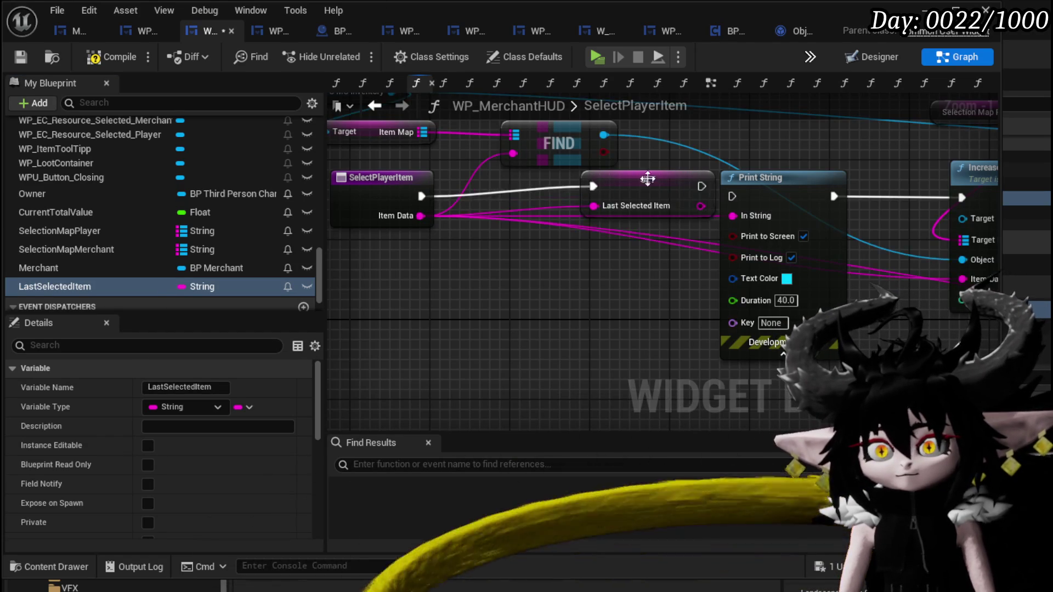
mouse_move(647, 206)
mouse_down()
mouse_move(496, 224)
mouse_move(526, 242)
mouse_move(807, 218)
mouse_up()
drag(608, 196, 618, 297)
Compile the merchant HUD and jump to the node causing the compile error.
click(120, 57)
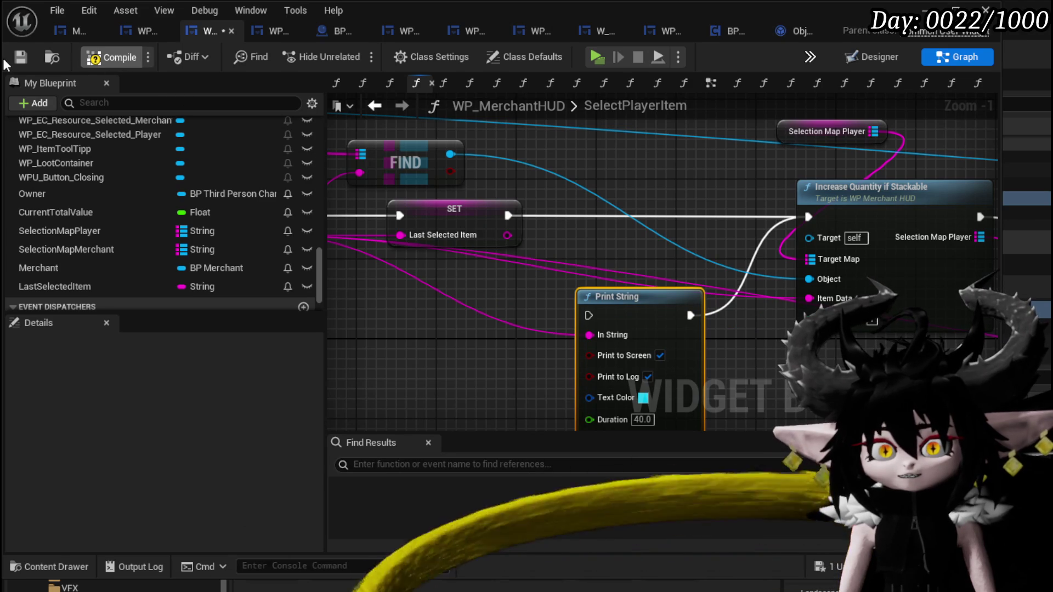
click(689, 471)
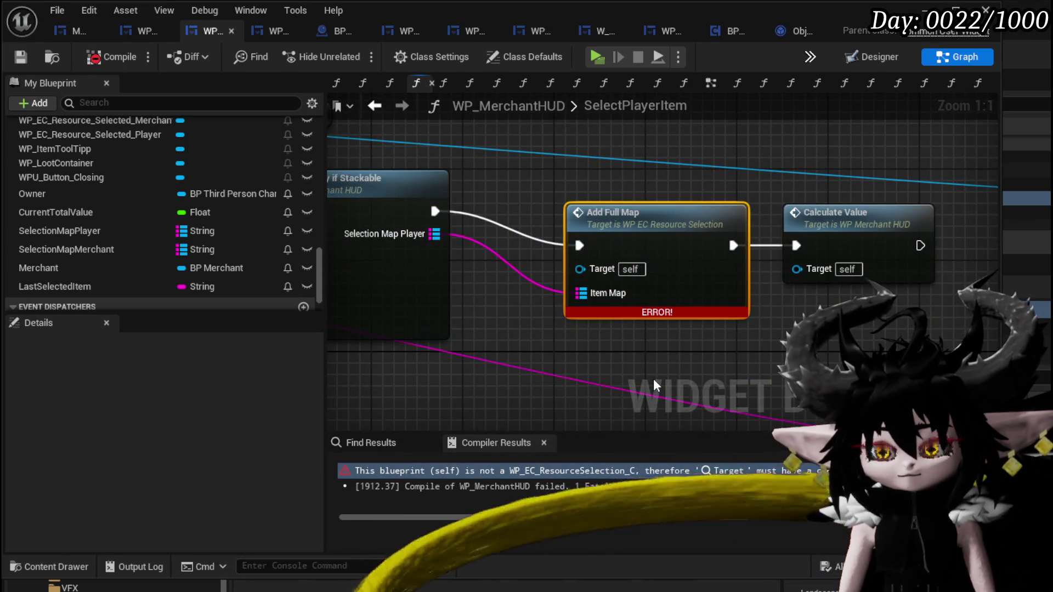
scroll(653, 378, down, 2)
mouse_move(653, 378)
mouse_down()
mouse_move(736, 354)
mouse_move(818, 379)
mouse_move(759, 251)
mouse_move(340, 214)
mouse_move(698, 238)
mouse_move(694, 226)
mouse_move(280, 202)
mouse_up()
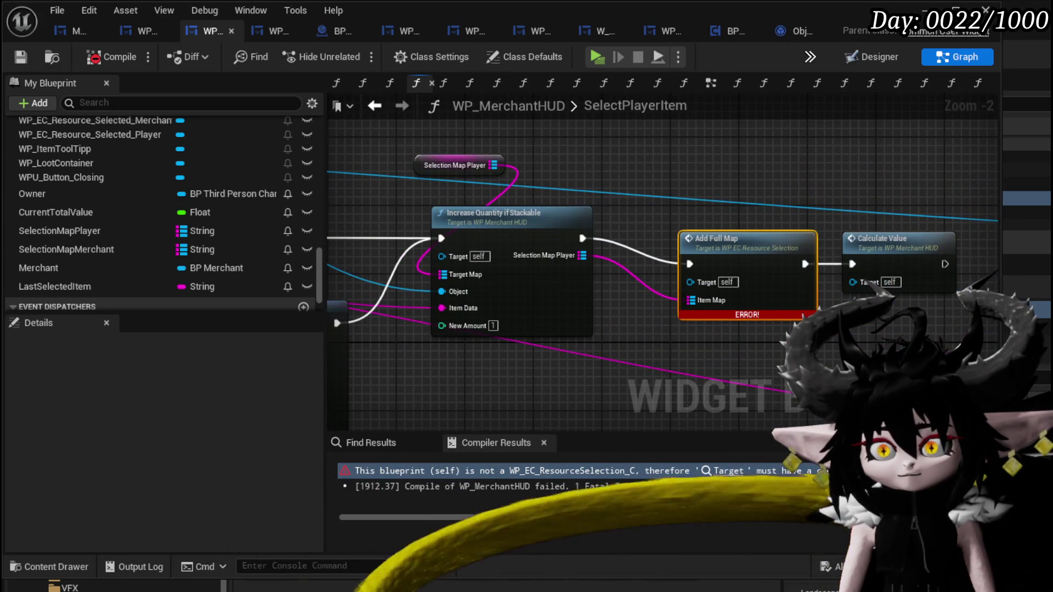
drag(351, 219, 461, 232)
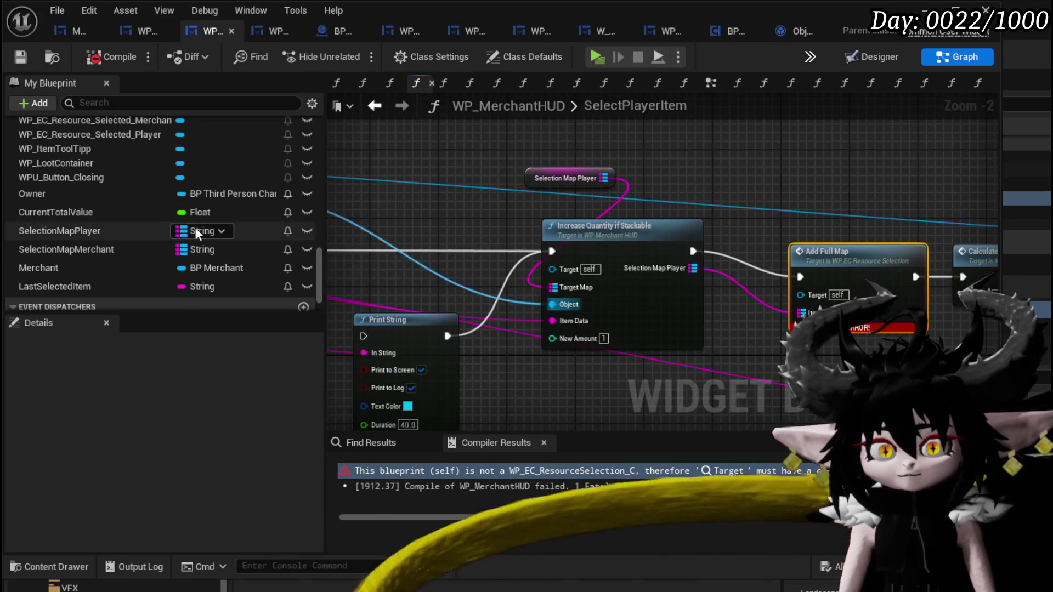
scroll(163, 223, up, 3)
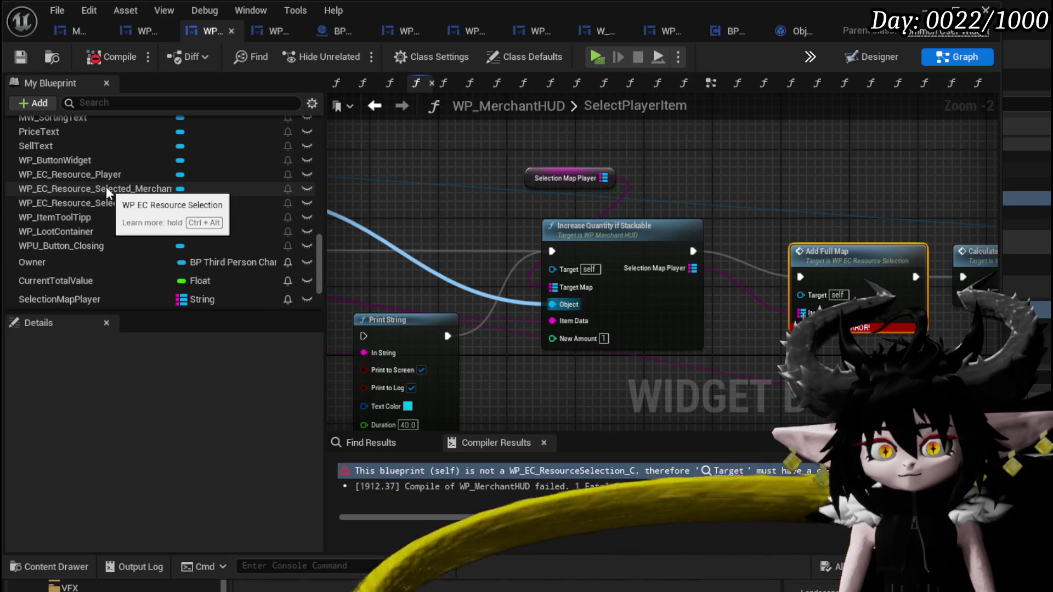
Target Add Full Map with a WP_EC_Resource_Selected_Player getter, then recompile and save.
mouse_move(107, 202)
mouse_down()
mouse_move(779, 165)
mouse_move(788, 278)
mouse_up()
click(789, 144)
drag(873, 214, 686, 197)
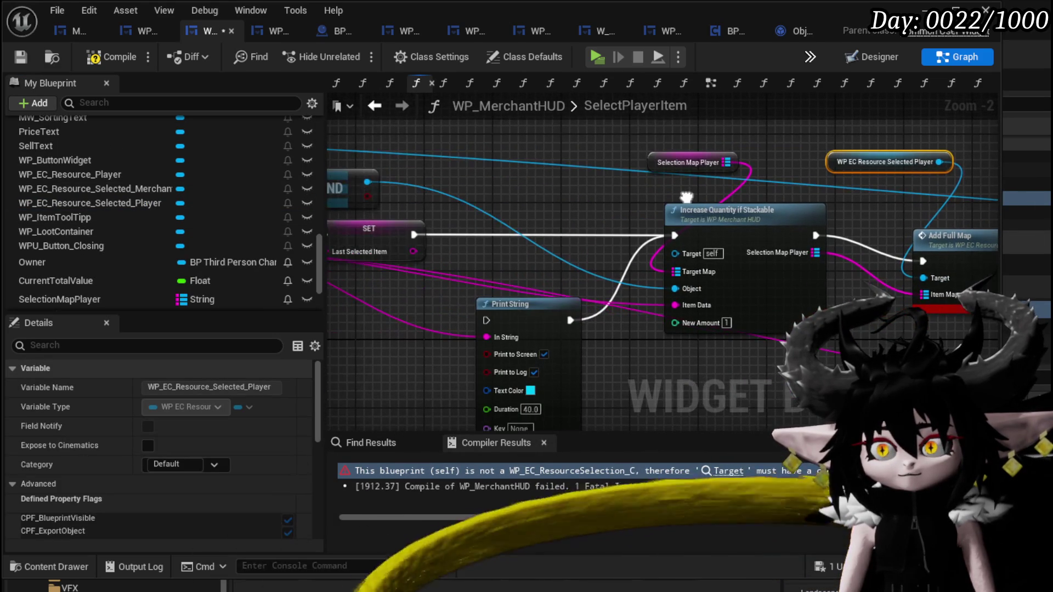
click(21, 58)
scroll(205, 227, up, 10)
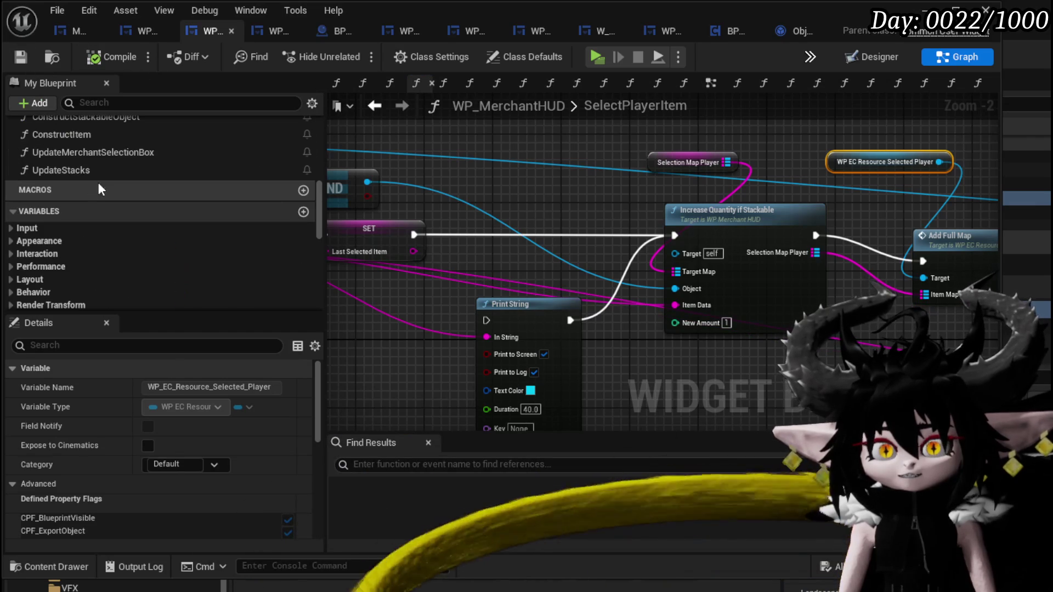
double_click(77, 171)
Clear space in UpdateStacks by moving the Owner and inventory getter nodes up-left.
mouse_move(940, 268)
mouse_down()
mouse_move(518, 224)
mouse_move(591, 217)
mouse_up()
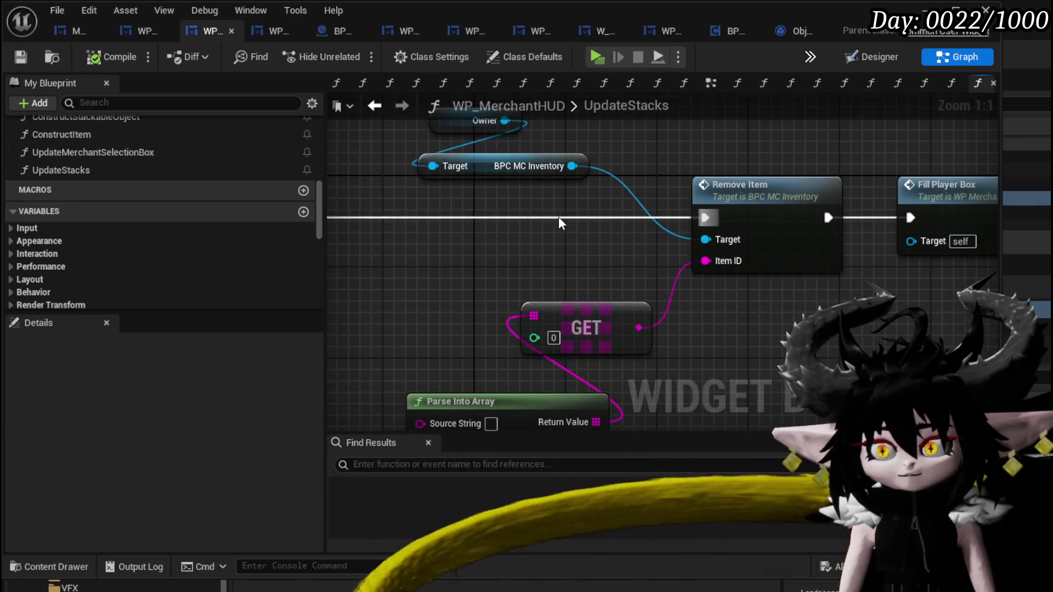
scroll(559, 216, down, 4)
drag(552, 245, 644, 192)
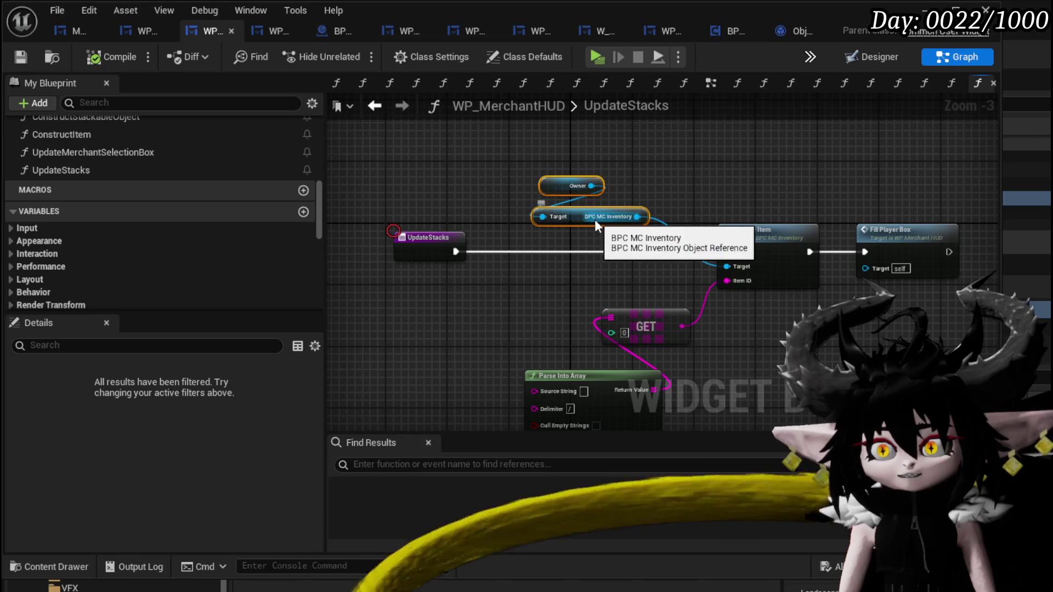
drag(595, 220, 410, 166)
click(584, 187)
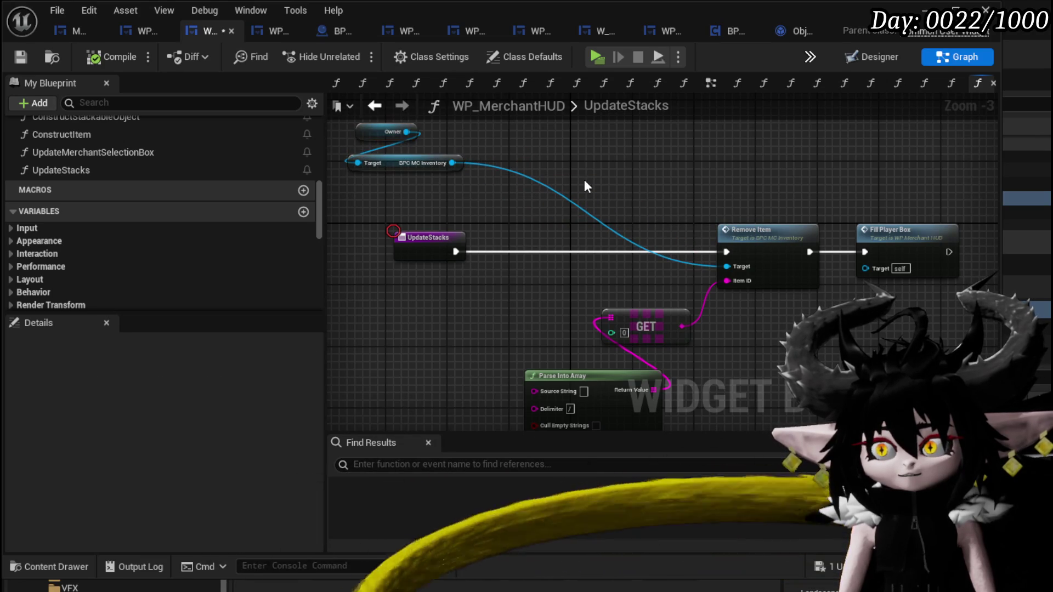
drag(449, 285, 554, 250)
scroll(74, 244, down, 10)
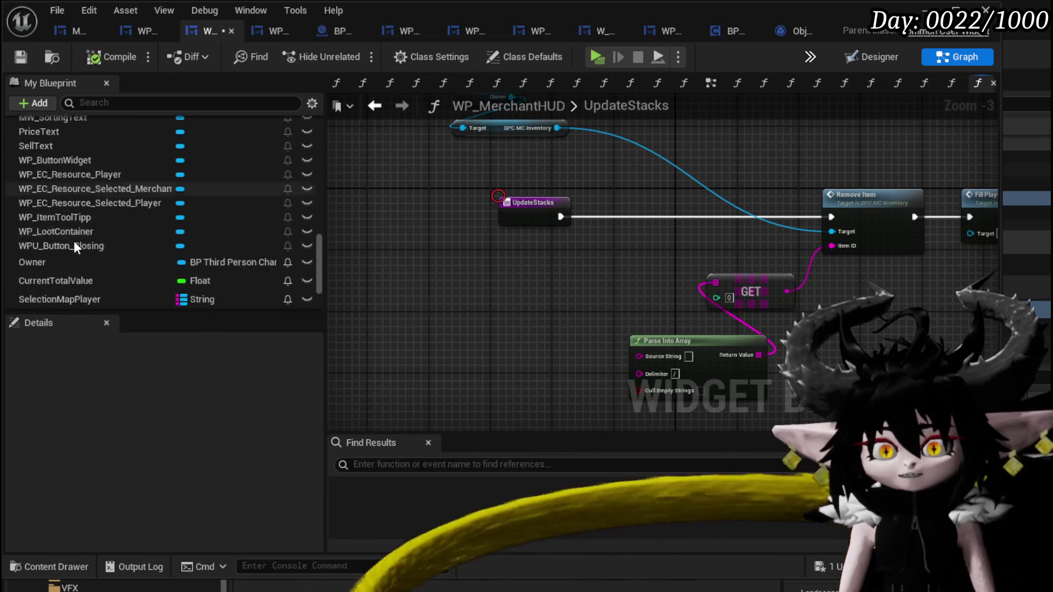
scroll(74, 241, down, 3)
mouse_move(59, 247)
mouse_down()
mouse_move(331, 285)
mouse_move(351, 263)
mouse_move(396, 267)
mouse_up()
Find Last Selected Item in Selection Map Player and branch UpdateStacks on whether it was found.
click(403, 274)
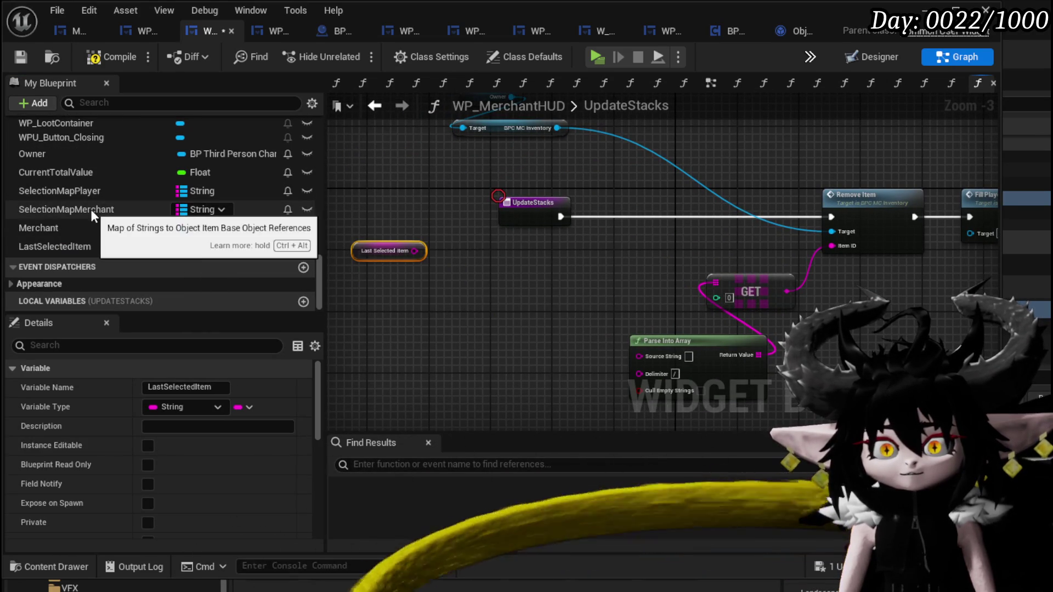
drag(90, 193, 397, 286)
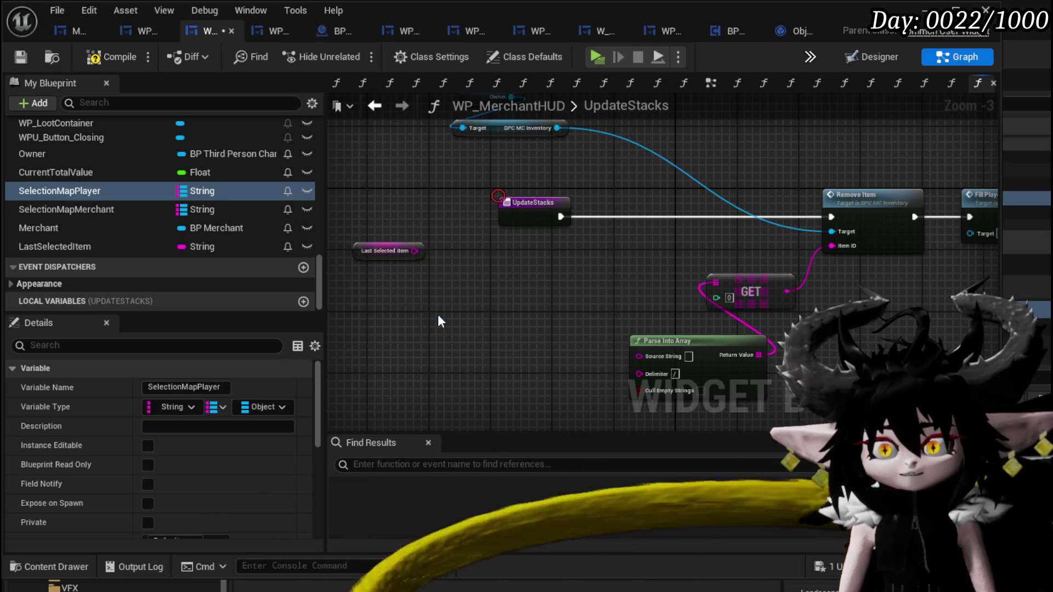
scroll(438, 321, up, 3)
drag(572, 281, 625, 280)
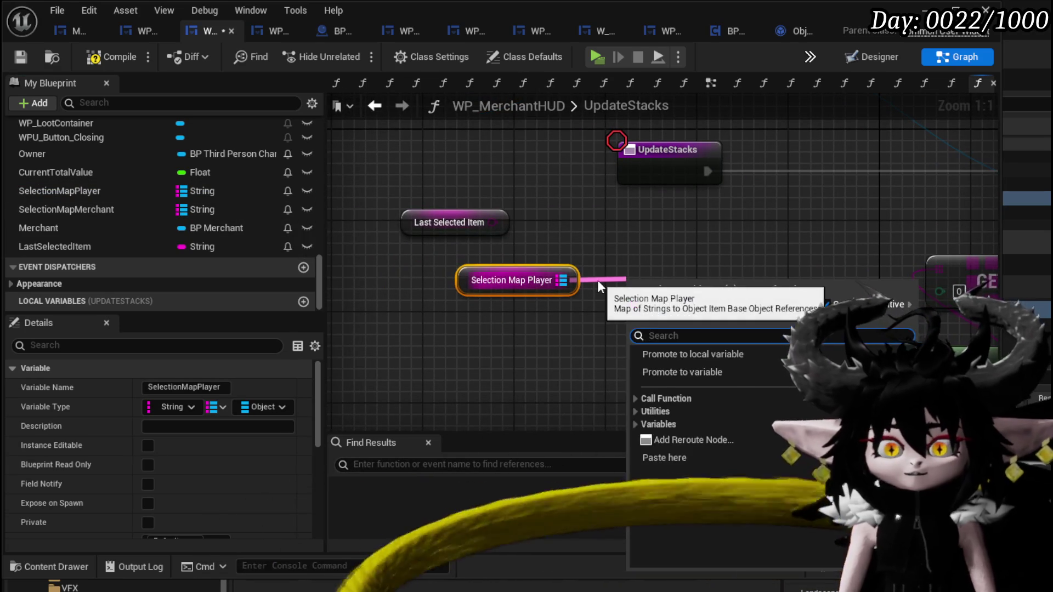
text(find)
key(Return)
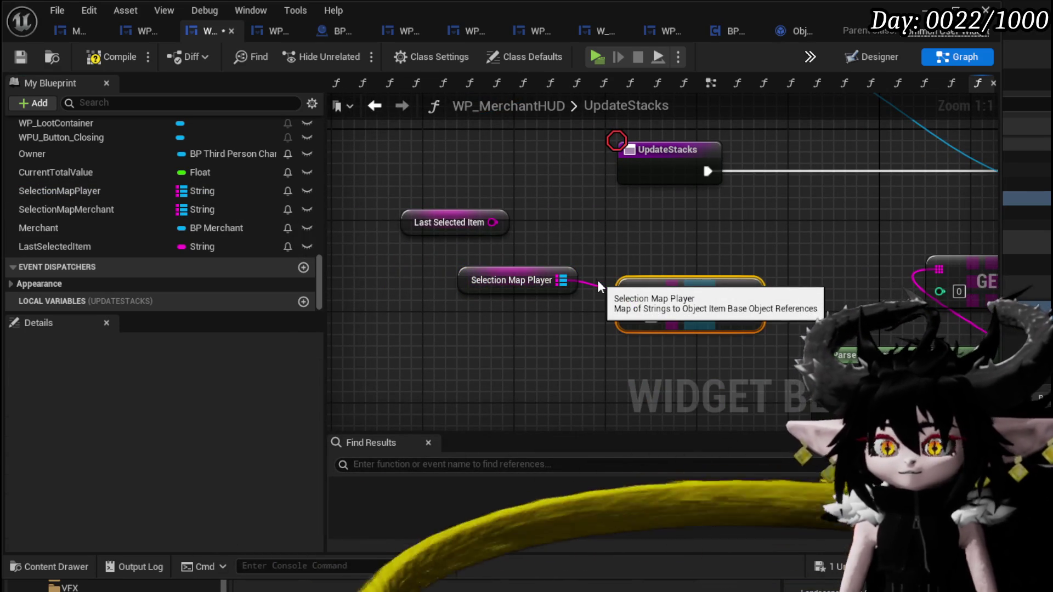
drag(493, 222, 631, 316)
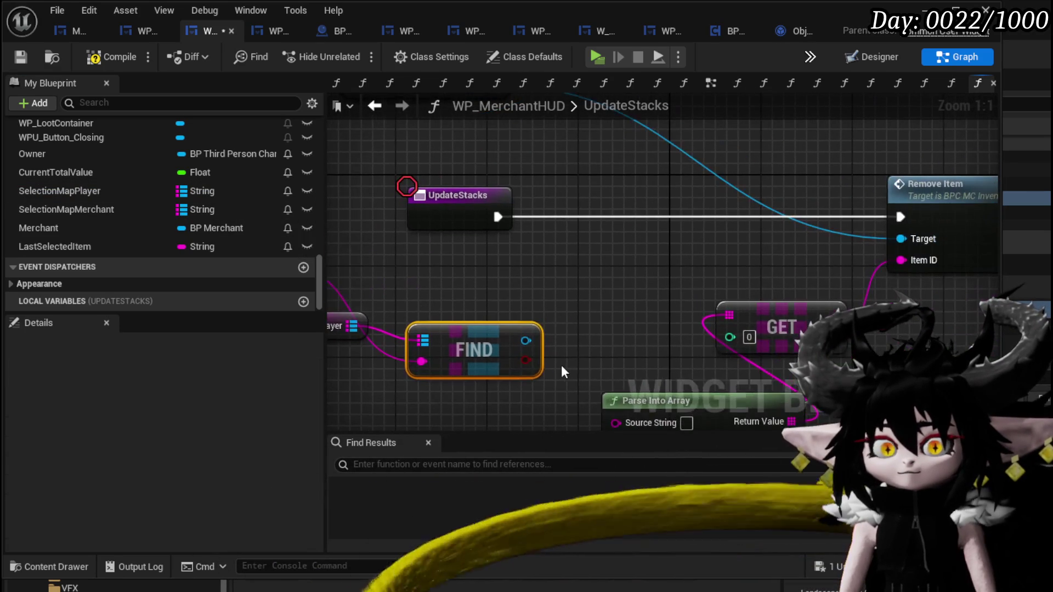
mouse_move(525, 360)
mouse_down()
mouse_move(552, 347)
mouse_move(573, 216)
mouse_up()
mouse_move(498, 217)
mouse_down()
mouse_move(584, 203)
mouse_move(581, 195)
mouse_move(584, 206)
mouse_up()
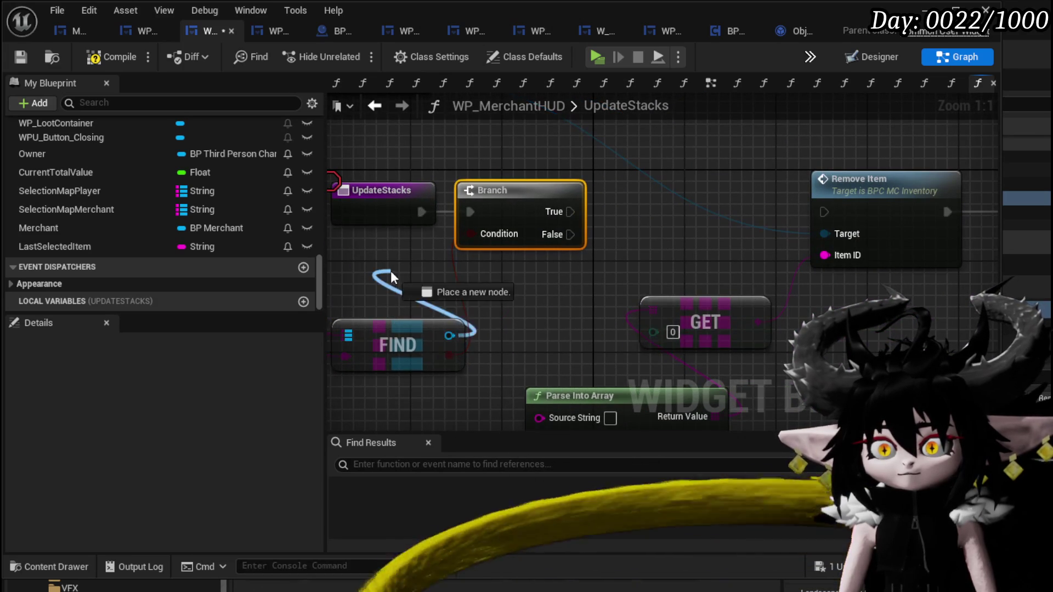
Cast the found item to Object_Item_Stackable_Child on Branch True, moving Remove Item nodes aside.
drag(390, 271, 390, 271)
text(get Quan)
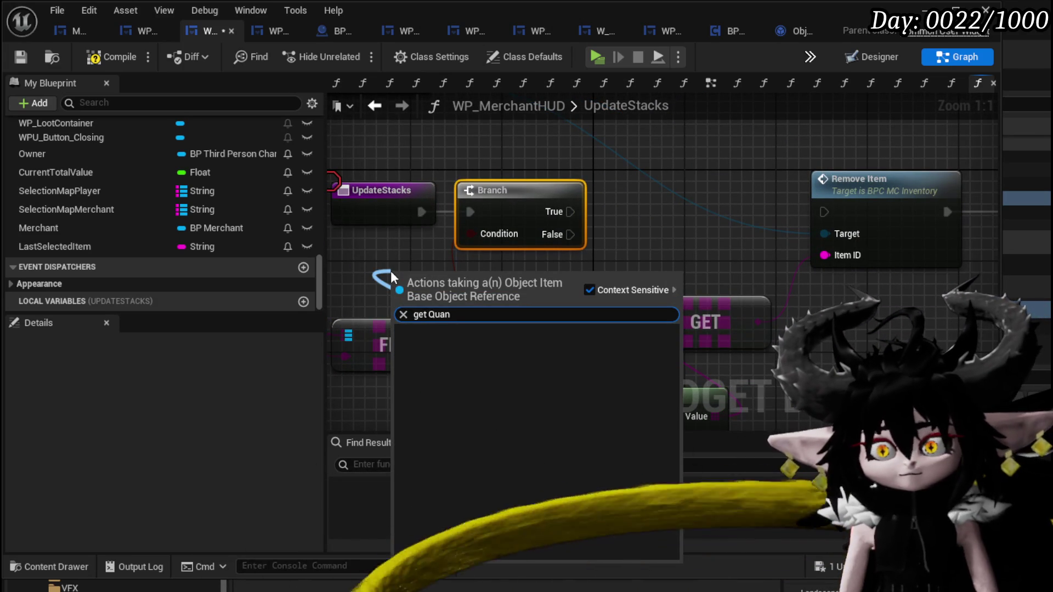
key(BackSpace)
key(BackSpace)
key(BackSpace)
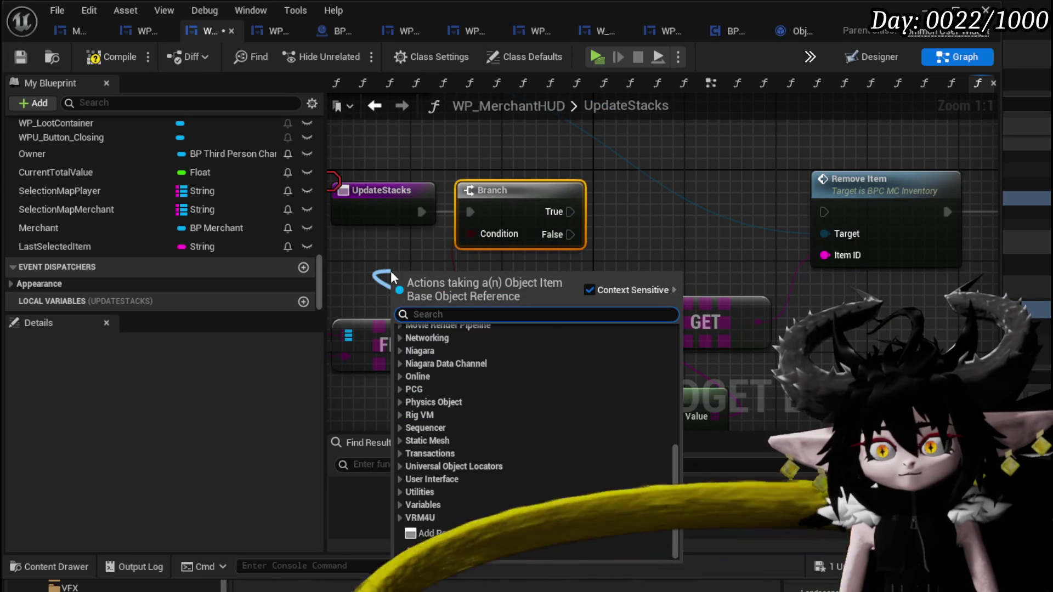
text(Cast to )
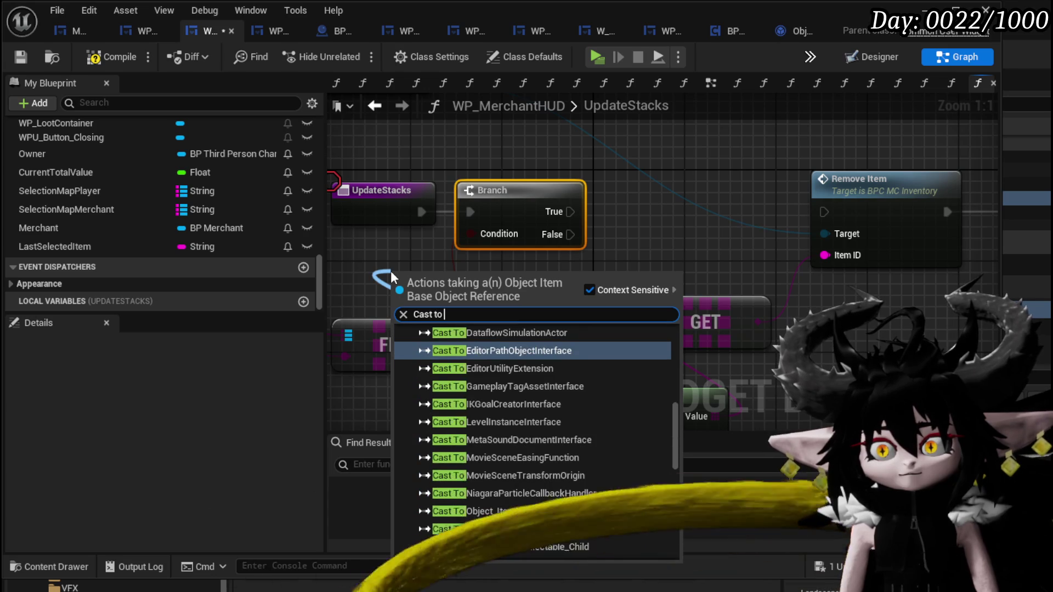
text(Stackable)
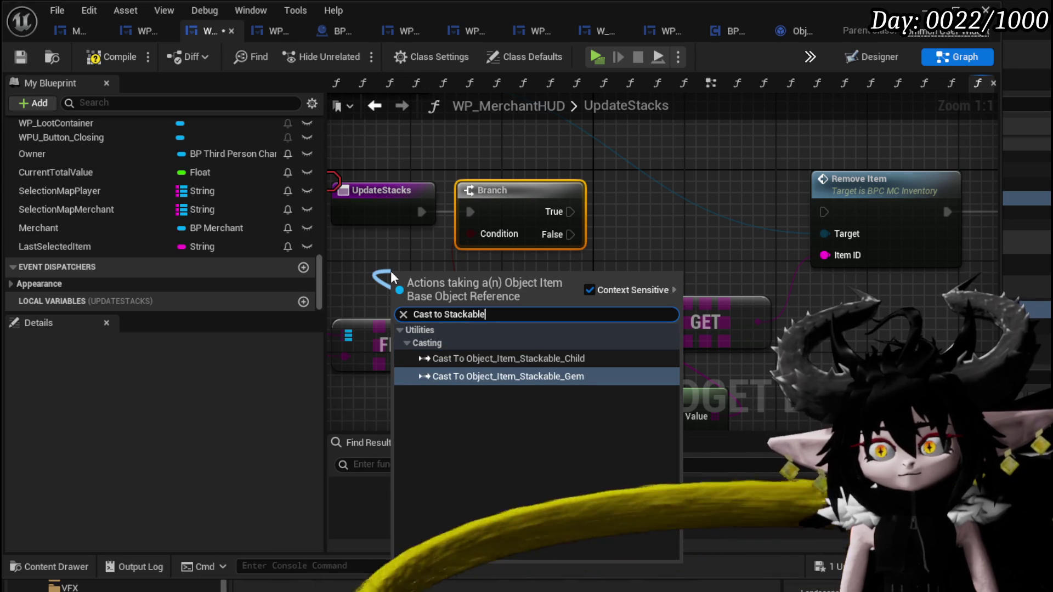
click(554, 358)
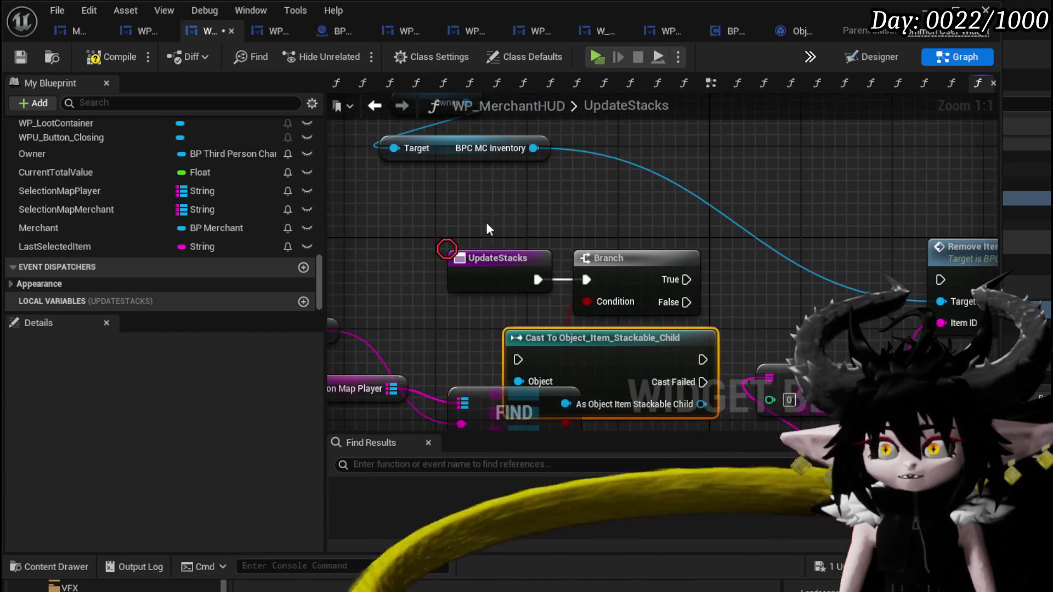
mouse_move(600, 283)
mouse_down()
mouse_move(528, 250)
mouse_move(451, 249)
mouse_up()
mouse_move(603, 357)
mouse_down()
mouse_move(647, 243)
mouse_move(684, 243)
mouse_up()
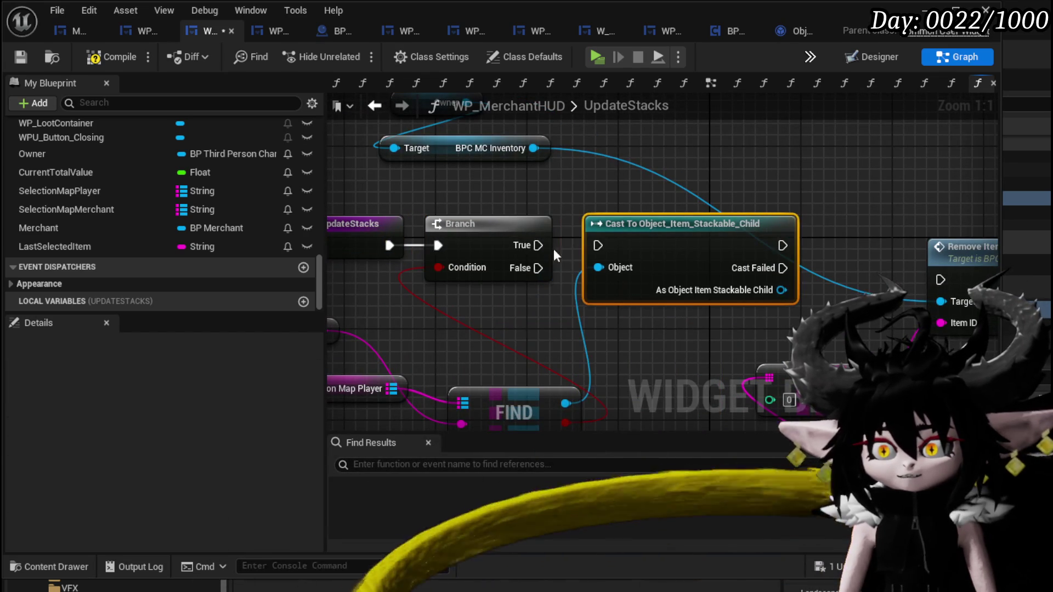
drag(539, 245, 613, 248)
drag(637, 130, 872, 216)
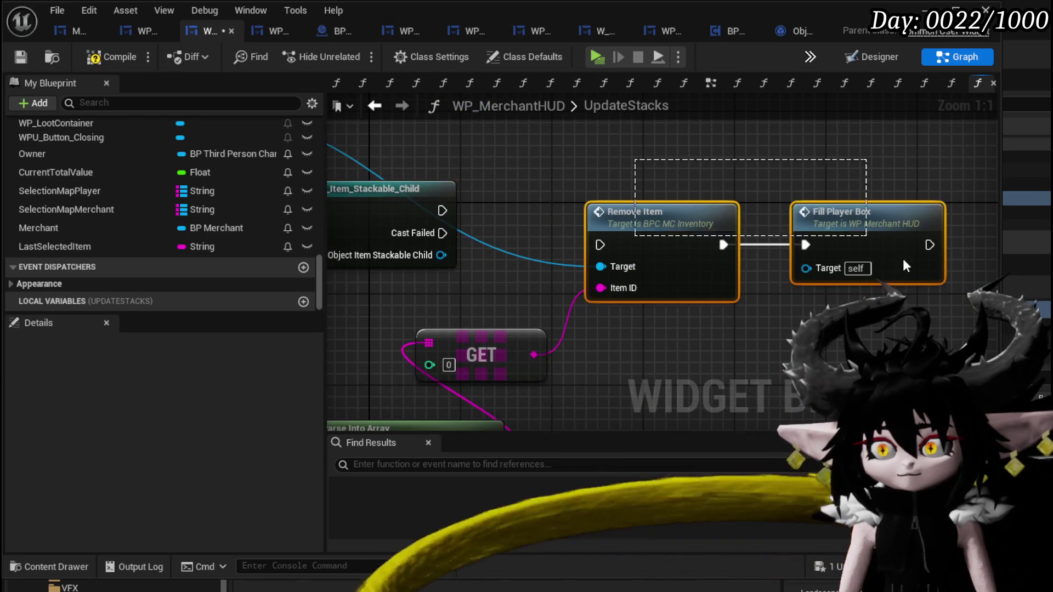
drag(731, 239, 778, 313)
Print the cast item's Get Quantity value with a Print String after the cast.
drag(657, 252, 543, 297)
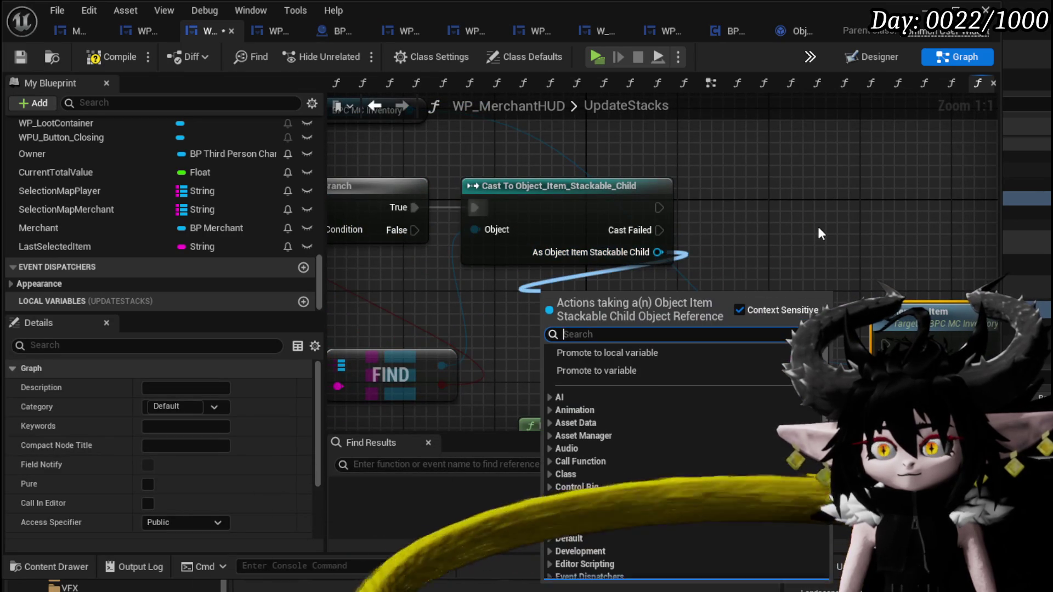
text(get Quan)
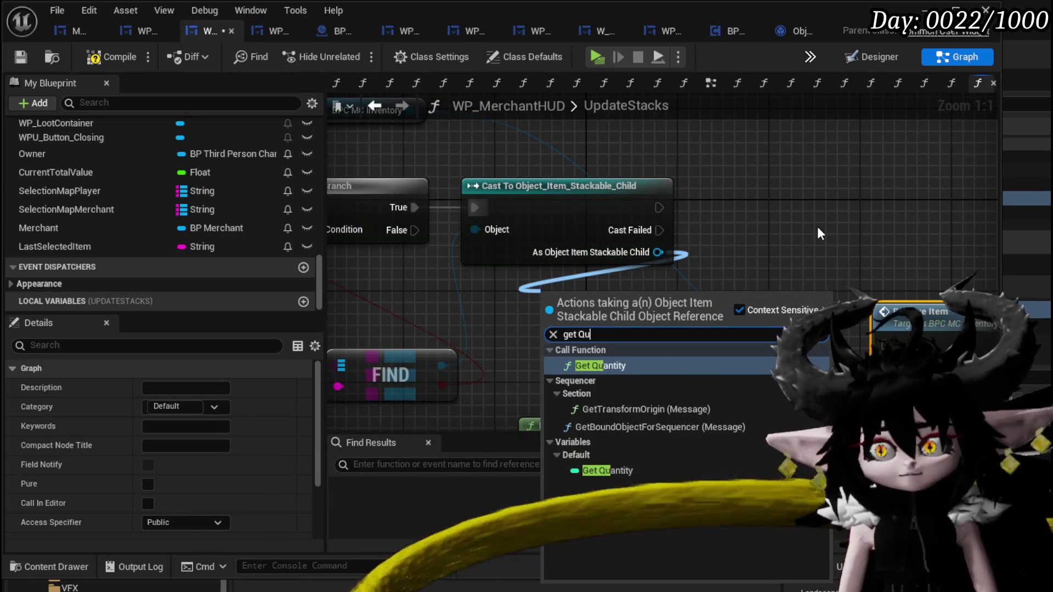
click(600, 366)
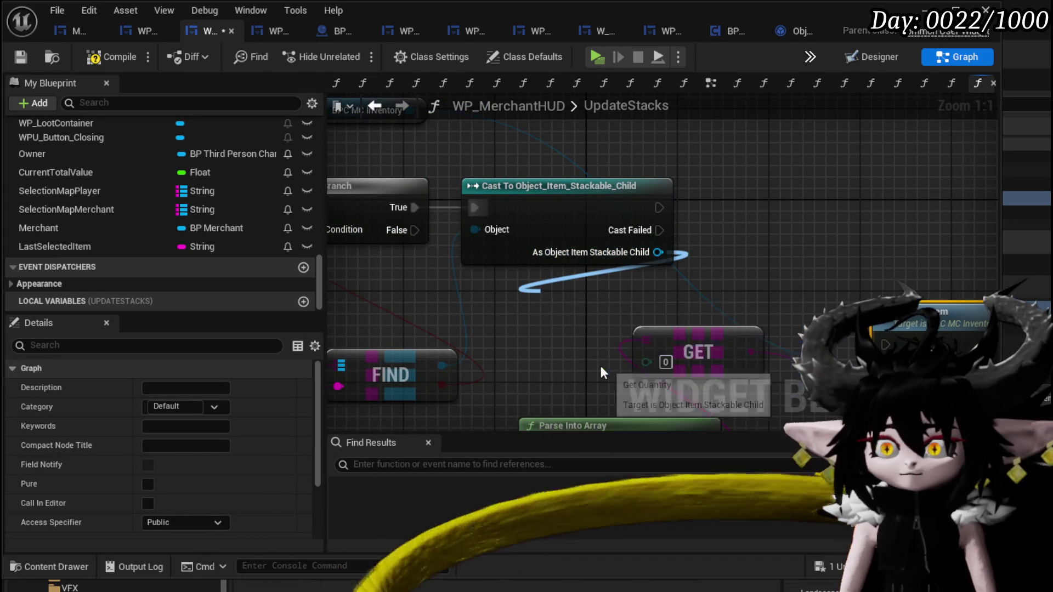
drag(658, 207, 806, 198)
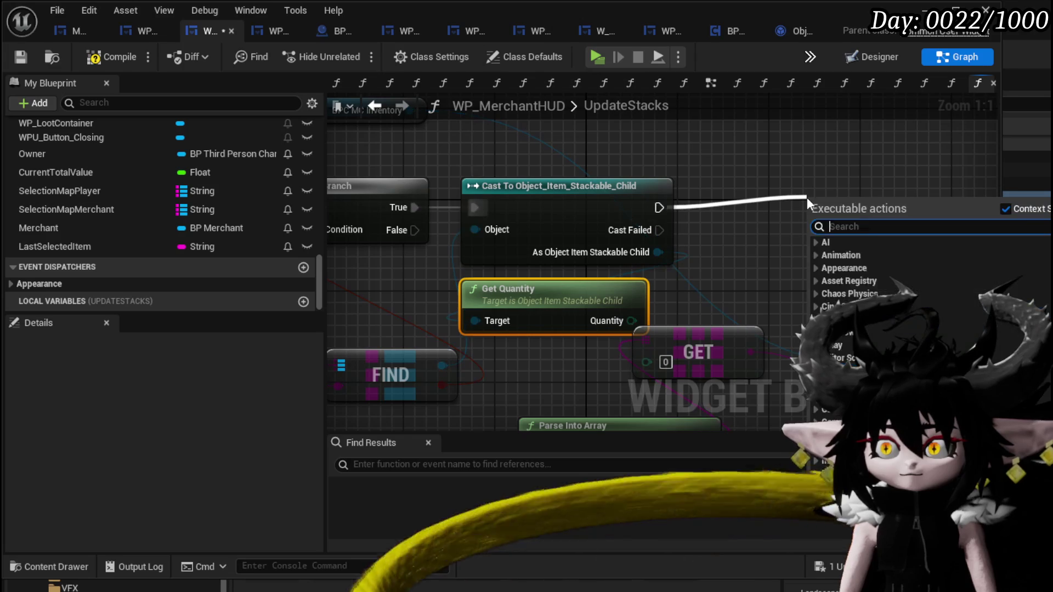
text(Print Stri)
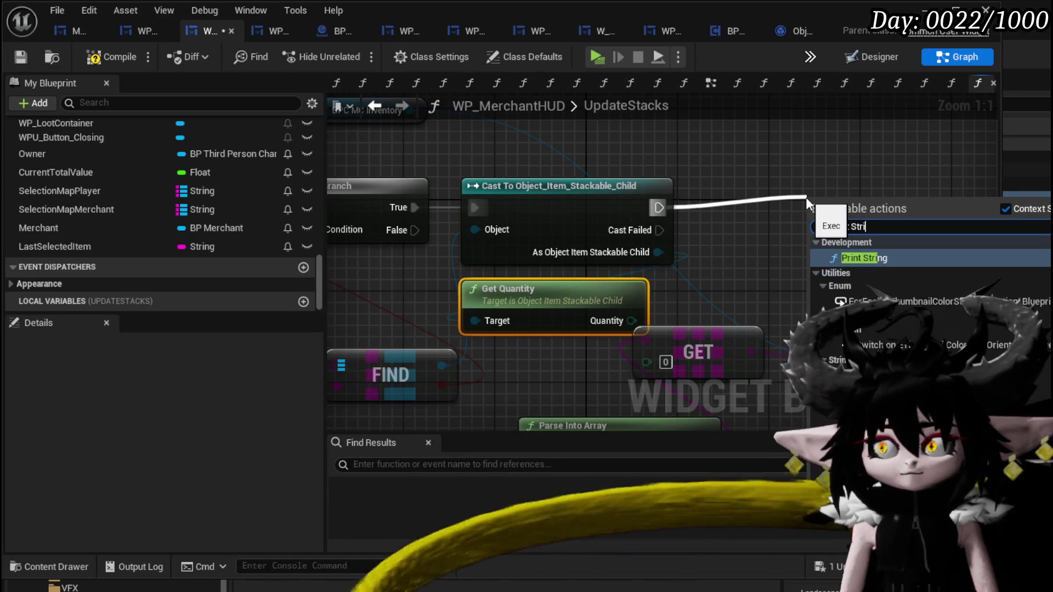
key(Return)
drag(700, 333, 759, 364)
drag(632, 320, 817, 242)
drag(856, 198, 889, 140)
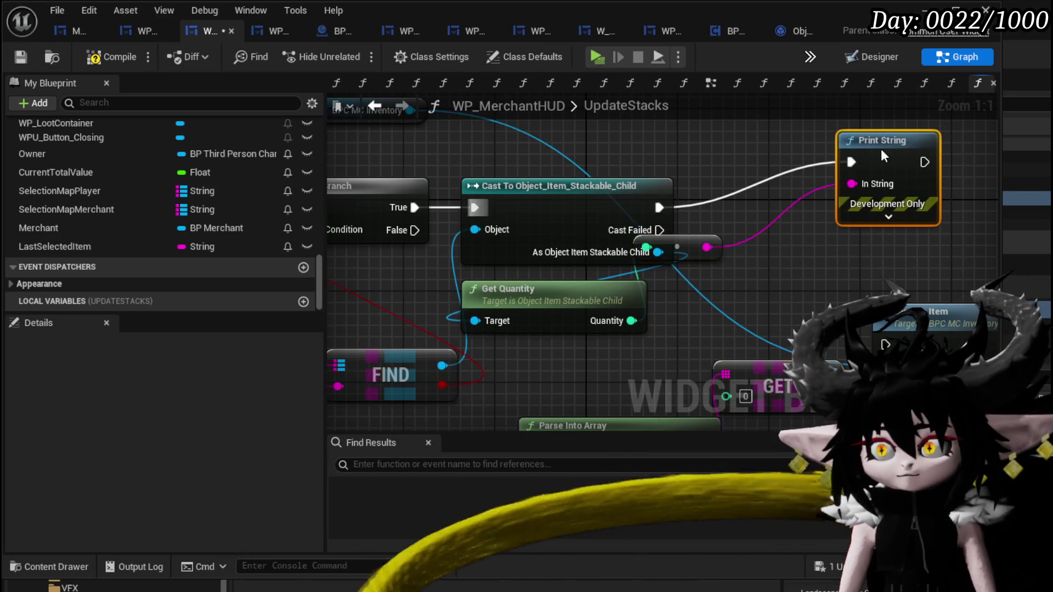
drag(700, 254, 756, 288)
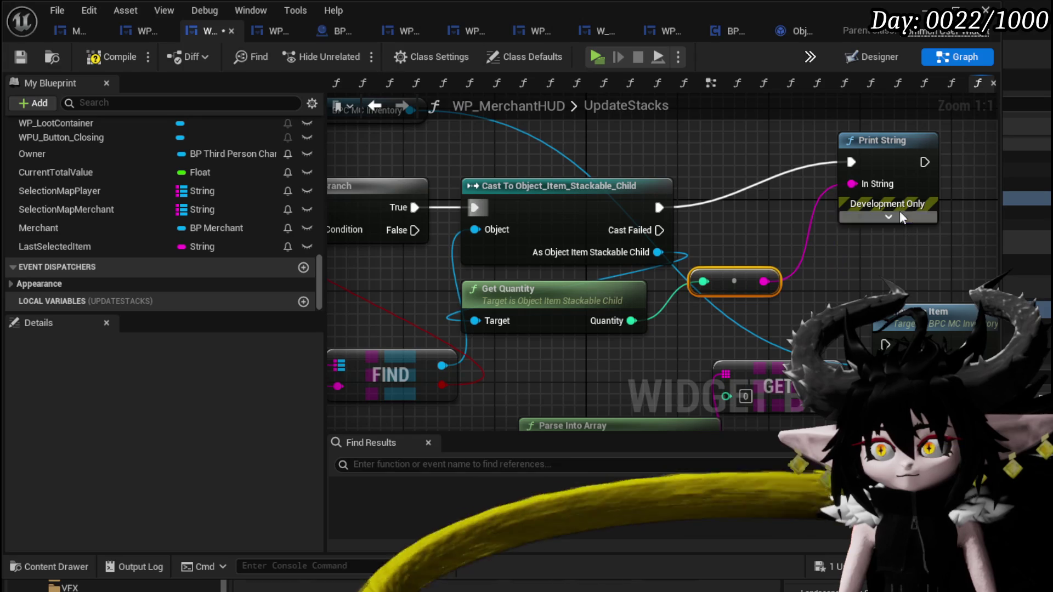
mouse_move(892, 172)
mouse_down()
mouse_move(892, 207)
mouse_move(1052, 242)
mouse_up()
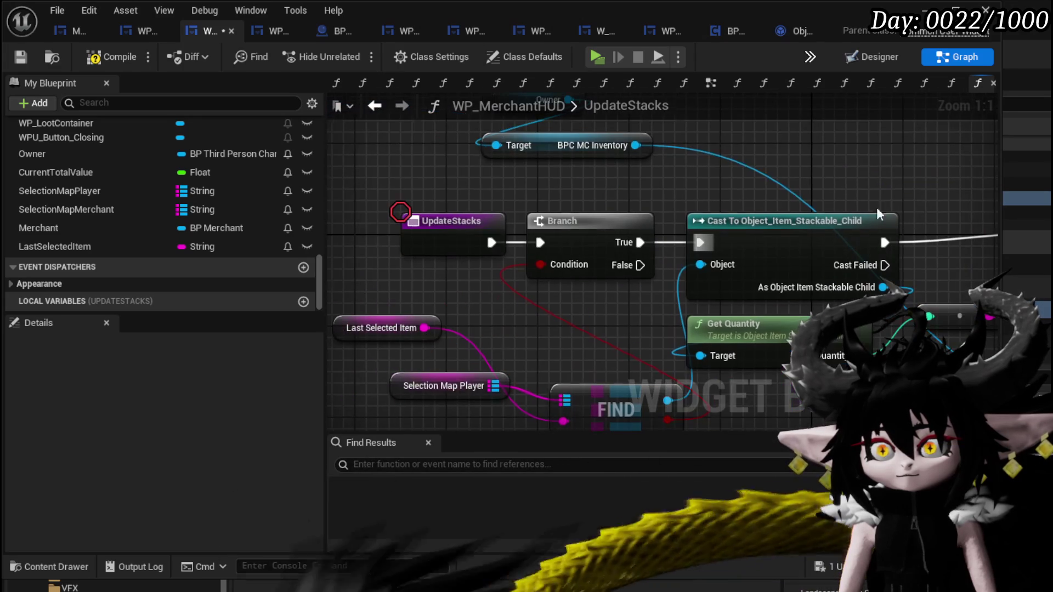
Add a breakpoint on the UpdateStacks entry node and compile the merchant HUD.
right_click(453, 235)
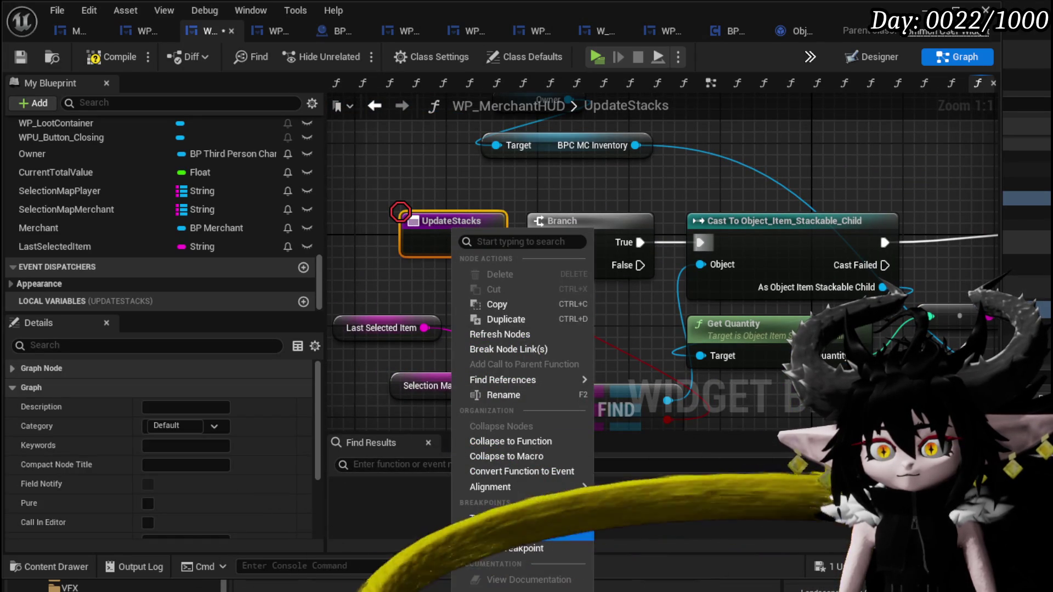
click(515, 540)
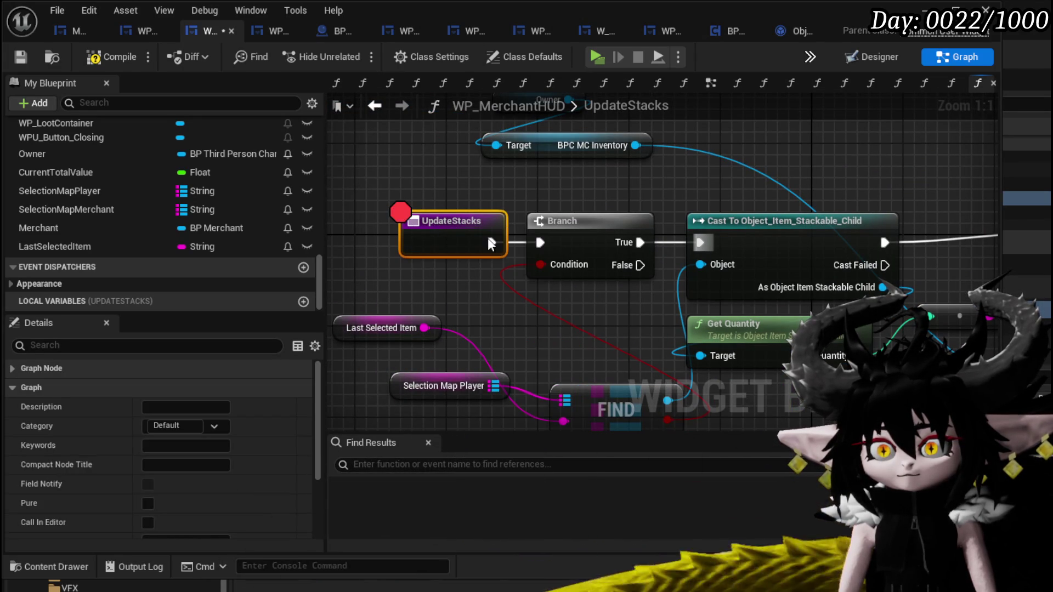
click(93, 59)
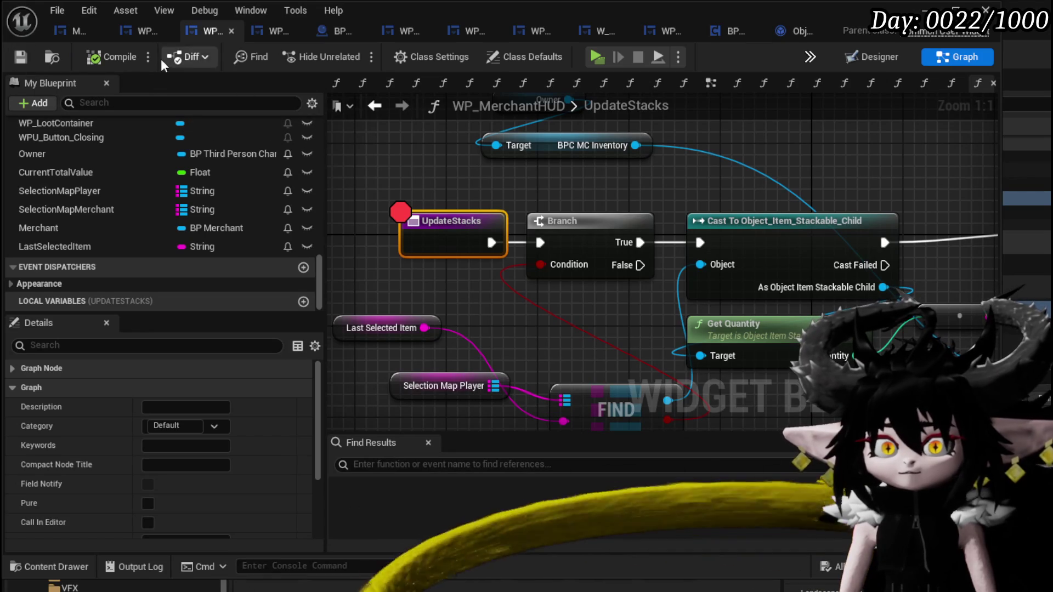
Check WP_ItemSlot's SetAmount function, then return and review the whole UpdateStacks graph.
click(128, 30)
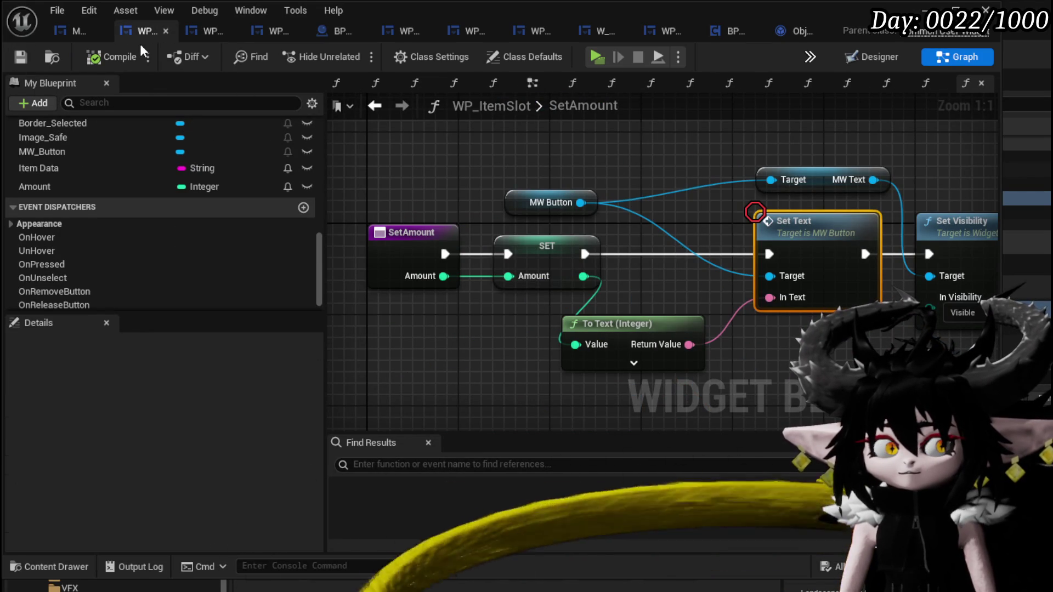
click(212, 32)
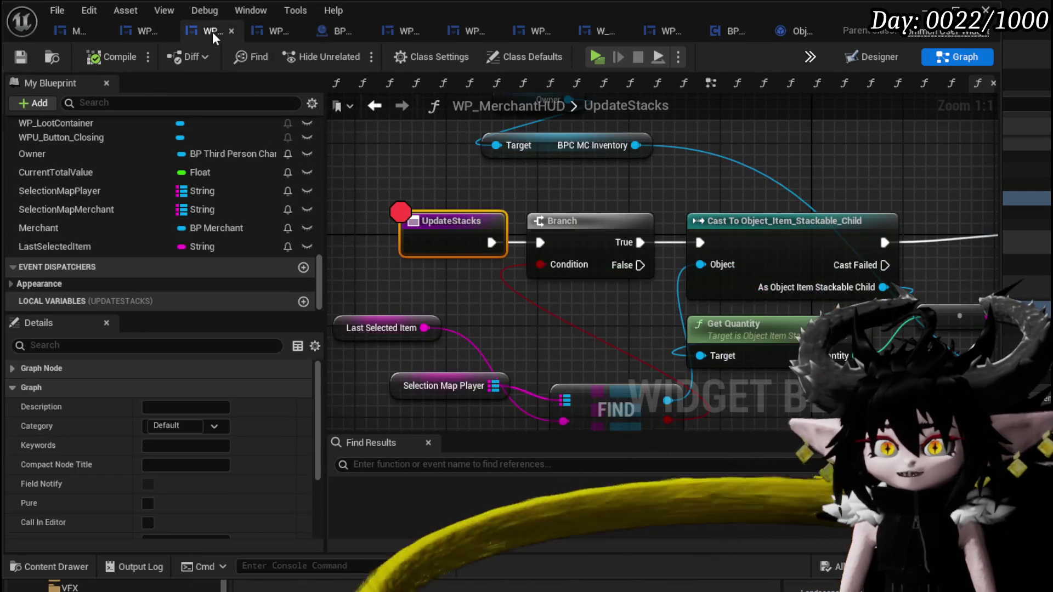
right_click(685, 164)
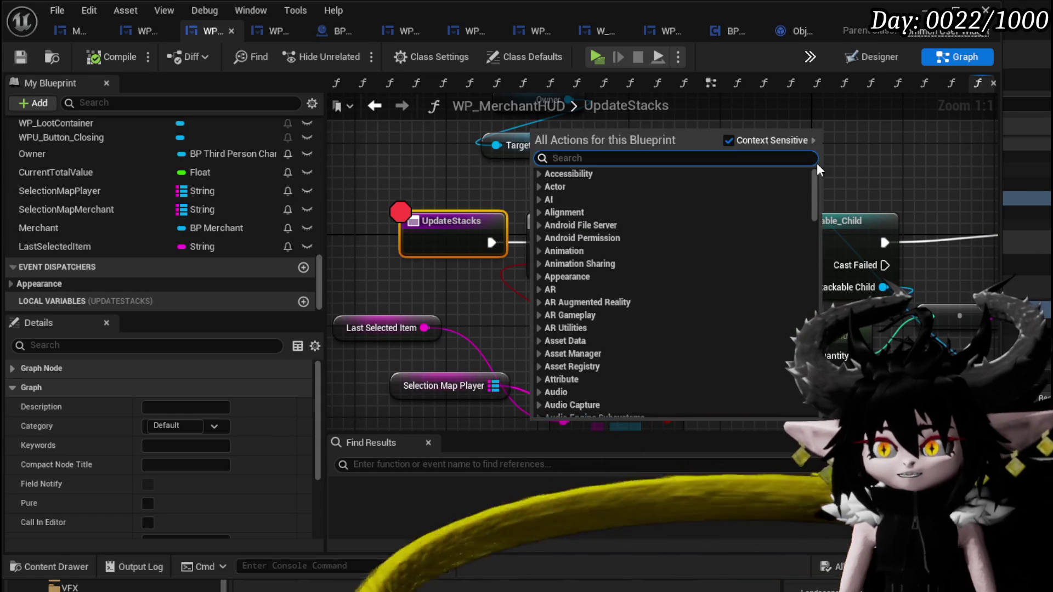
key(Escape)
scroll(681, 177, down, 3)
drag(681, 177, 756, 167)
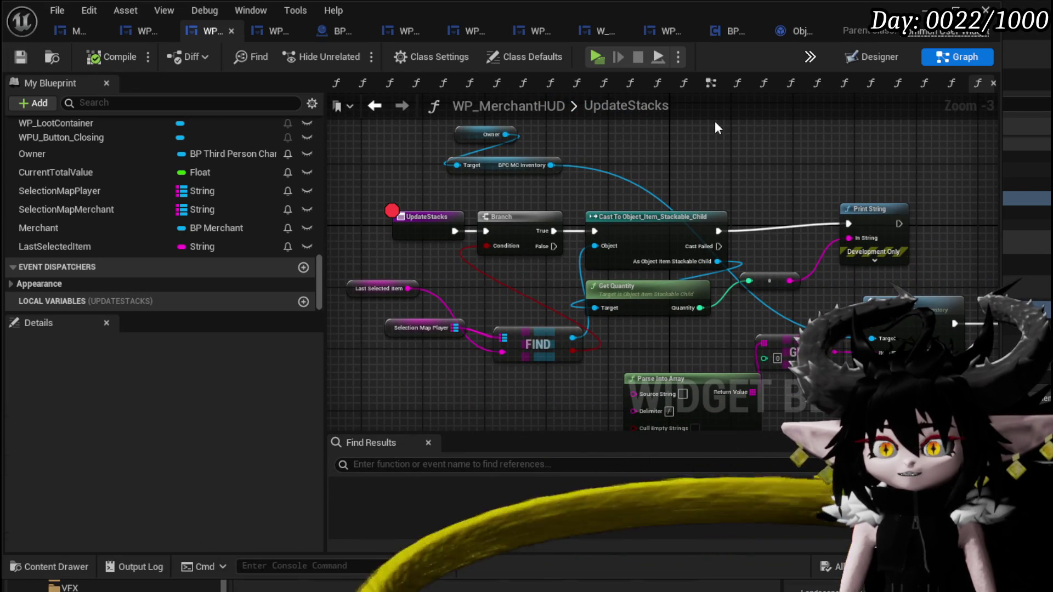
mouse_move(716, 128)
mouse_down()
mouse_move(706, 152)
mouse_move(703, 140)
mouse_up()
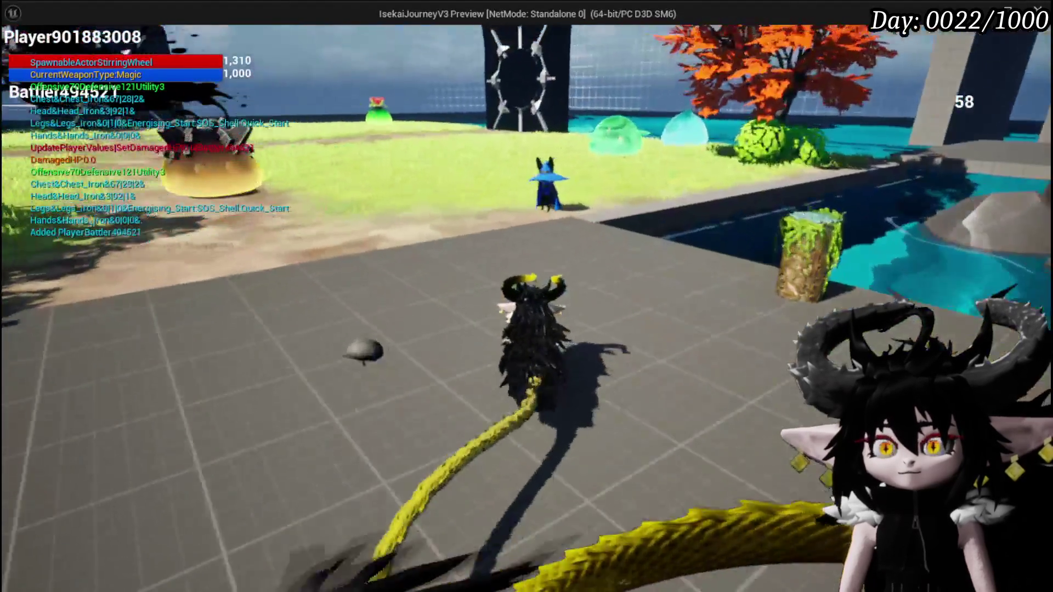
Walk to the merchant, open trading and put the Essence stack up for sale.
key(w)
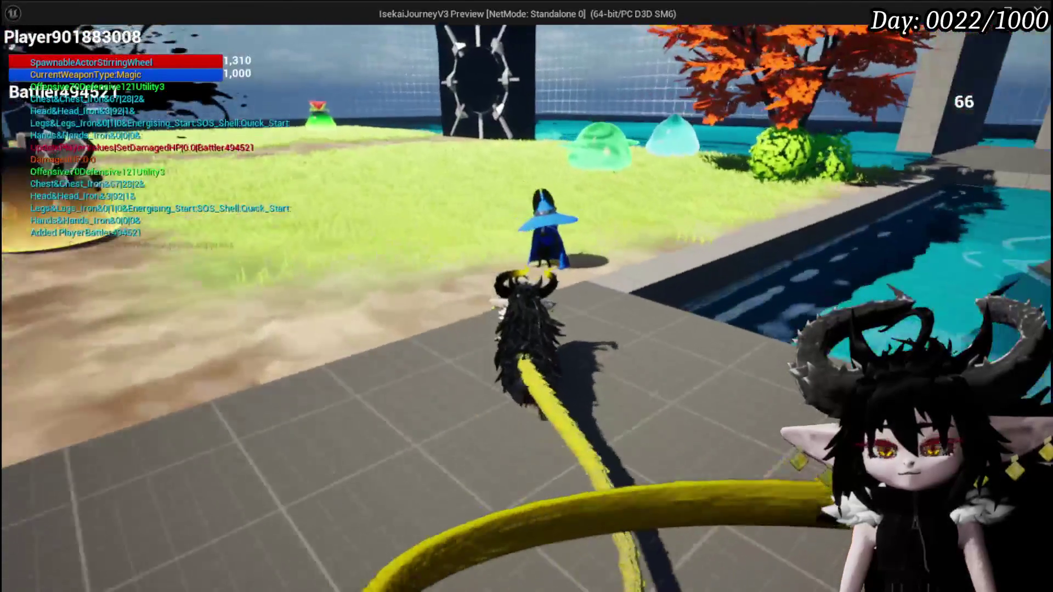
key(e)
click(761, 465)
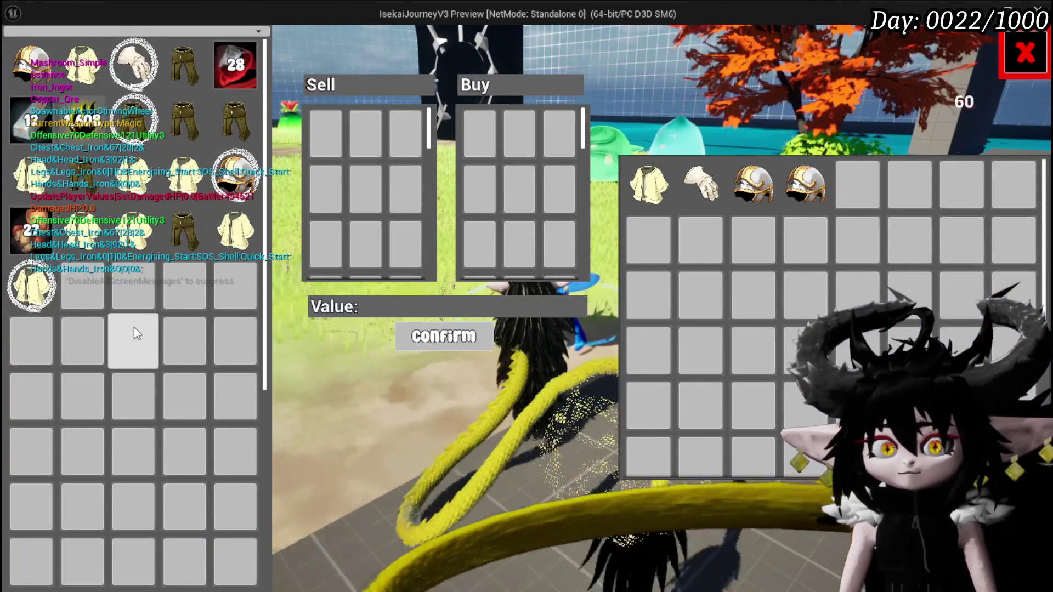
click(82, 121)
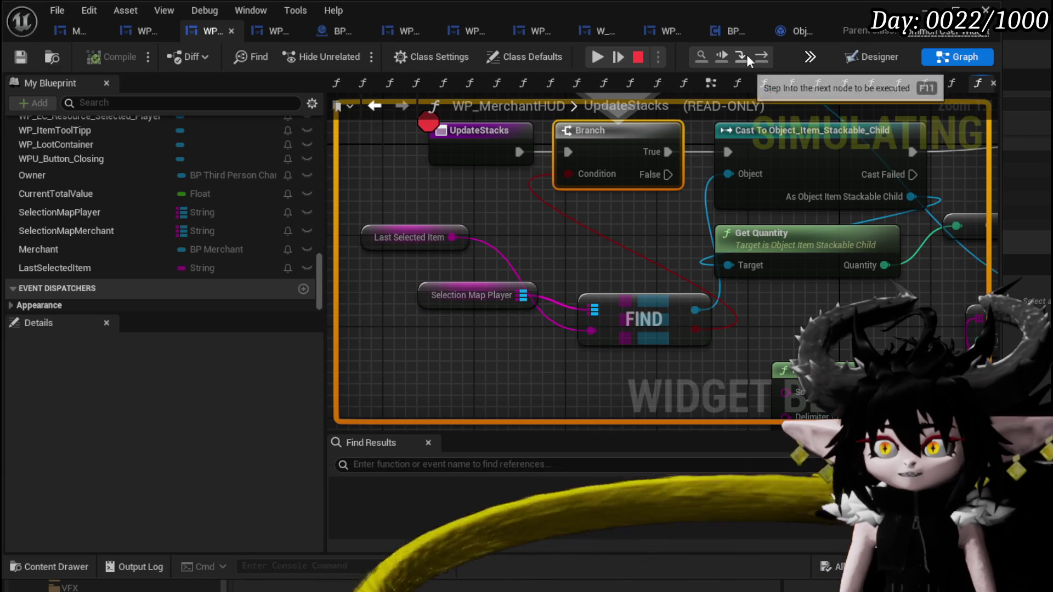
Step the paused UpdateStacks run to Print String and confirm its In String reads 27.
click(760, 55)
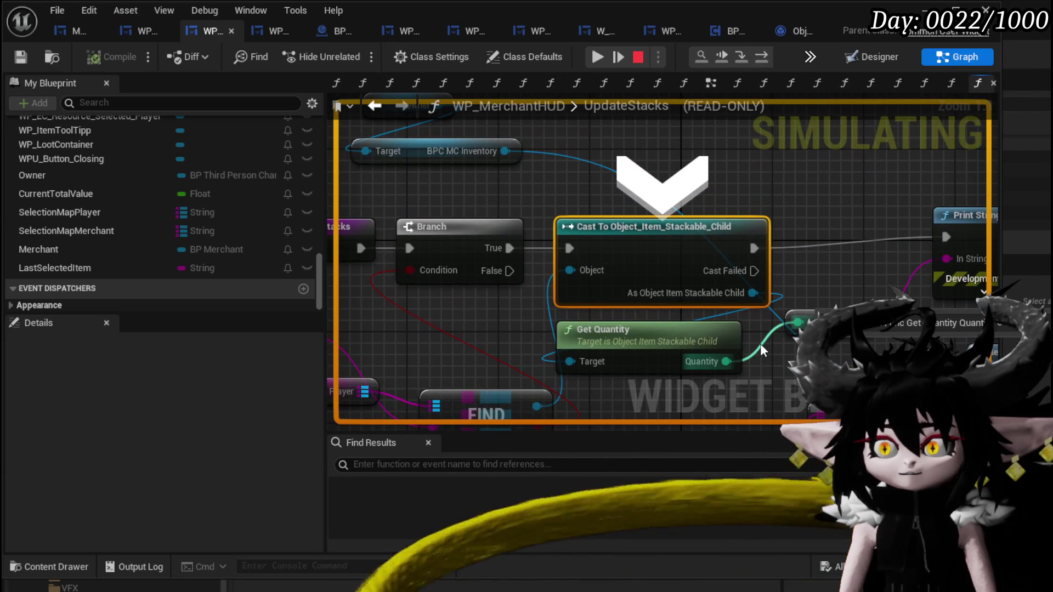
mouse_move(761, 343)
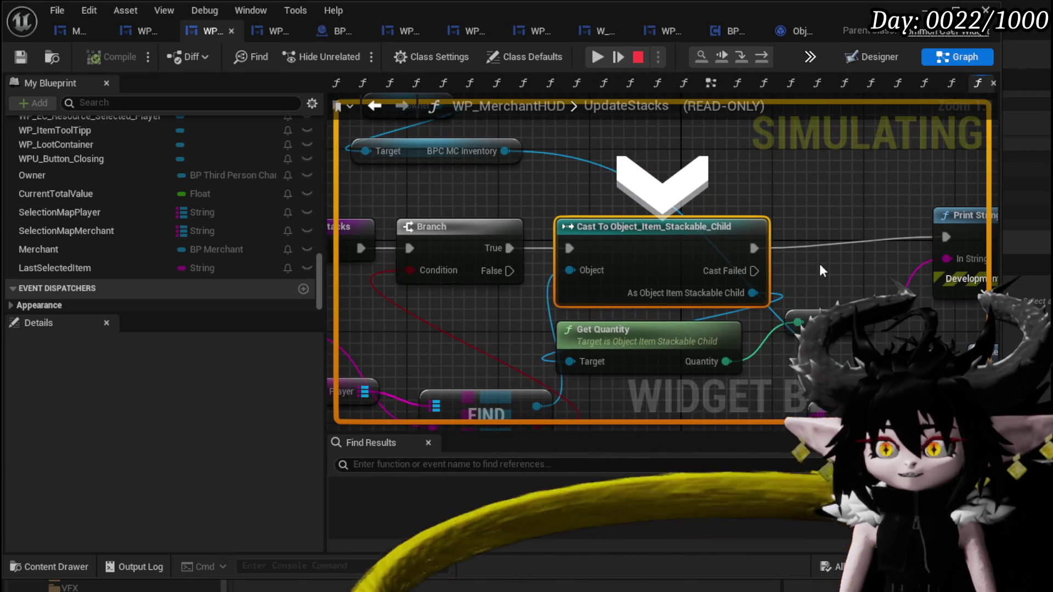
mouse_move(819, 265)
mouse_down()
mouse_move(785, 233)
mouse_move(718, 214)
mouse_move(686, 251)
mouse_up()
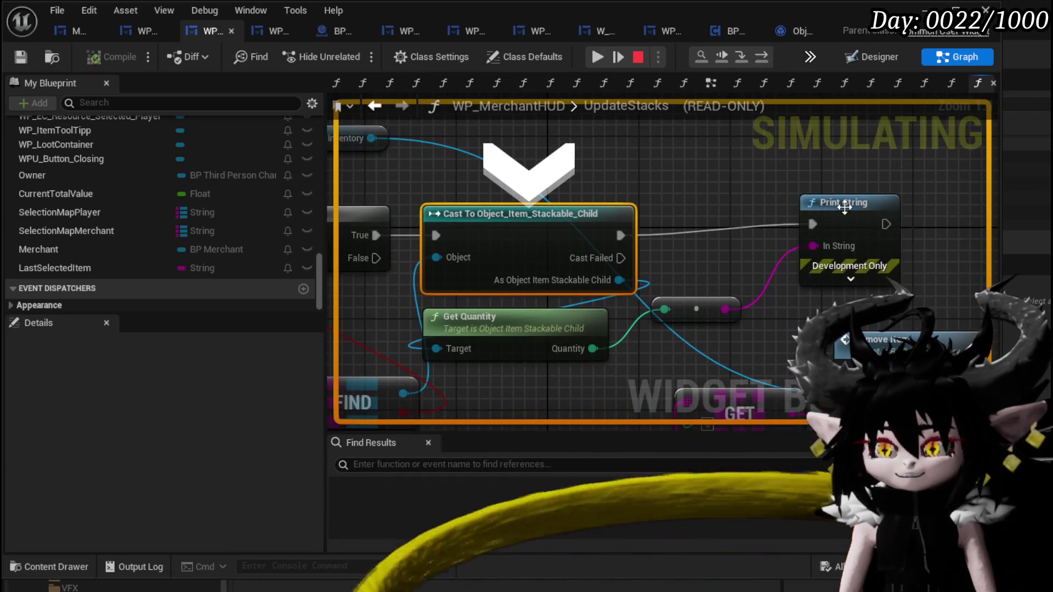
click(762, 57)
mouse_move(593, 285)
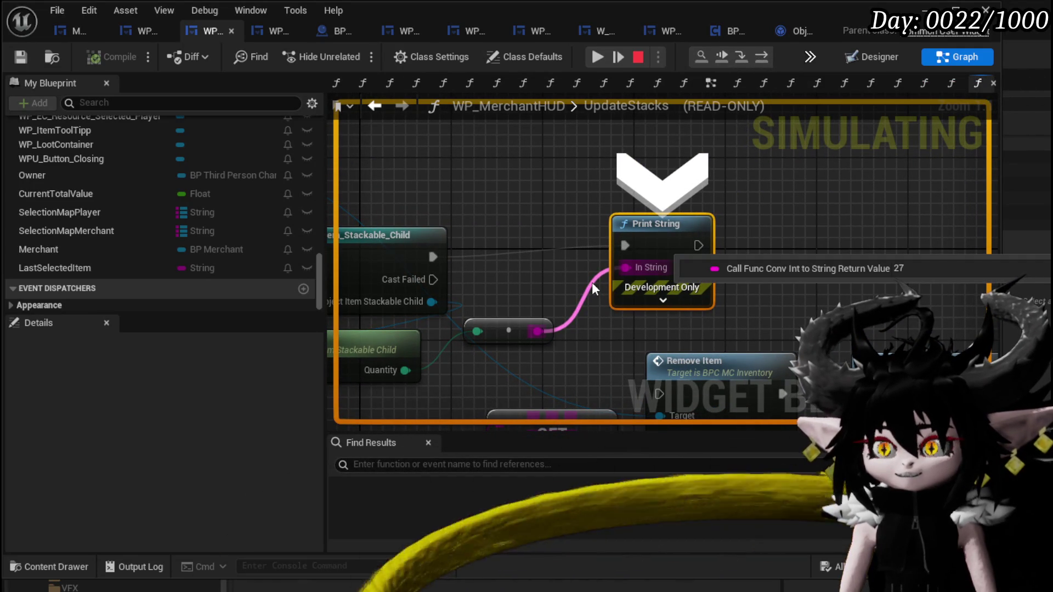
Resume the game and sell again to hit the UpdateStacks breakpoint once more.
click(598, 57)
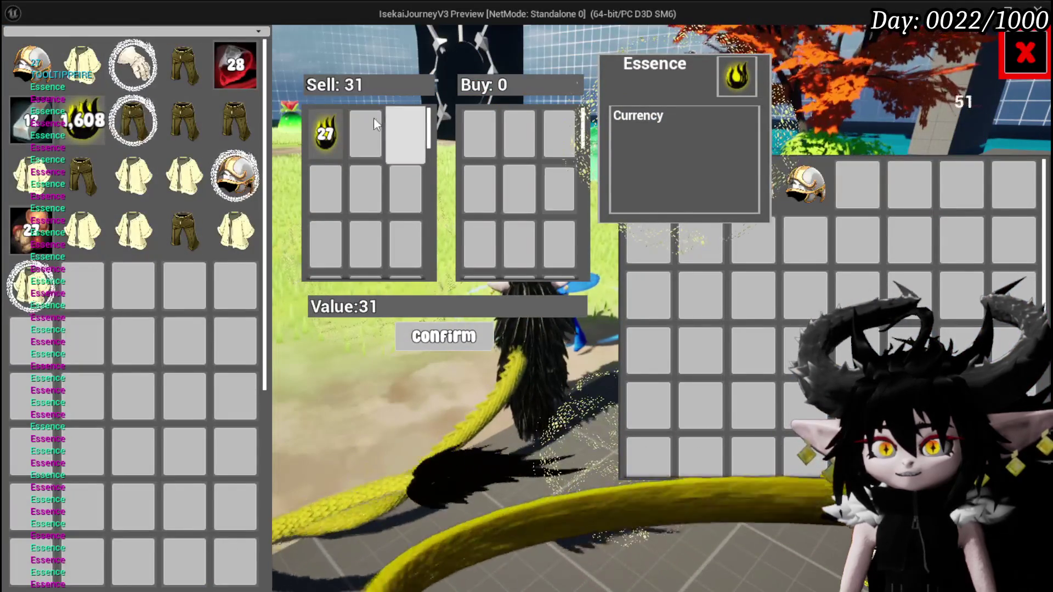
mouse_move(97, 121)
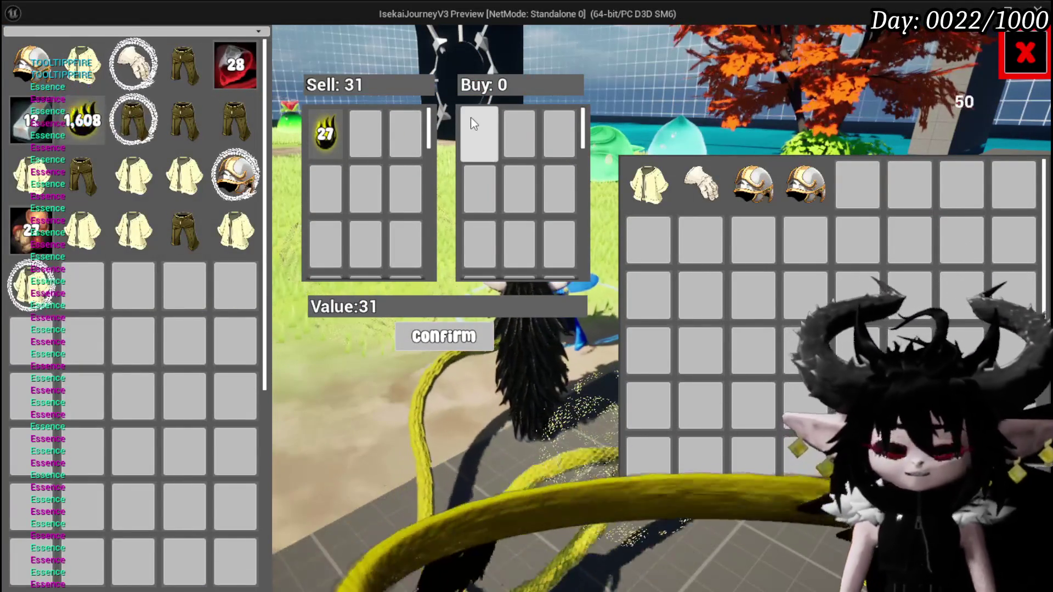
click(471, 118)
Open BPC_MC_Inventory's RemoveItem from its UpdateStacks call and pan to the entry, cast and FIND nodes.
scroll(545, 181, down, 2)
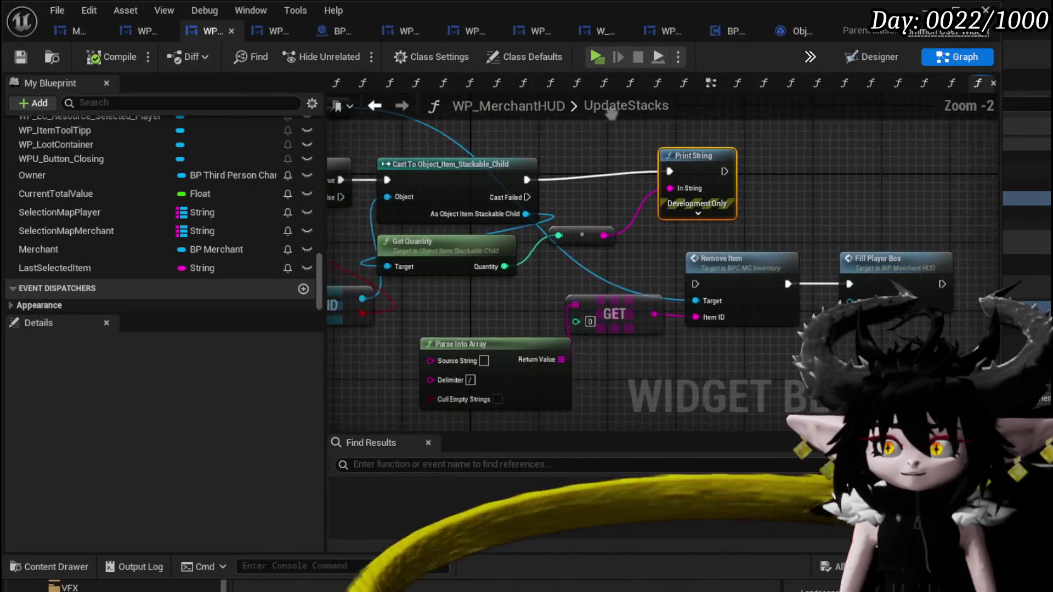
mouse_move(561, 113)
mouse_down()
mouse_move(691, 212)
mouse_move(715, 193)
mouse_move(625, 178)
mouse_move(639, 114)
mouse_up()
double_click(765, 284)
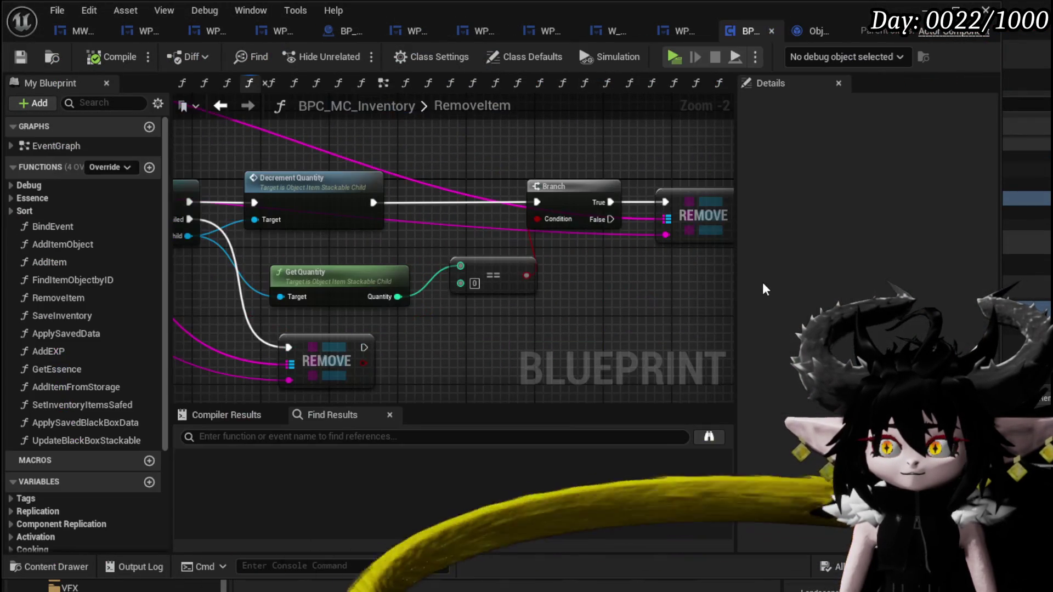
mouse_move(630, 282)
mouse_down()
mouse_move(812, 351)
mouse_move(716, 286)
mouse_move(652, 285)
mouse_move(727, 291)
mouse_up()
drag(518, 263, 735, 288)
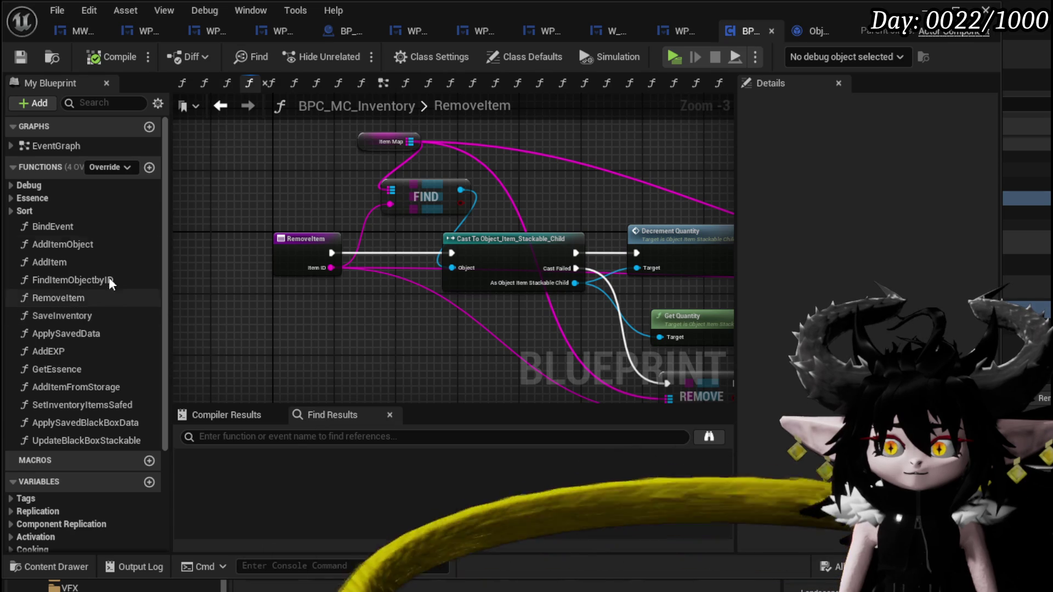
Create a new function named ReduceStacks in the inventory component.
click(149, 167)
text(R)
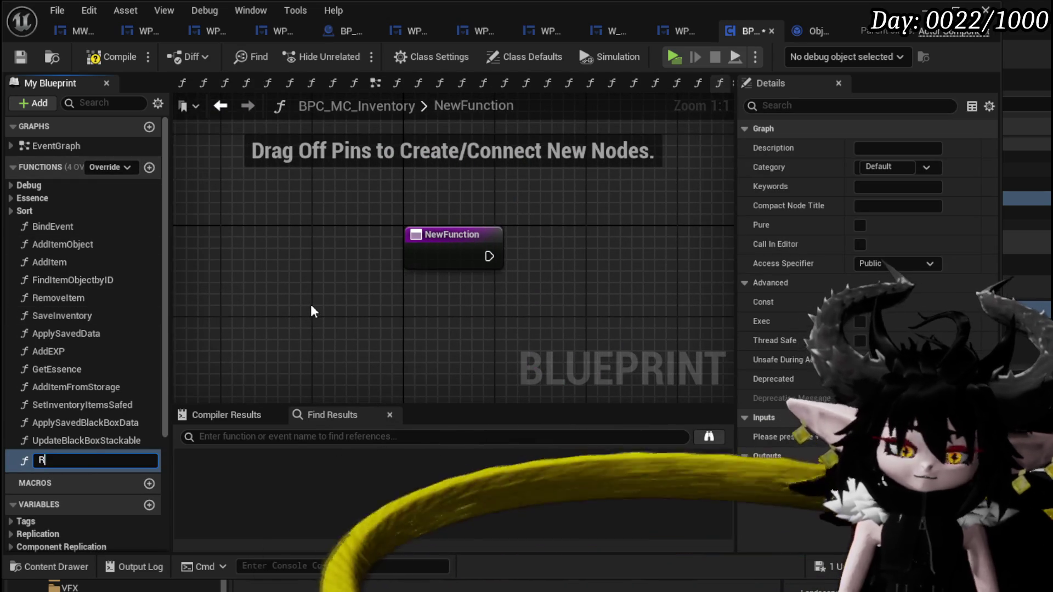
text(educeStacks)
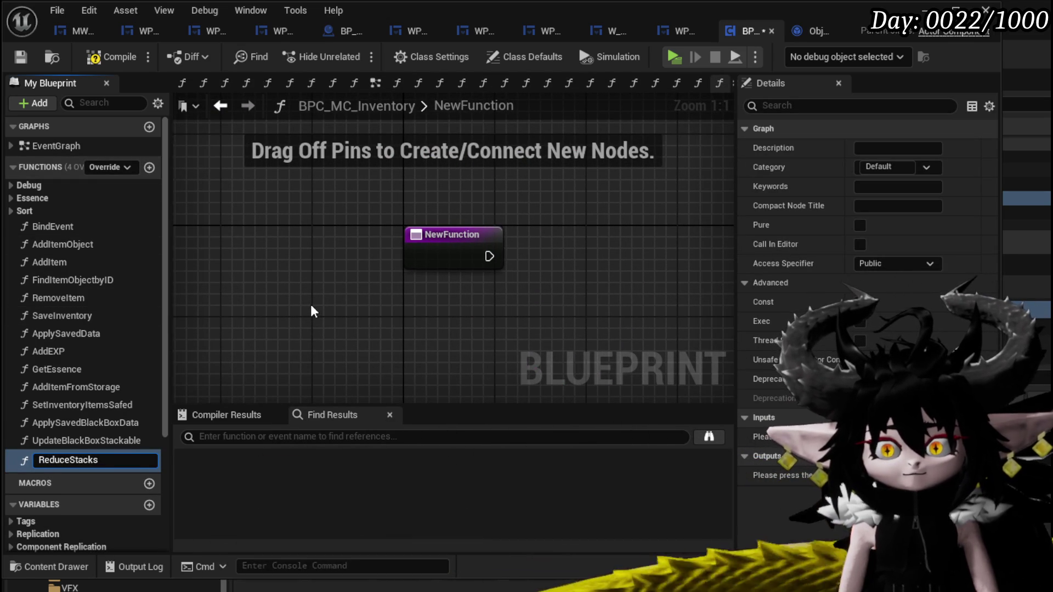
key(Return)
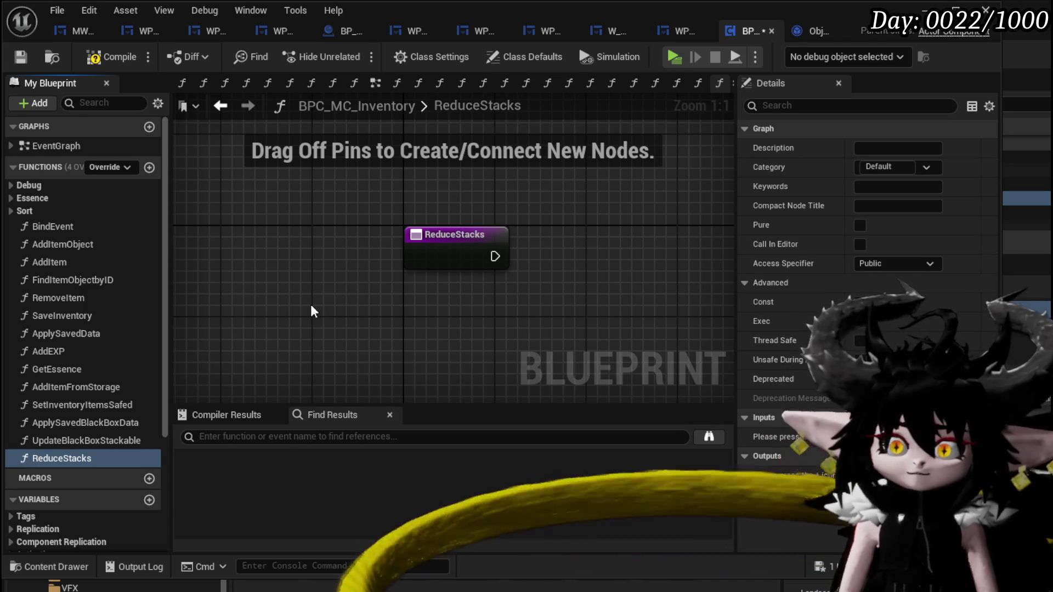
Copy the RemoveItem nodes and paste them into the ReduceStacks graph.
double_click(67, 298)
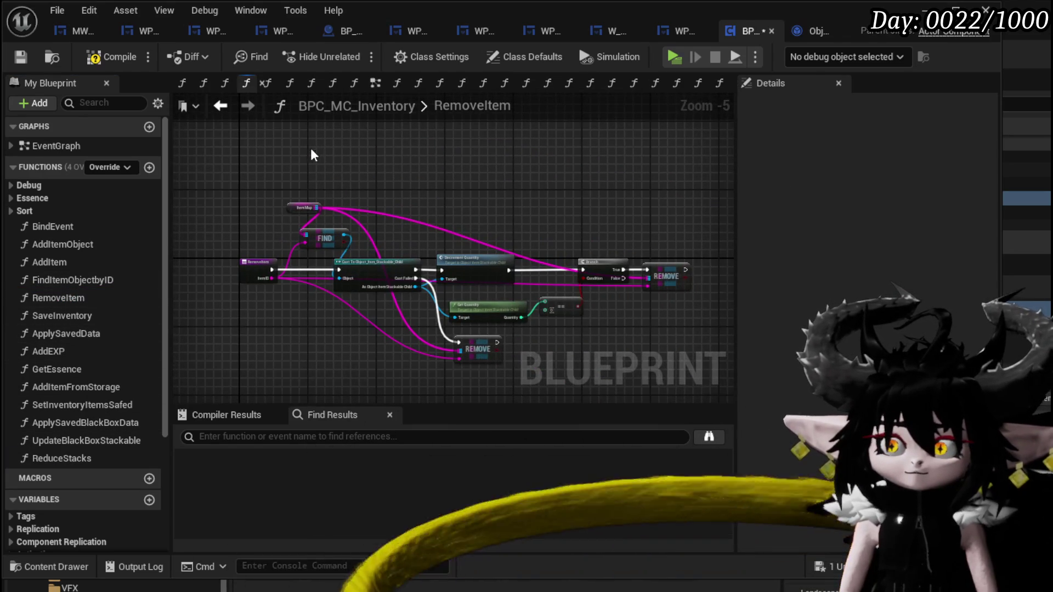
mouse_move(311, 155)
mouse_down()
mouse_move(656, 377)
mouse_move(620, 379)
mouse_up()
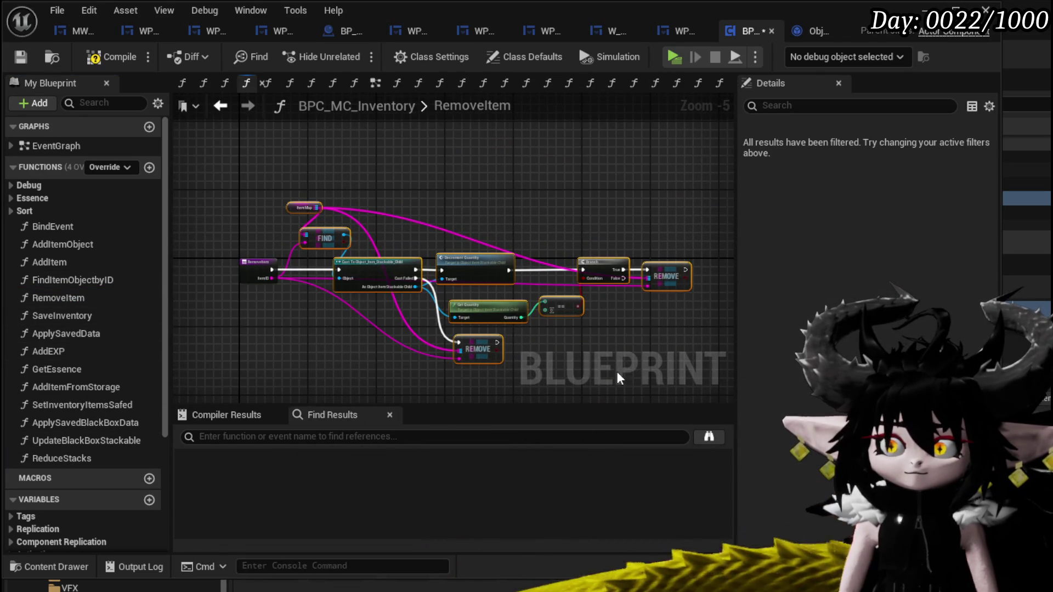
double_click(61, 459)
key(ctrl+v)
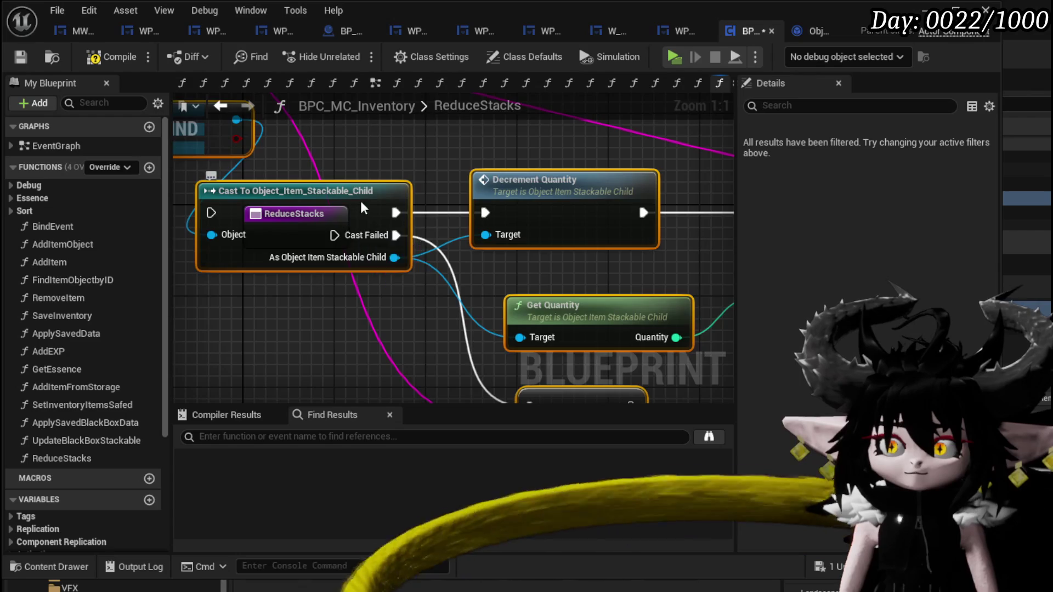
drag(362, 208, 545, 231)
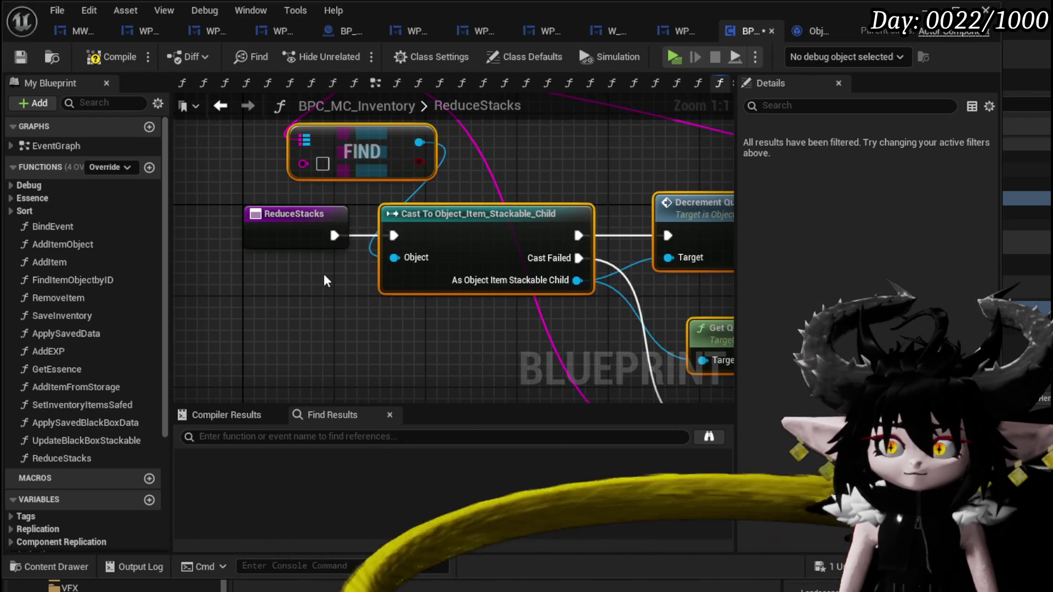
Place the ReduceStacks entry left of the cast and add an ID input from the item key.
scroll(324, 281, down, 3)
click(392, 258)
drag(393, 257, 333, 258)
drag(406, 221, 364, 271)
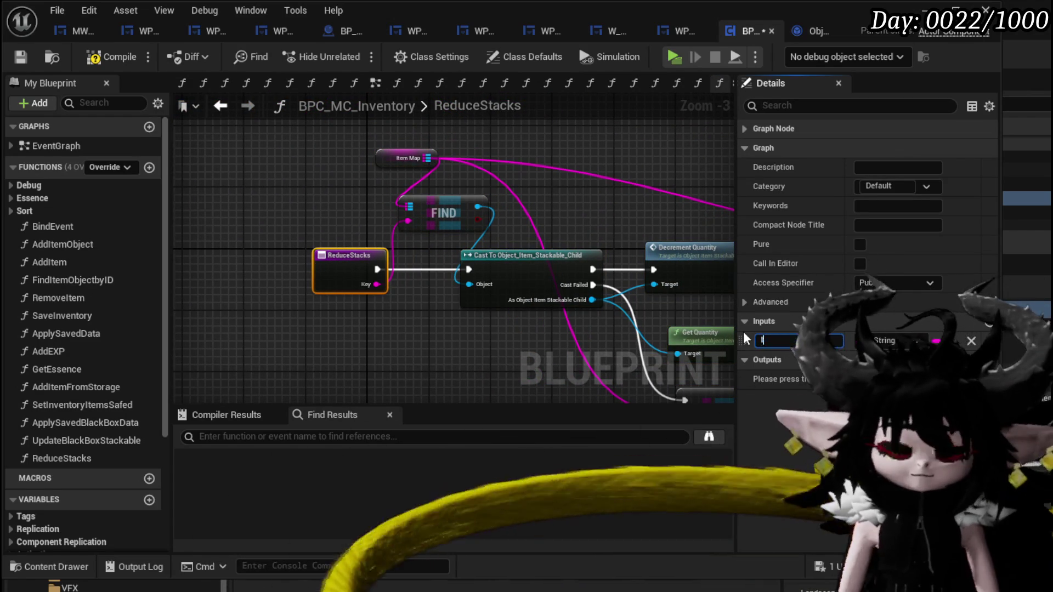
text(D)
key(Return)
Subtract a new amount input from the item's Quantity with a subtract node.
drag(562, 363, 347, 294)
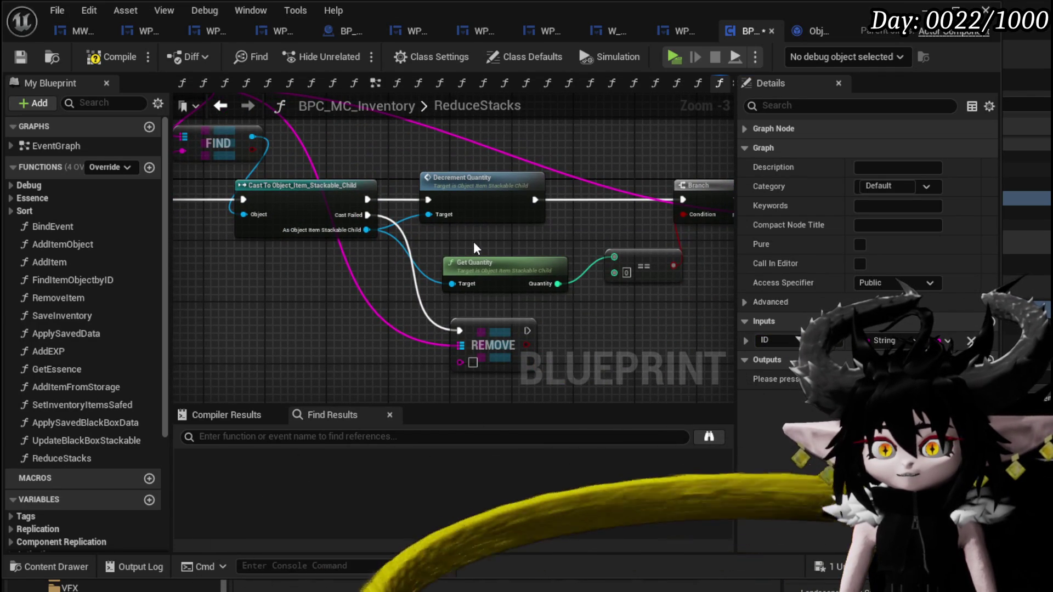
mouse_move(502, 275)
mouse_down()
mouse_move(386, 268)
mouse_move(458, 288)
mouse_move(468, 276)
mouse_up()
text(-)
click(537, 447)
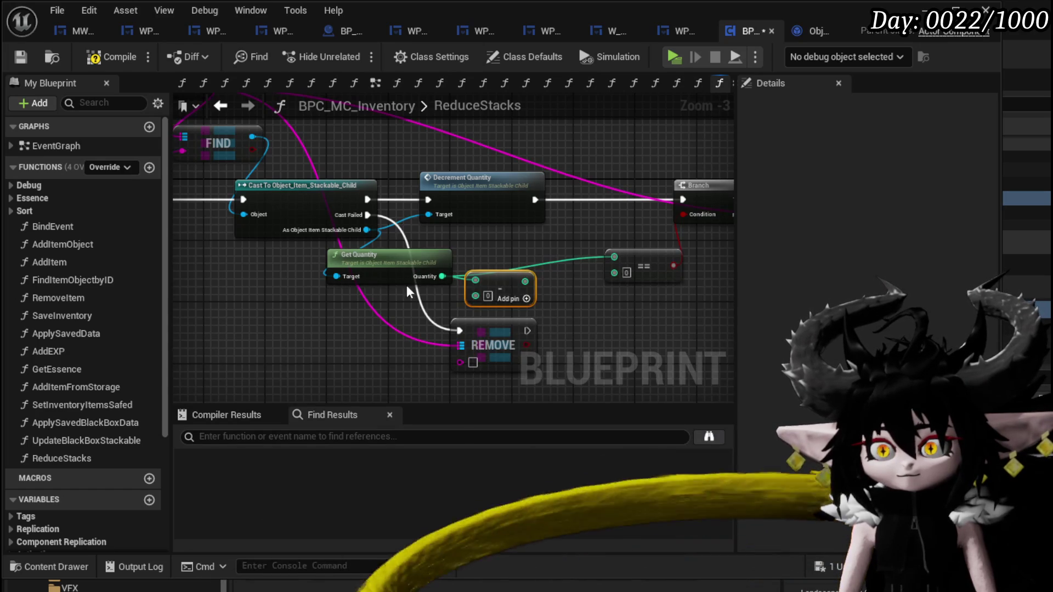
mouse_move(409, 293)
mouse_down()
mouse_move(631, 333)
mouse_move(518, 309)
mouse_up()
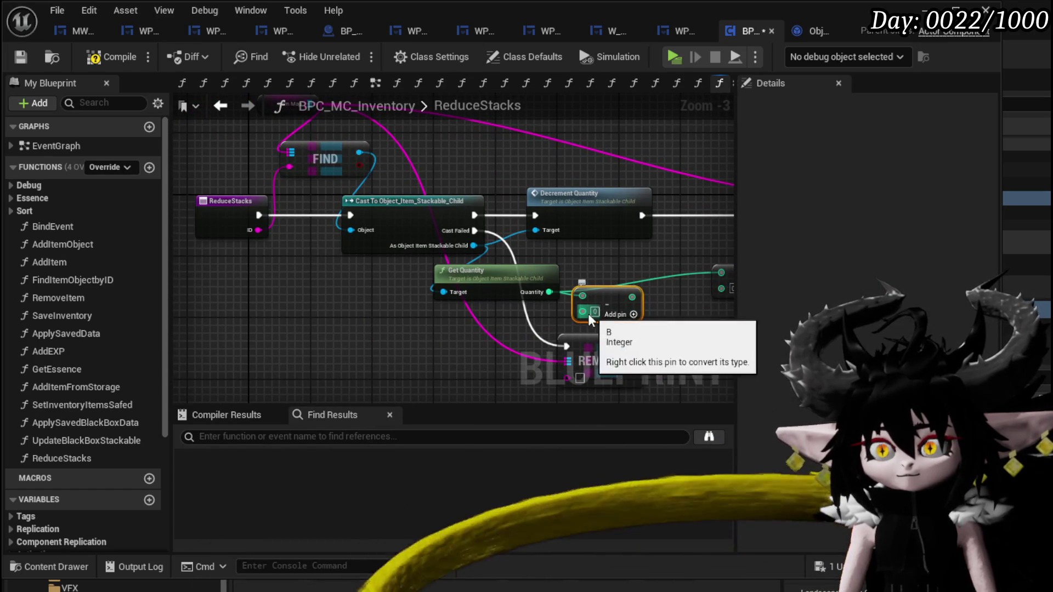
drag(589, 317, 305, 247)
drag(245, 230, 246, 231)
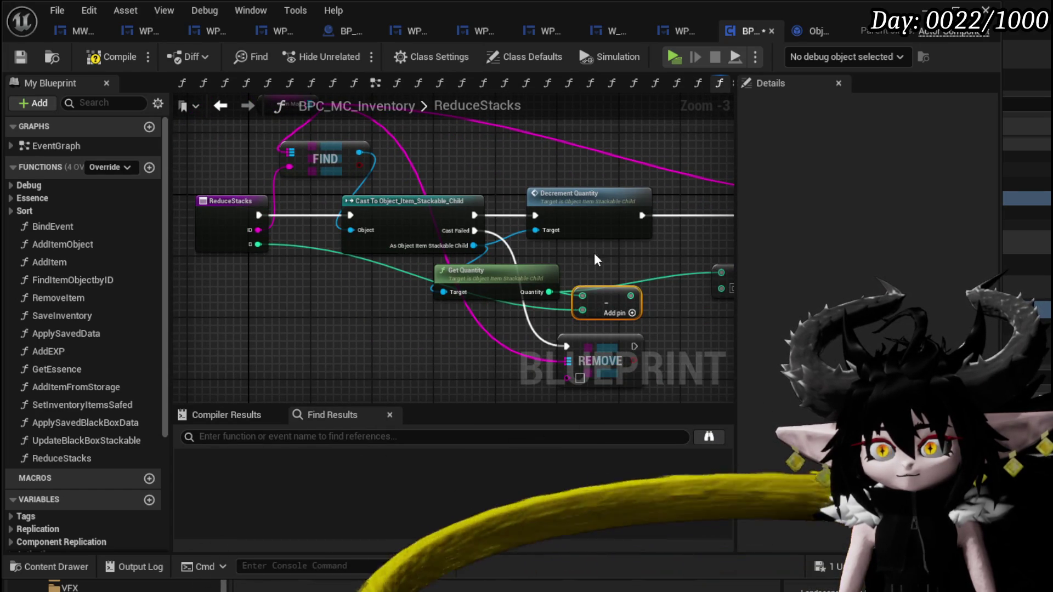
Add a Set Quantity node on the stackable item and inspect the SetQuantity function.
drag(597, 260, 486, 276)
drag(362, 262, 482, 244)
text(Set)
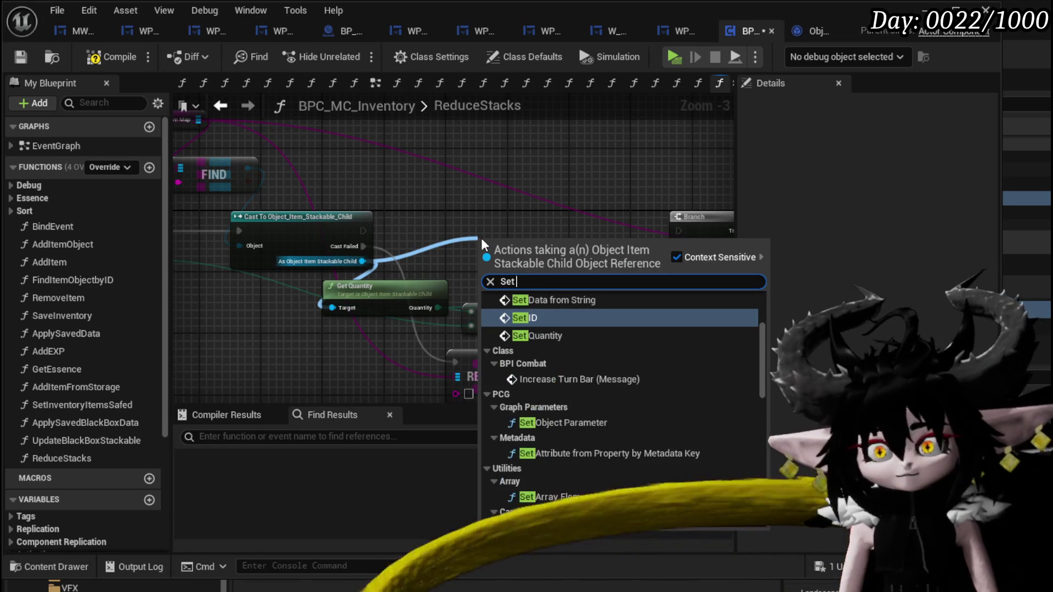
click(541, 335)
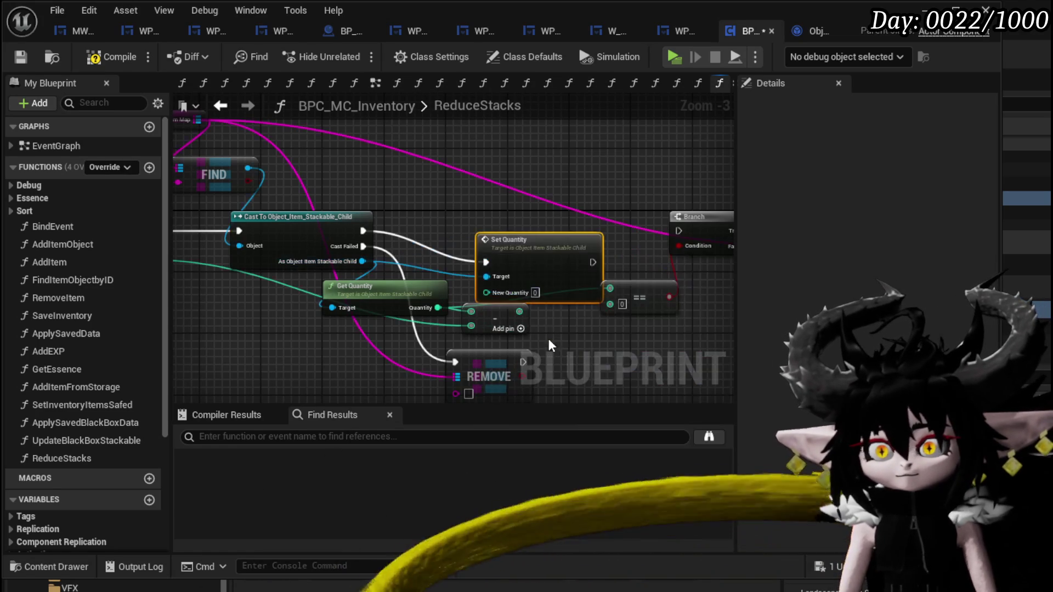
double_click(535, 233)
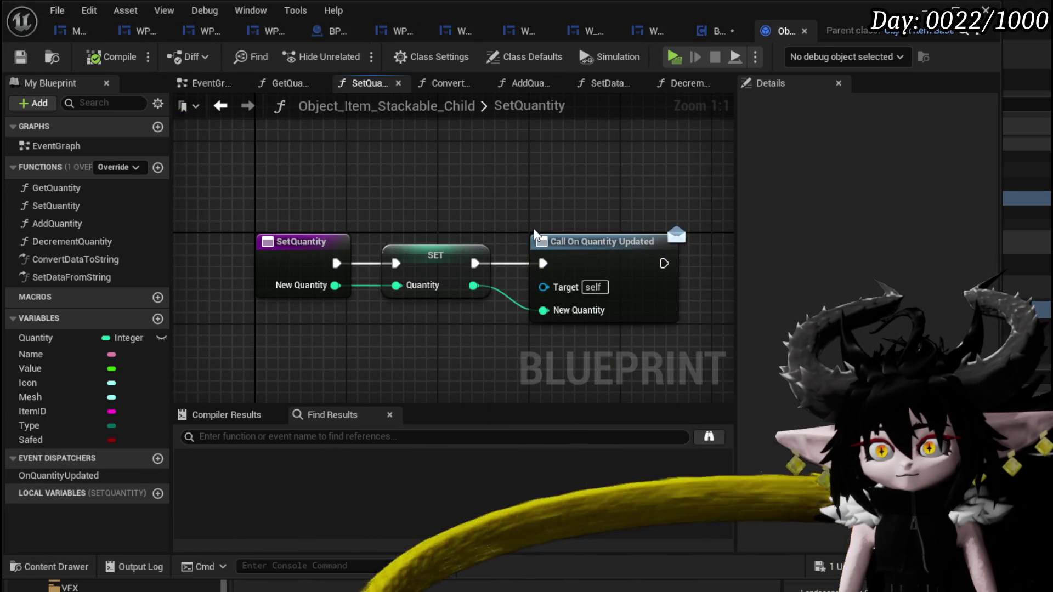
click(220, 106)
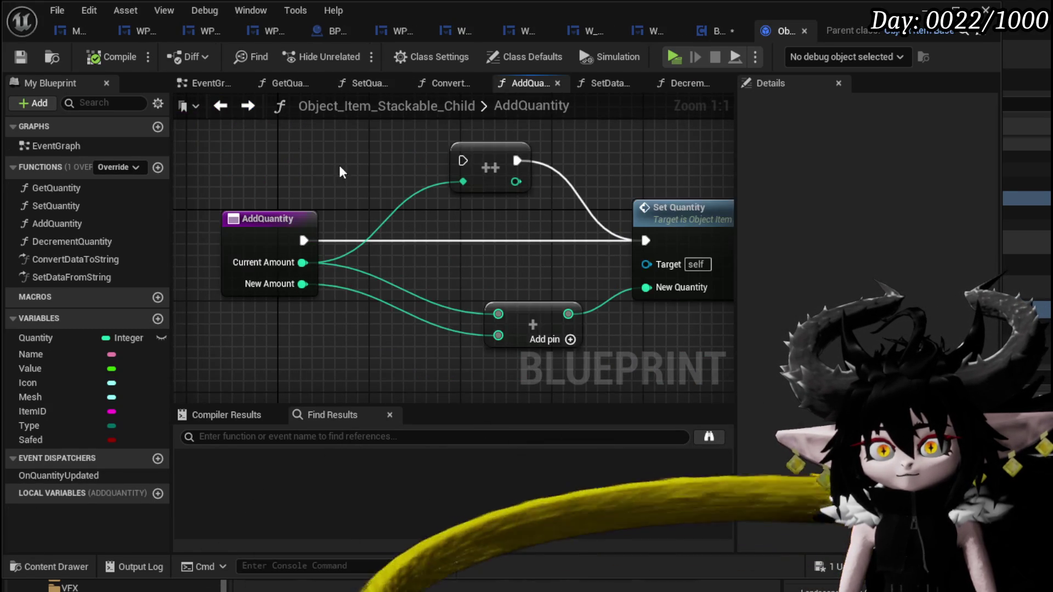
click(246, 105)
click(704, 35)
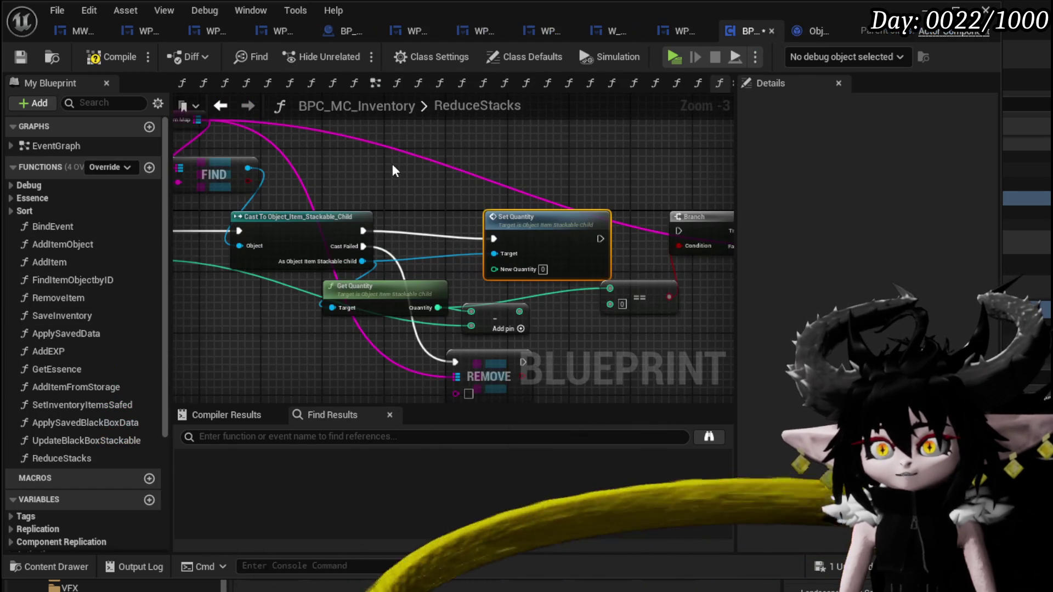
Feed the subtraction into New Quantity, run Branch after it, wire ID to REMOVE, then compile and save.
drag(607, 231, 680, 230)
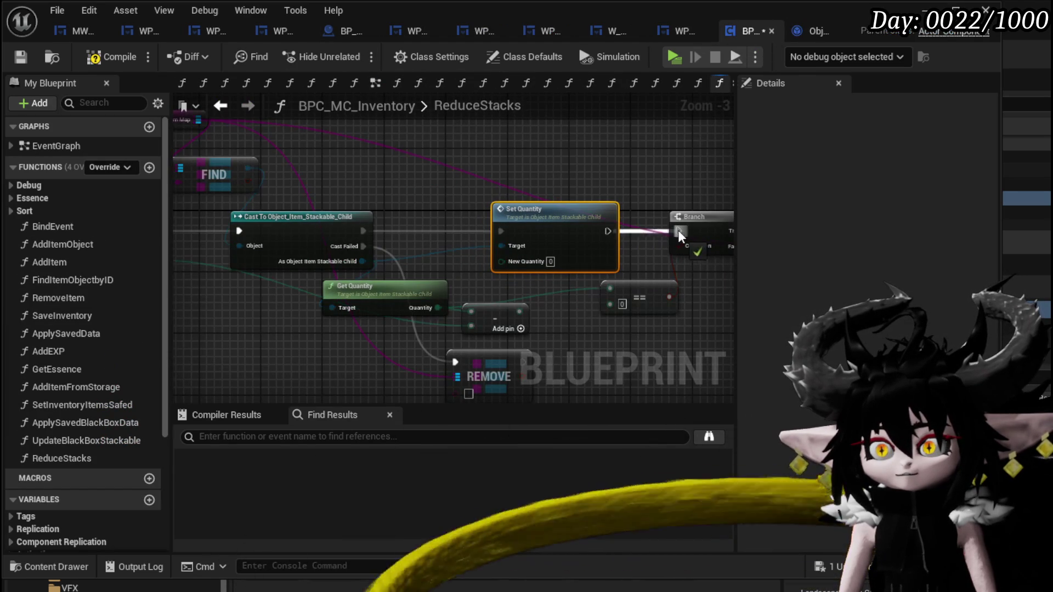
drag(519, 312, 501, 261)
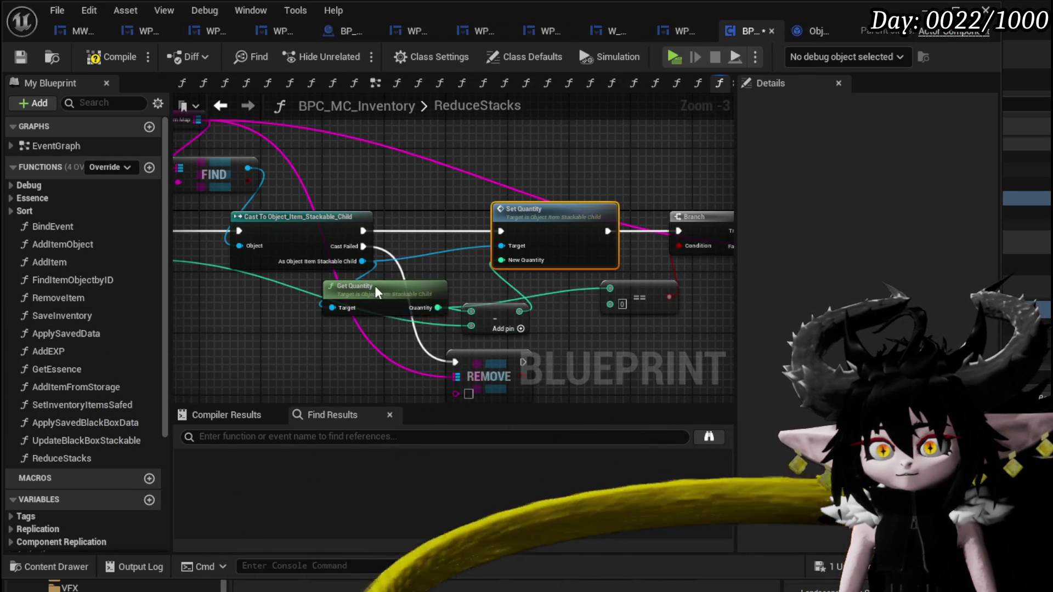
drag(380, 290, 318, 291)
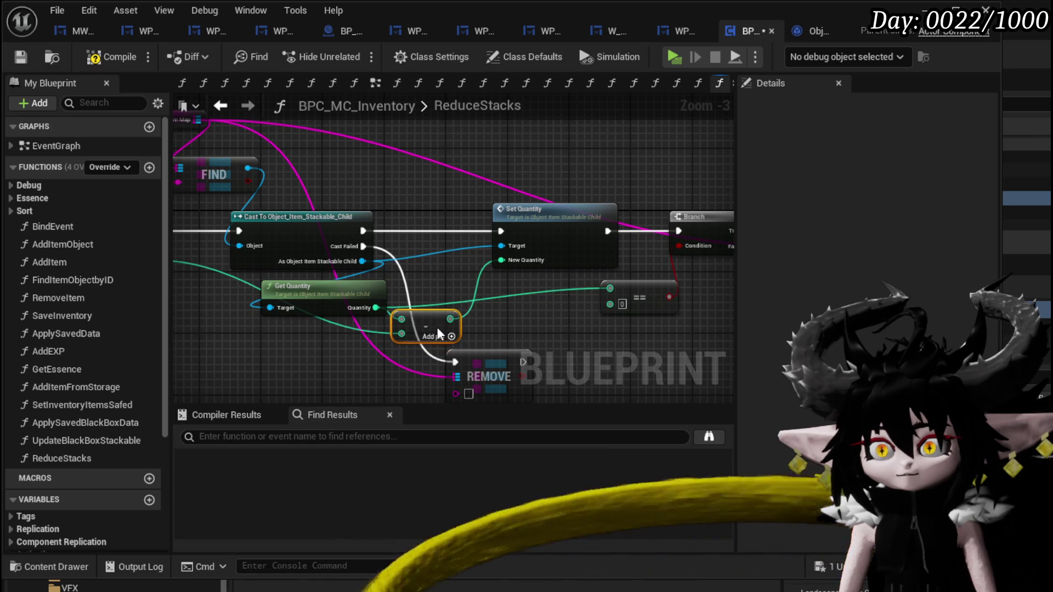
drag(503, 294, 475, 345)
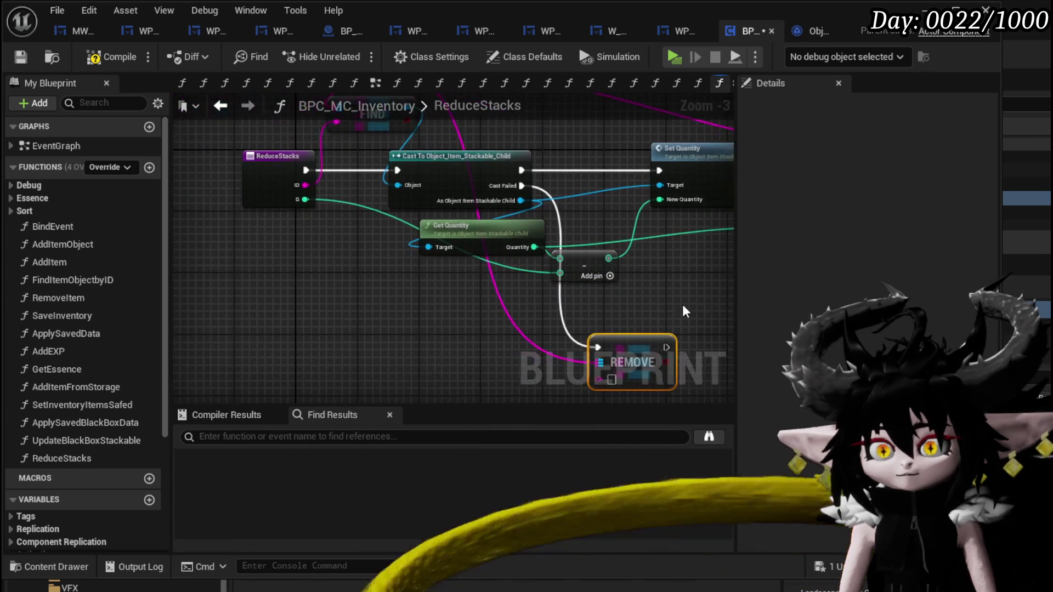
drag(439, 285, 316, 282)
mouse_move(518, 296)
mouse_down()
mouse_move(270, 282)
mouse_move(443, 304)
mouse_move(667, 304)
mouse_up()
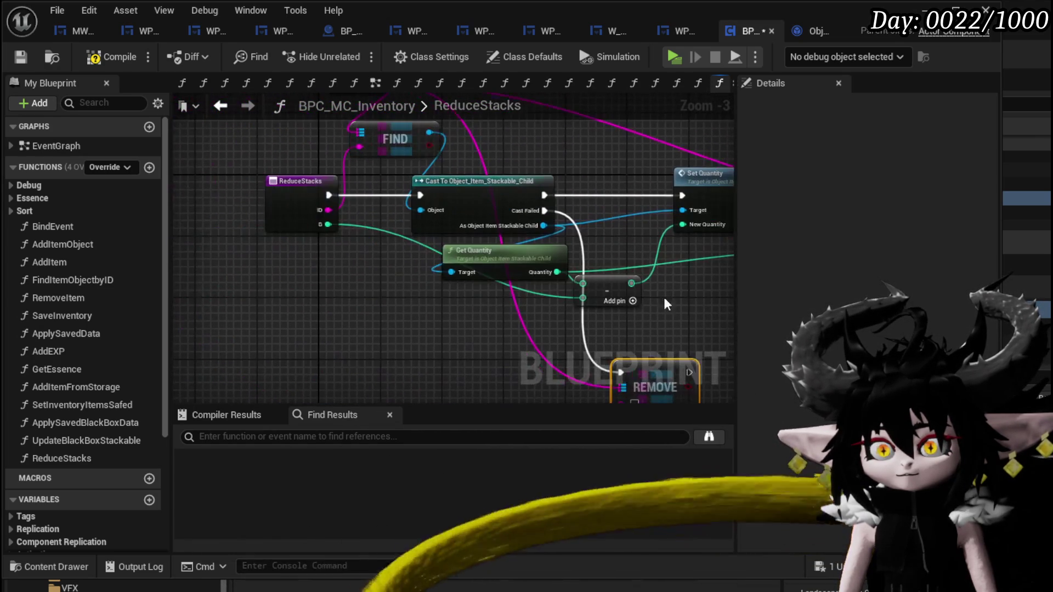
mouse_move(340, 210)
mouse_down()
mouse_move(639, 181)
mouse_move(318, 230)
mouse_up()
mouse_move(318, 230)
mouse_down()
mouse_move(651, 298)
mouse_move(603, 439)
mouse_move(433, 124)
mouse_up()
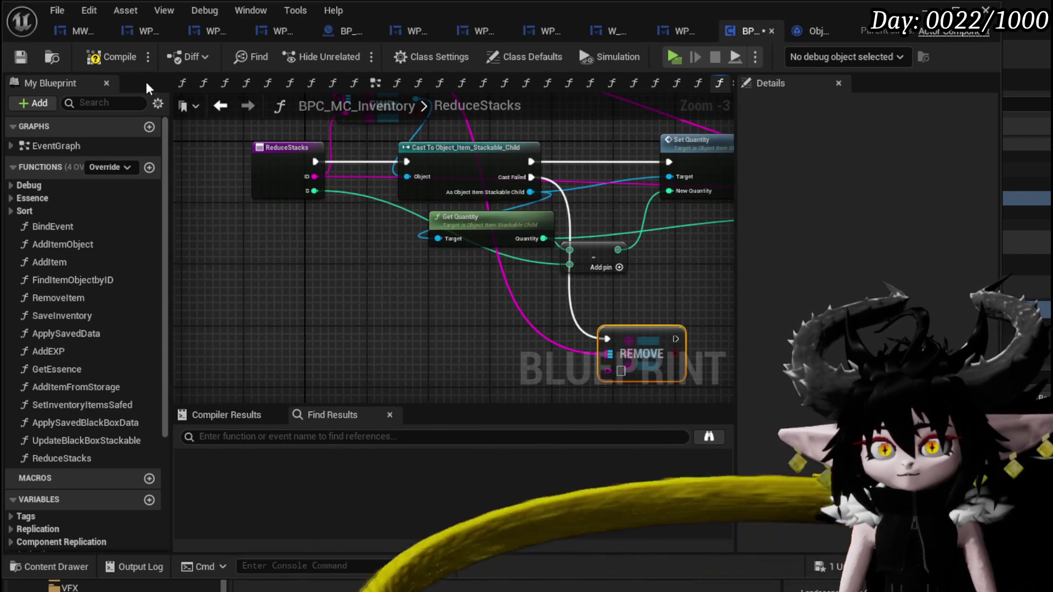
click(22, 58)
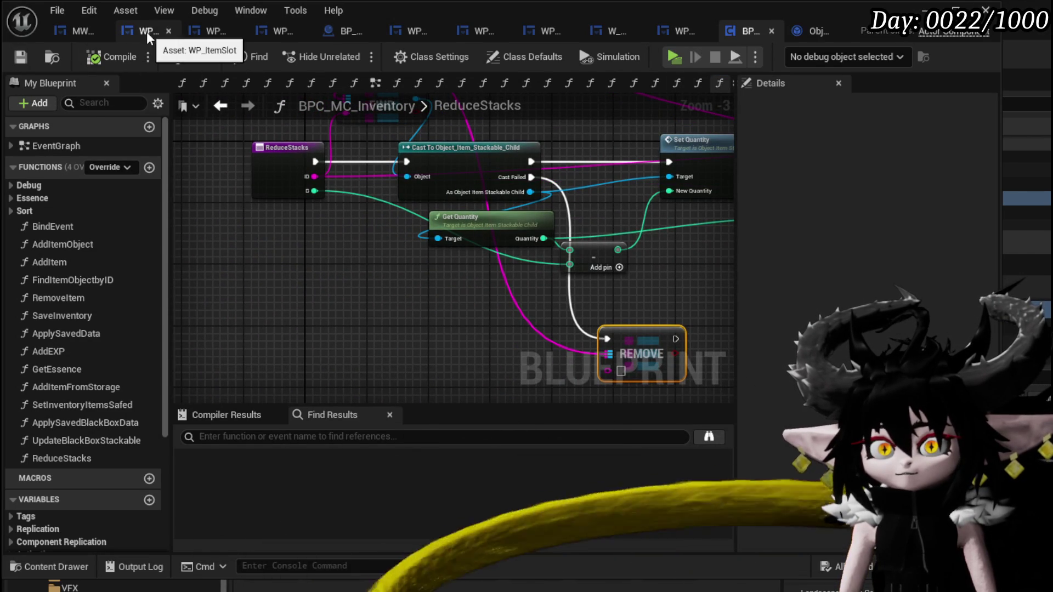
Add a Reduce Stacks node from the inventory reference in WP_MerchantHUD's UpdateStacks graph.
click(207, 36)
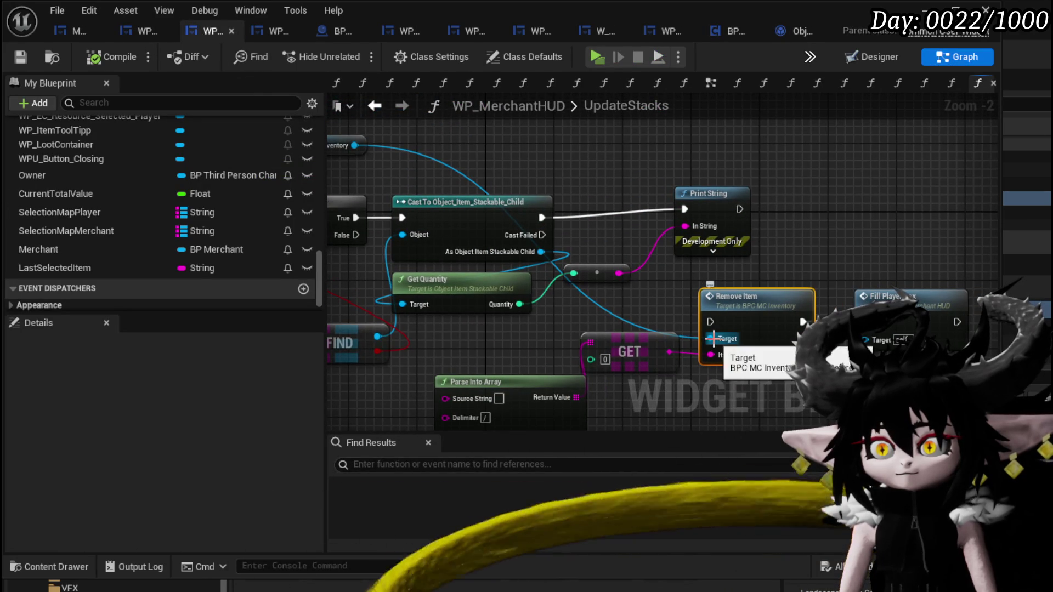
ctrl+drag(713, 339, 608, 159)
key(Escape)
mouse_move(355, 146)
mouse_down()
mouse_move(529, 159)
mouse_move(711, 340)
mouse_up()
drag(848, 199, 848, 199)
text(Reduce)
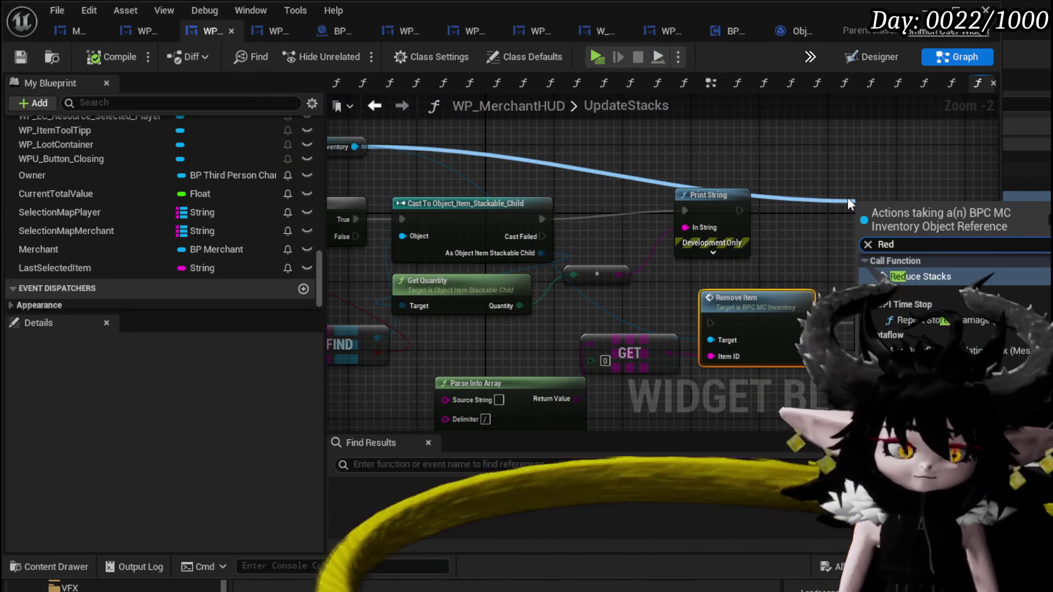
click(921, 276)
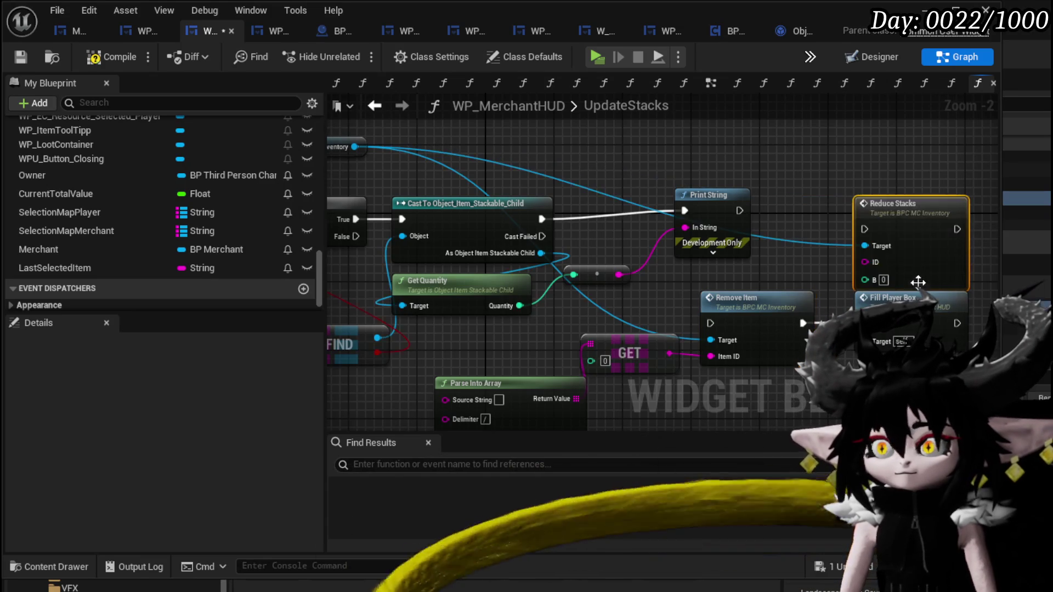
Run Reduce Stacks after Print String and place Last Selected Item beside it.
click(547, 213)
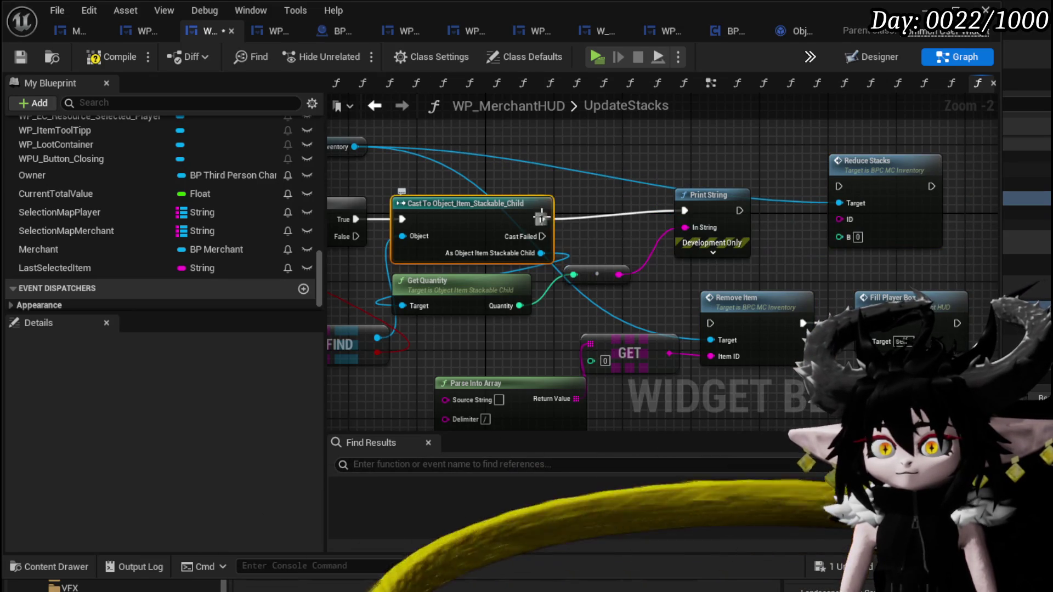
mouse_move(839, 186)
mouse_down()
mouse_move(848, 194)
mouse_move(751, 209)
mouse_up()
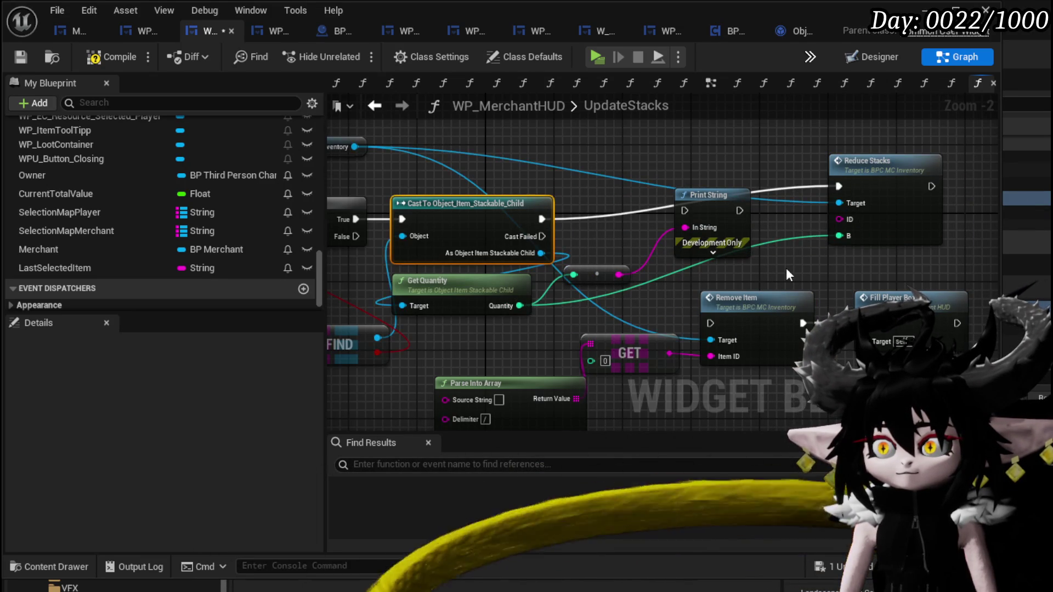
drag(785, 267, 575, 262)
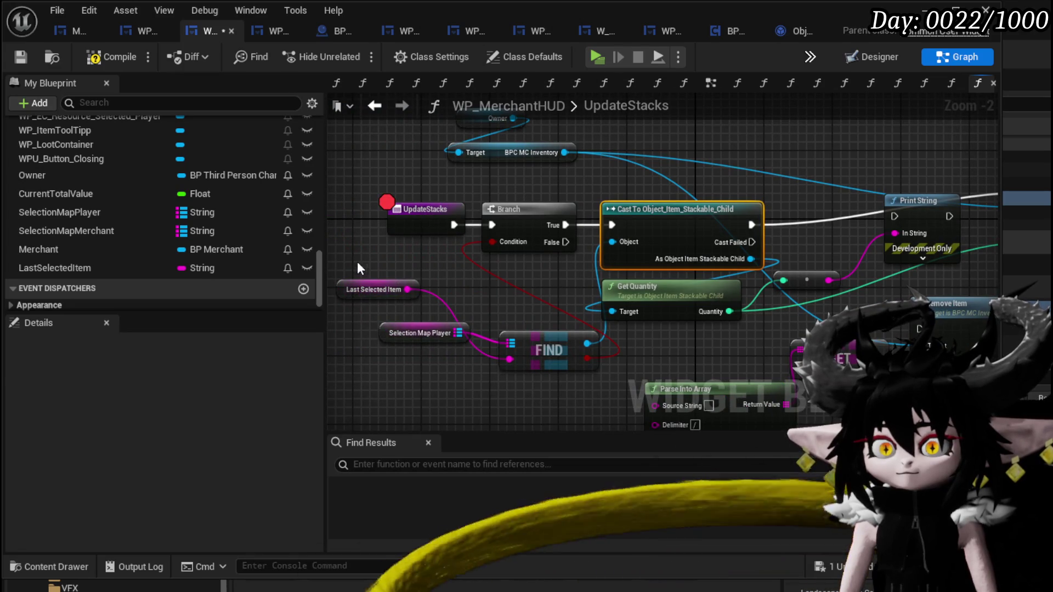
click(394, 288)
mouse_move(395, 287)
mouse_down()
mouse_move(754, 165)
mouse_move(765, 149)
mouse_move(841, 242)
mouse_up()
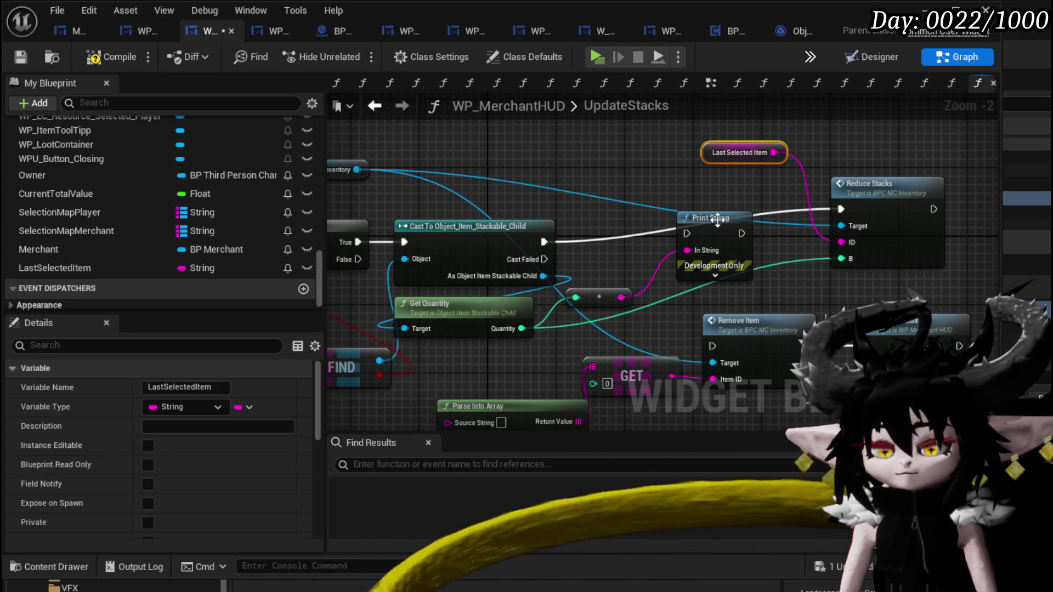
Tidy the UpdateStacks entry nodes and run Fill Player Box after Reduce Stacks.
drag(486, 264, 693, 277)
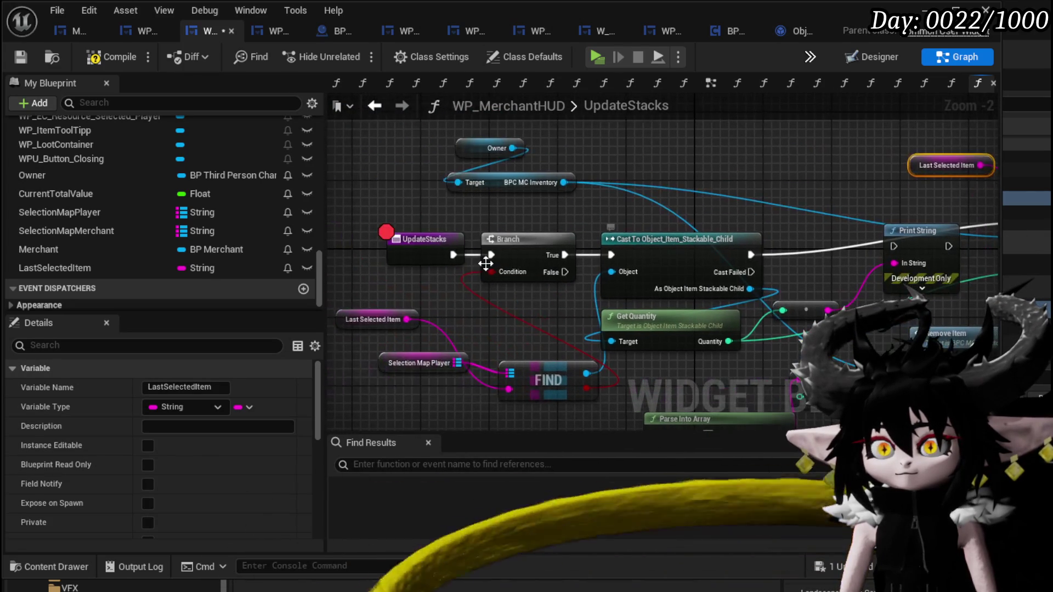
drag(400, 274, 713, 129)
drag(691, 253, 689, 209)
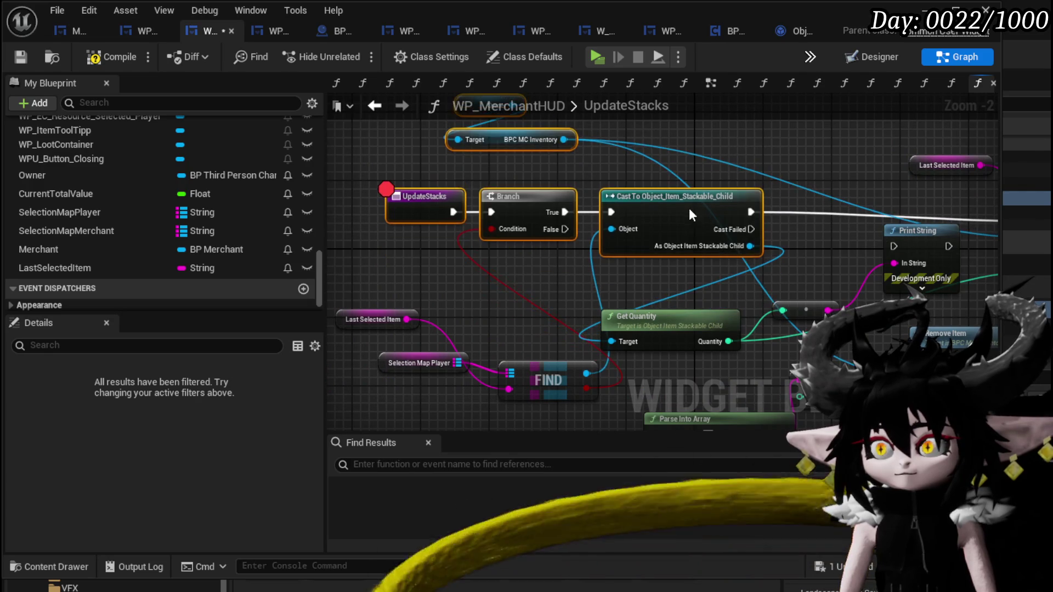
drag(817, 207, 455, 201)
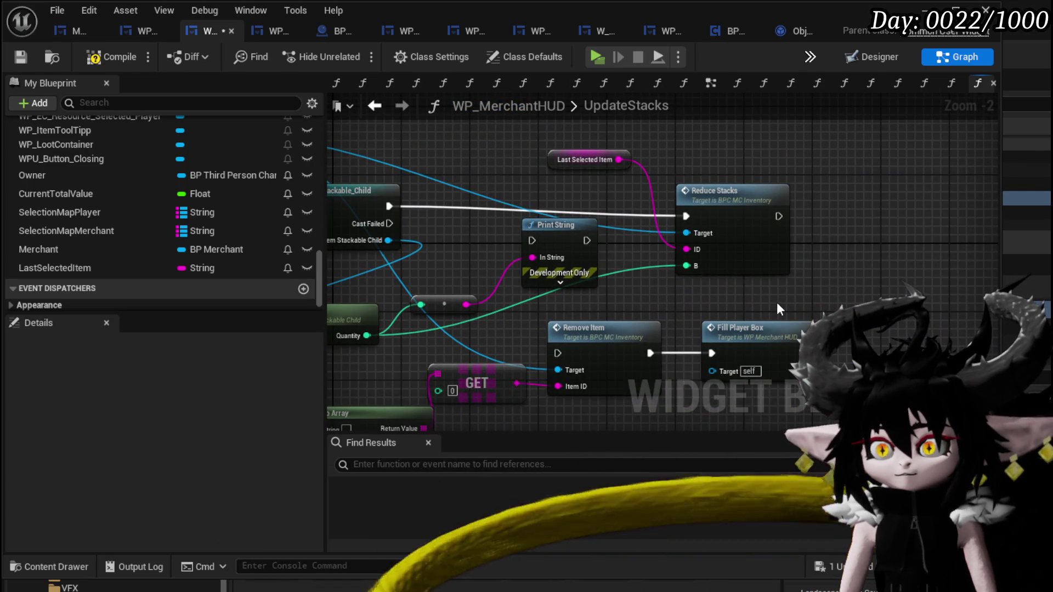
mouse_move(777, 328)
mouse_down()
mouse_move(823, 308)
mouse_move(921, 191)
mouse_up()
drag(777, 216, 857, 216)
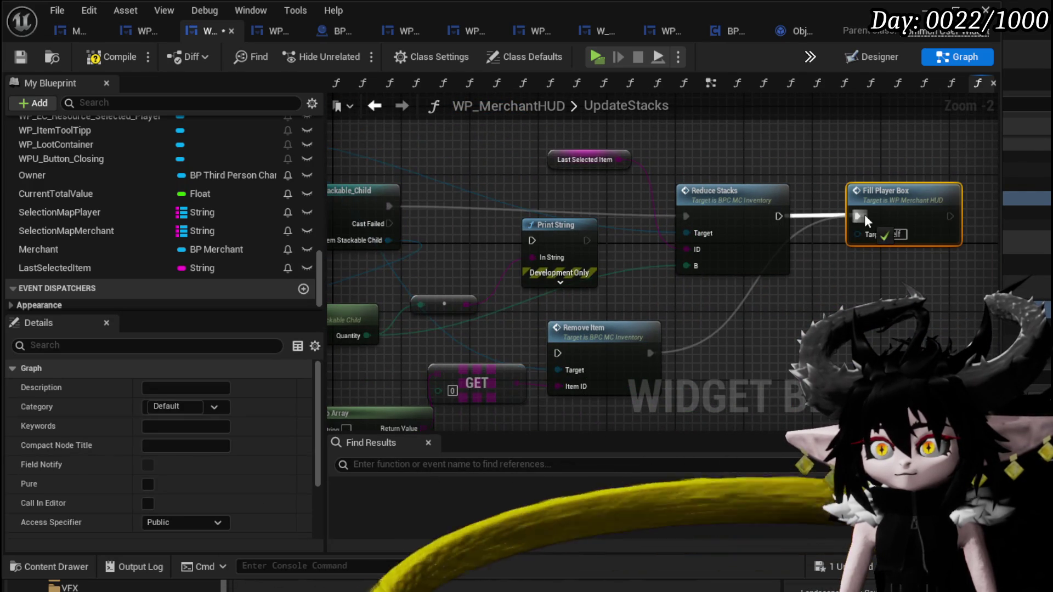
alt+click(720, 324)
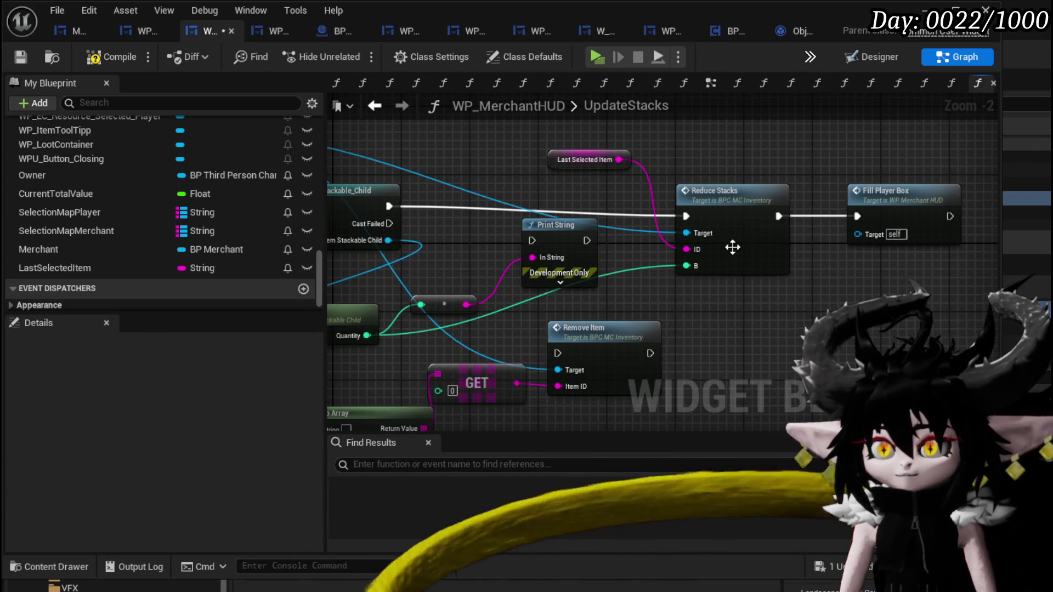
double_click(731, 244)
Rename ReduceStacks' input B to Amount, then save BPC_MC_Inventory and the merchant HUD widget.
click(260, 182)
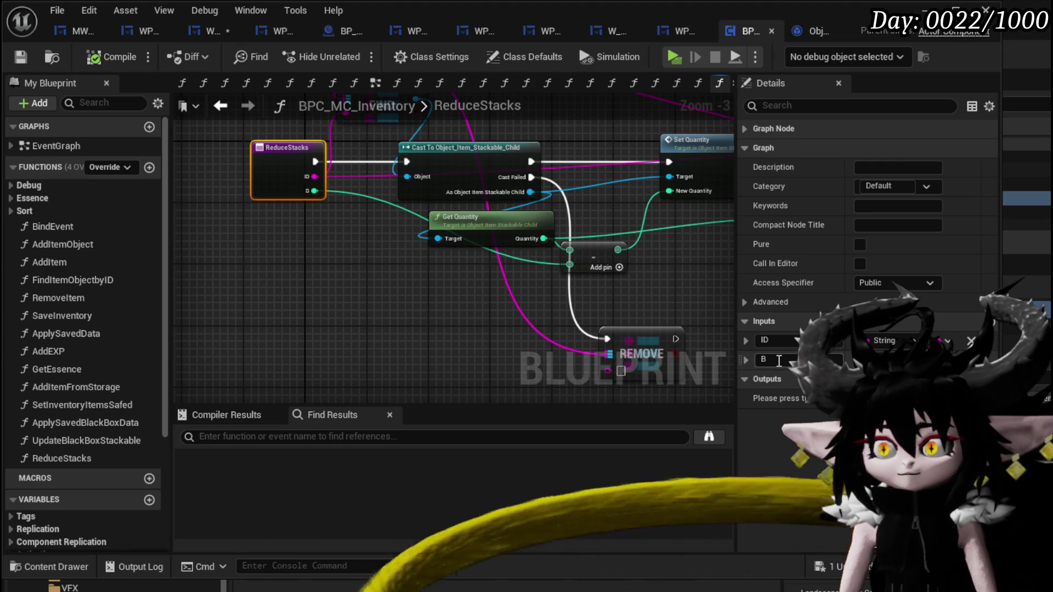
text(Amount)
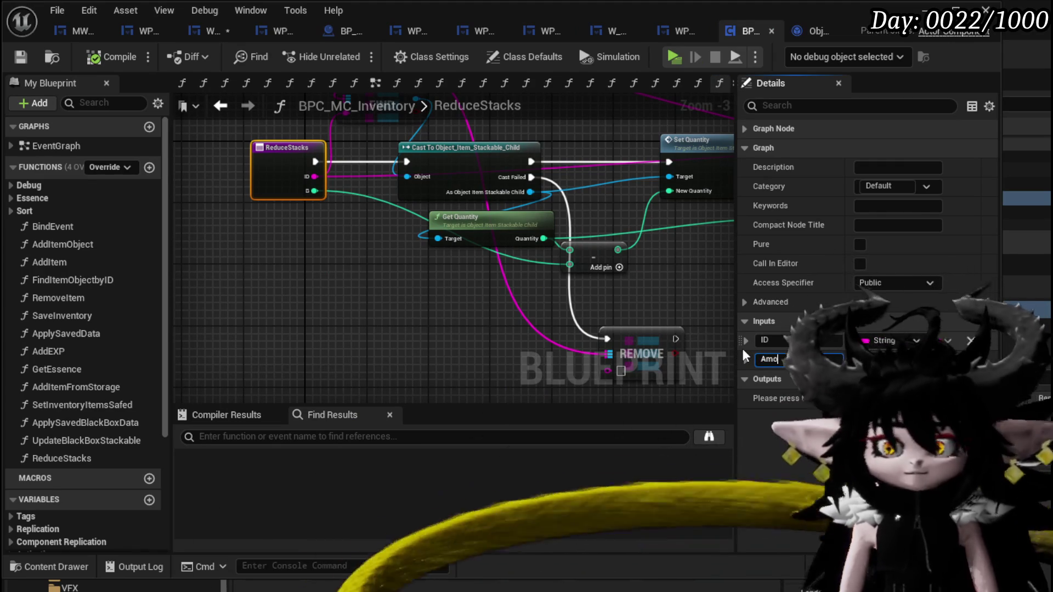
key(Return)
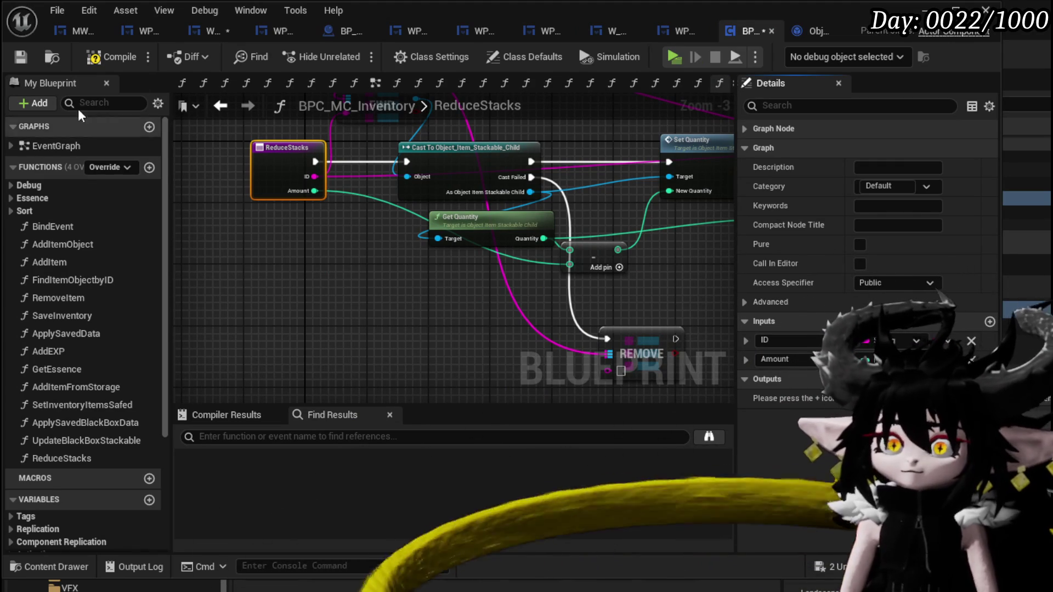
click(21, 58)
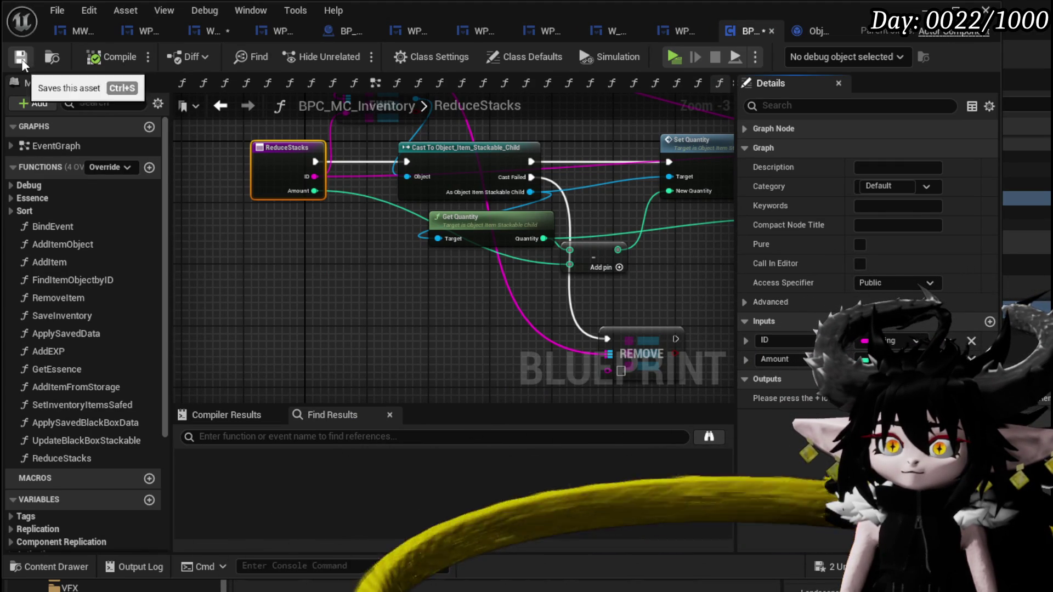
click(203, 35)
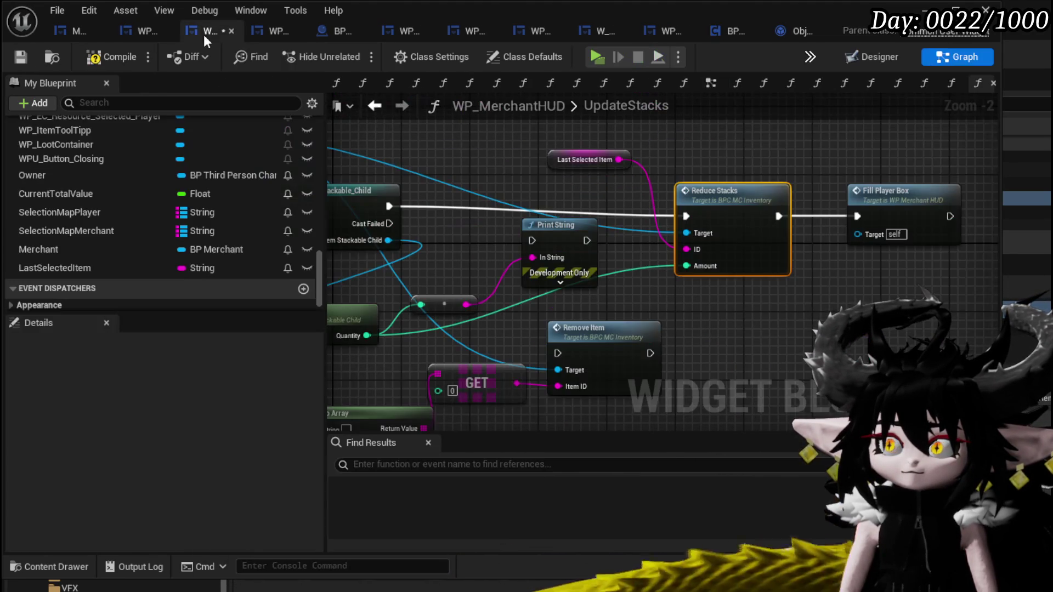
click(22, 57)
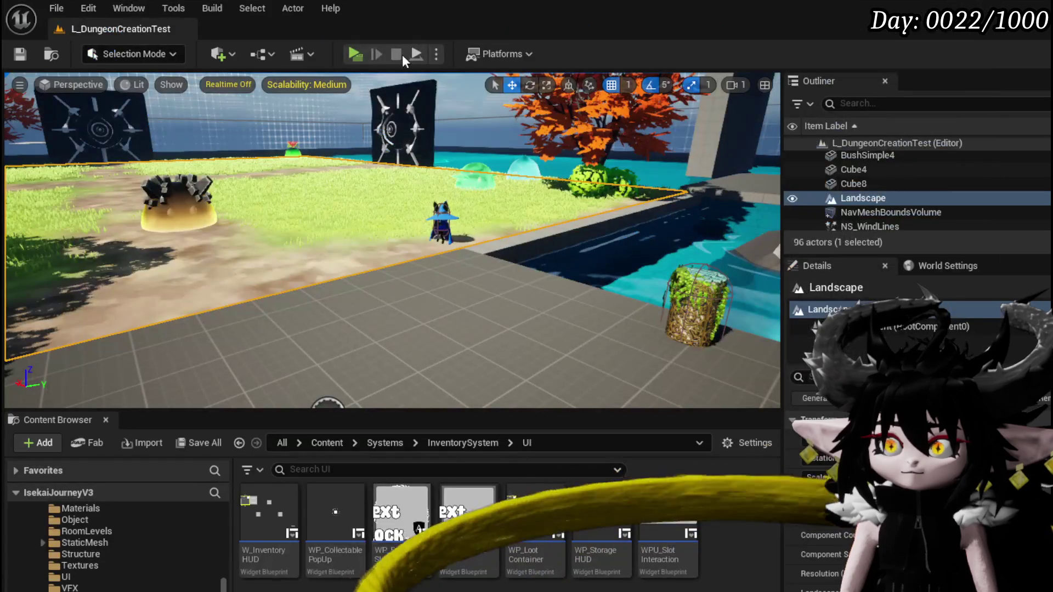
Play, open merchant trading and move the 30 Essence stack to Sell, reaching Value 35.
click(403, 54)
key(w)
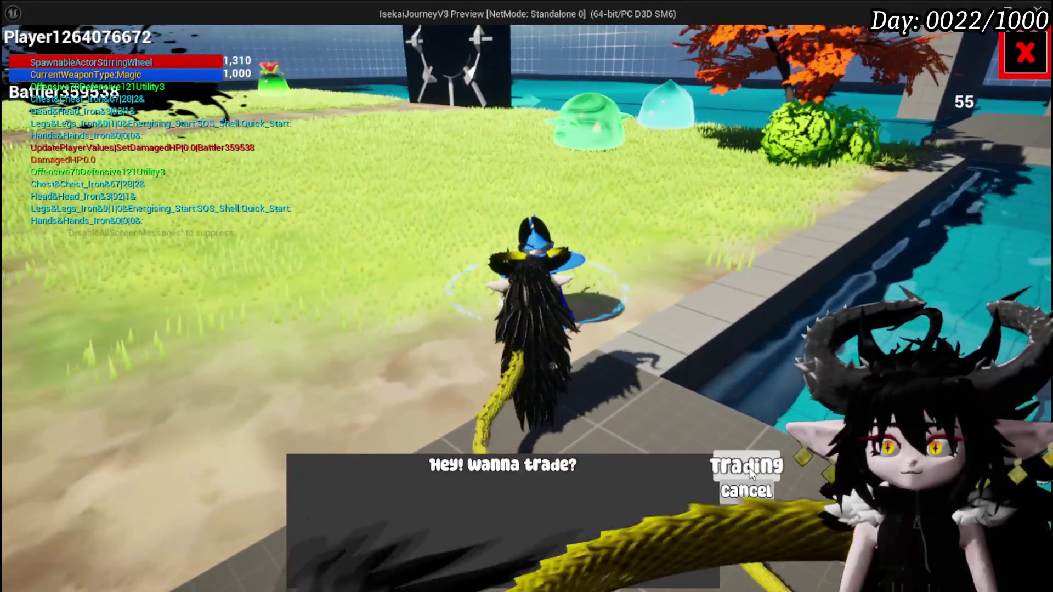
click(747, 466)
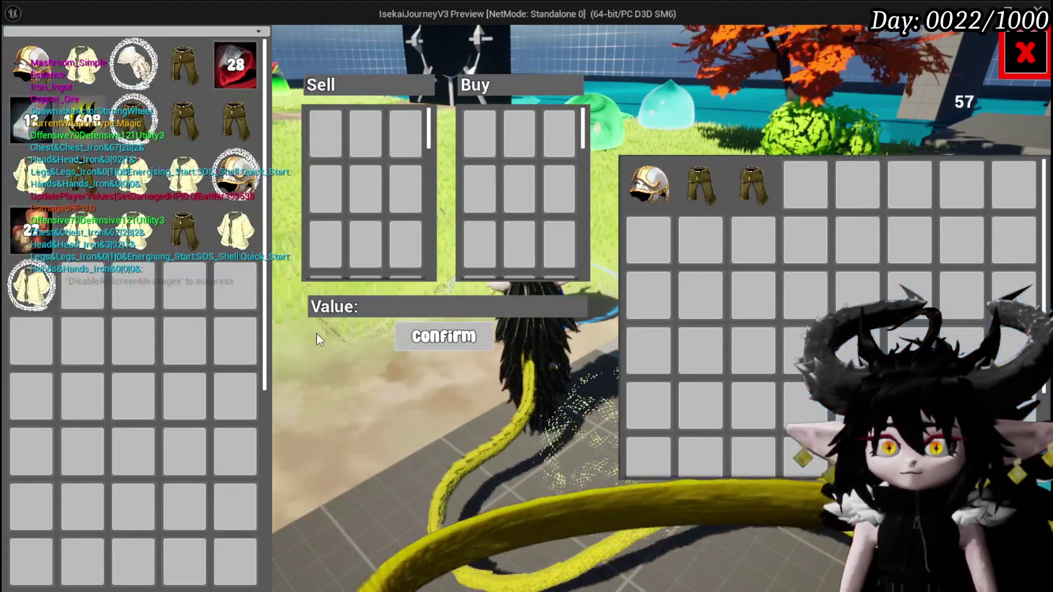
click(83, 131)
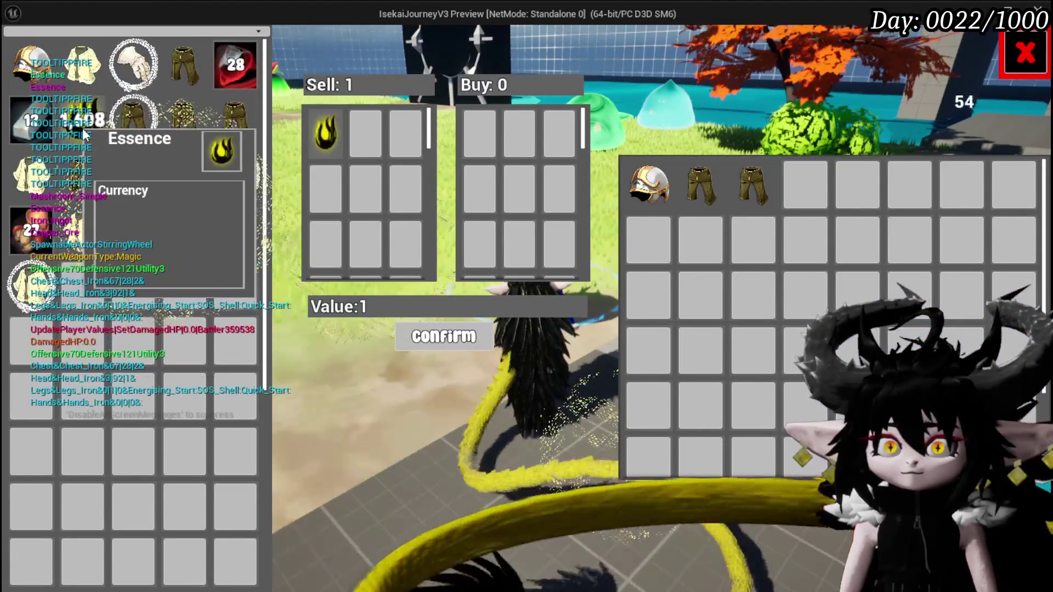
click(83, 127)
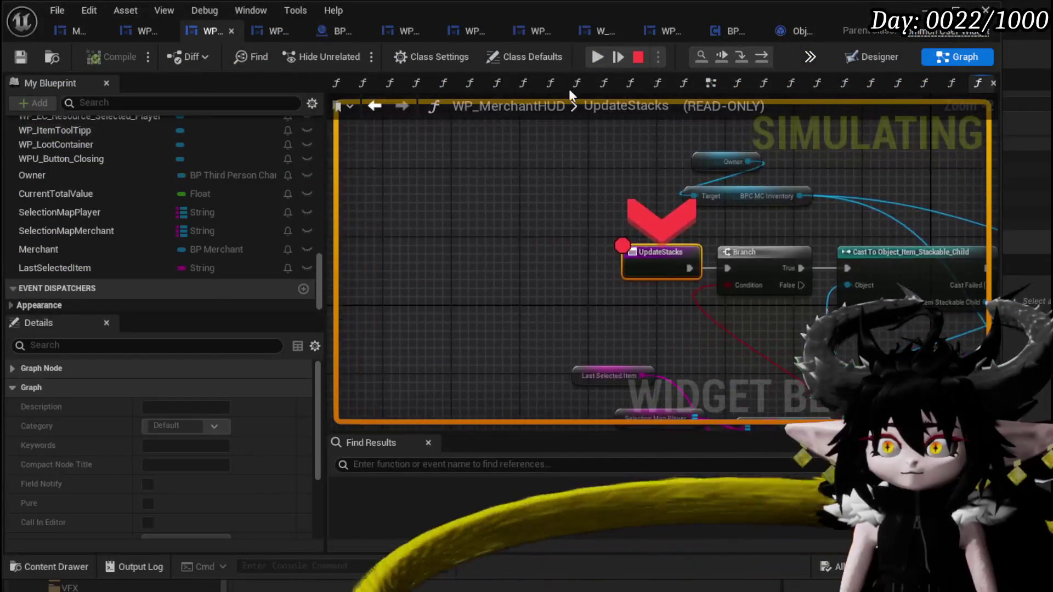
click(596, 55)
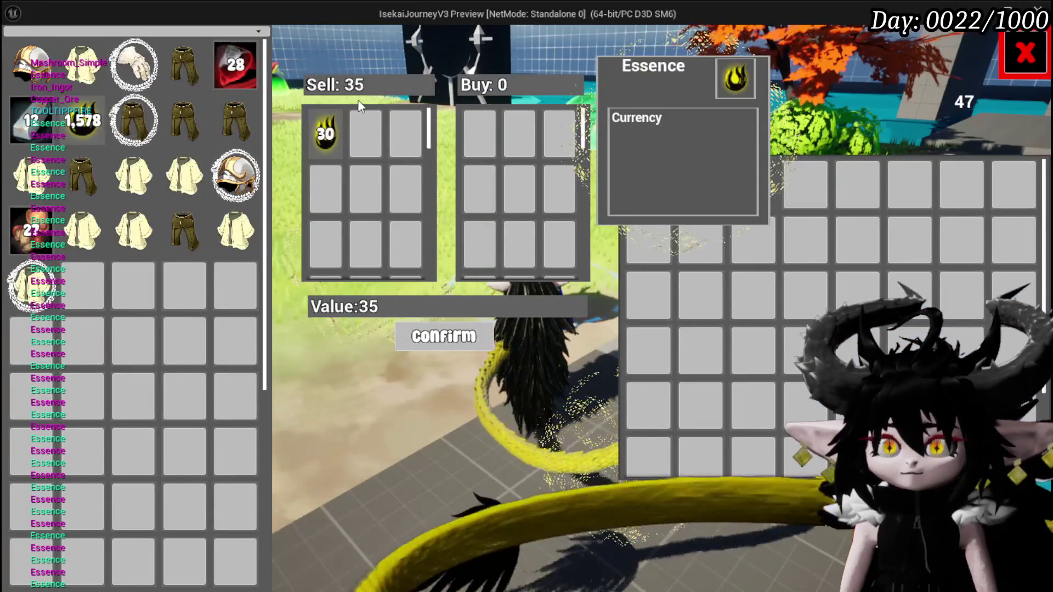
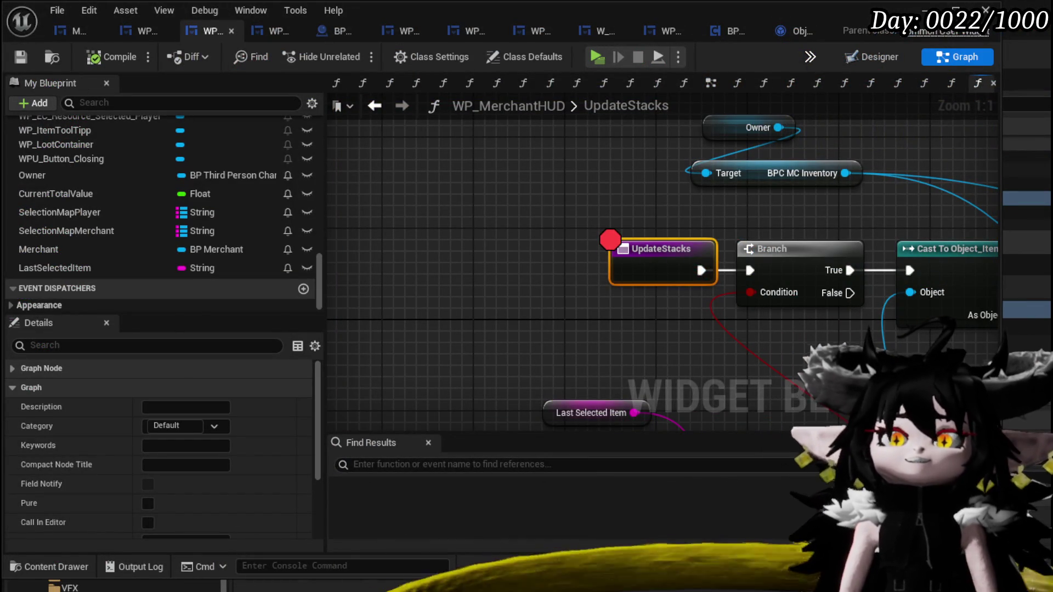
Shift the UpdateStacks entry node further left of the Owner and Target nodes, leaving it selected.
scroll(404, 148, down, 2)
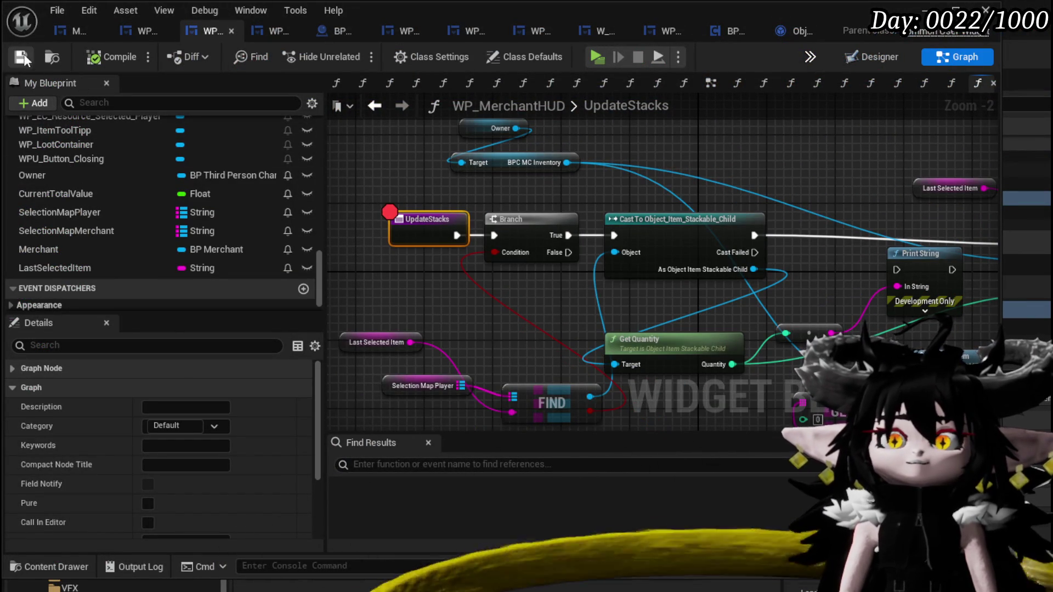
drag(387, 193, 474, 196)
click(473, 194)
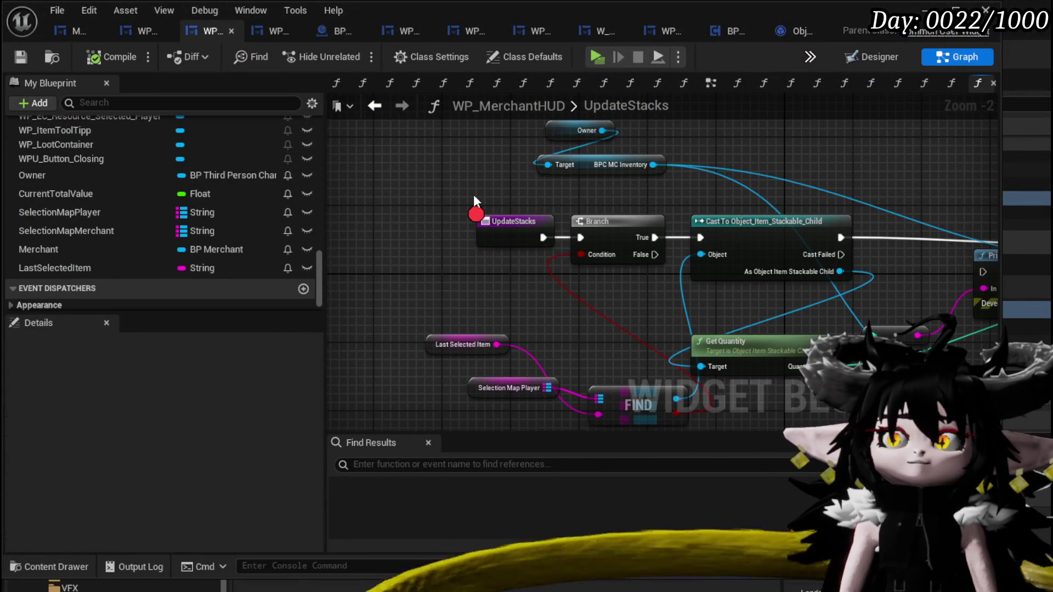
mouse_move(488, 236)
mouse_down()
mouse_move(409, 235)
mouse_move(372, 266)
mouse_up()
mouse_move(492, 216)
mouse_down()
mouse_move(612, 168)
mouse_move(689, 162)
mouse_up()
click(458, 262)
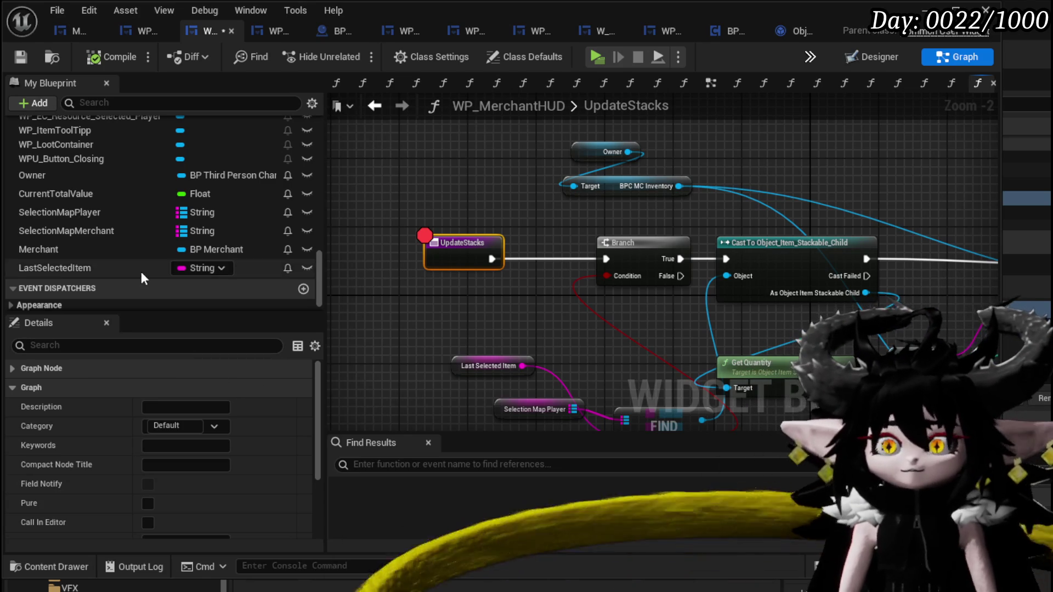
scroll(141, 271, up, 10)
Rename the UpdateStacks function to UpdatePlayerStacks and save WP_MerchantHUD.
right_click(80, 235)
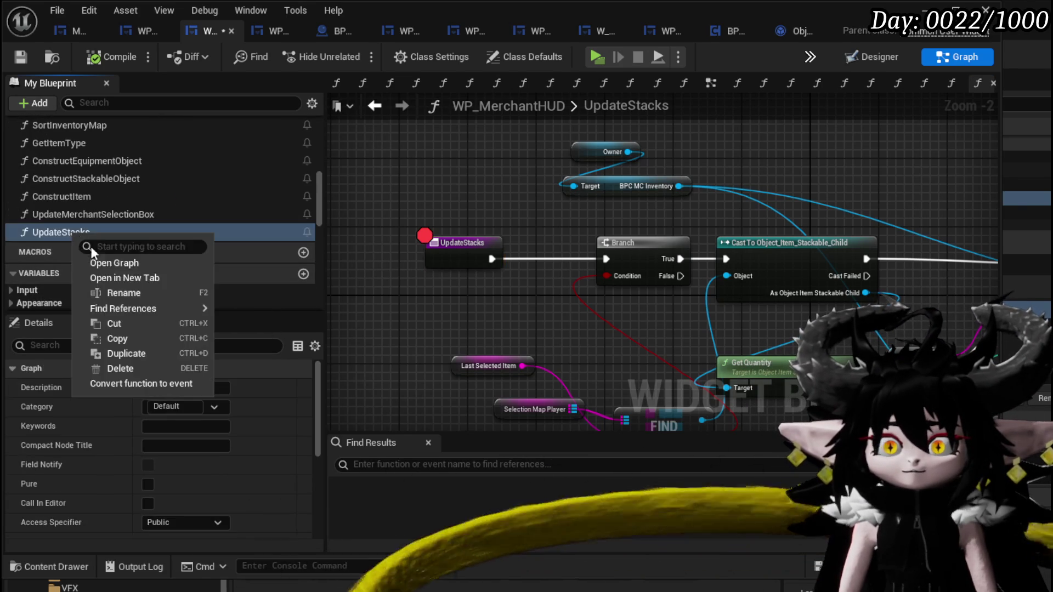
click(123, 292)
text(P)
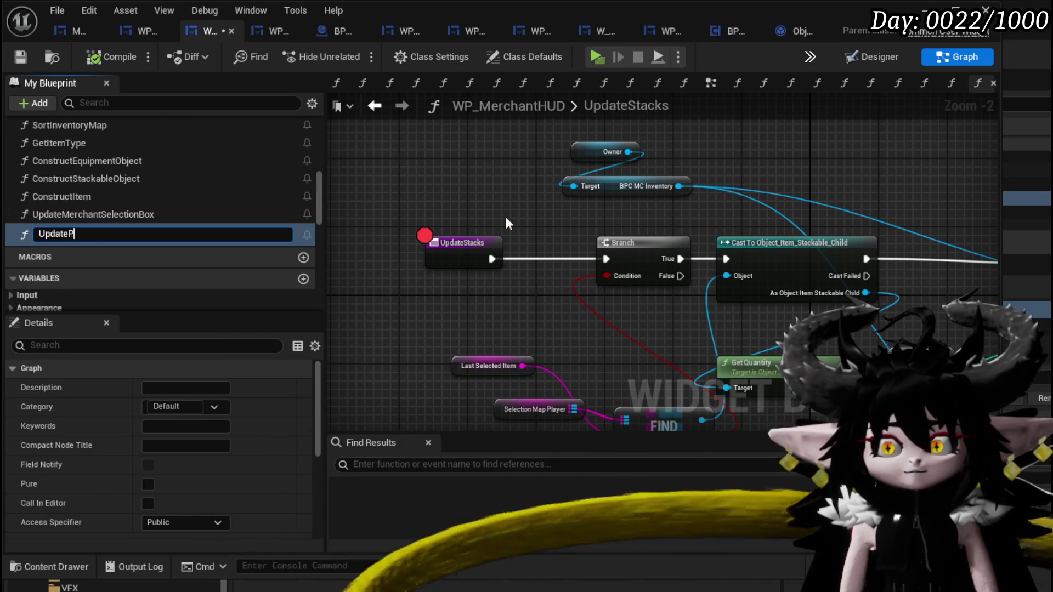
text(layerStac)
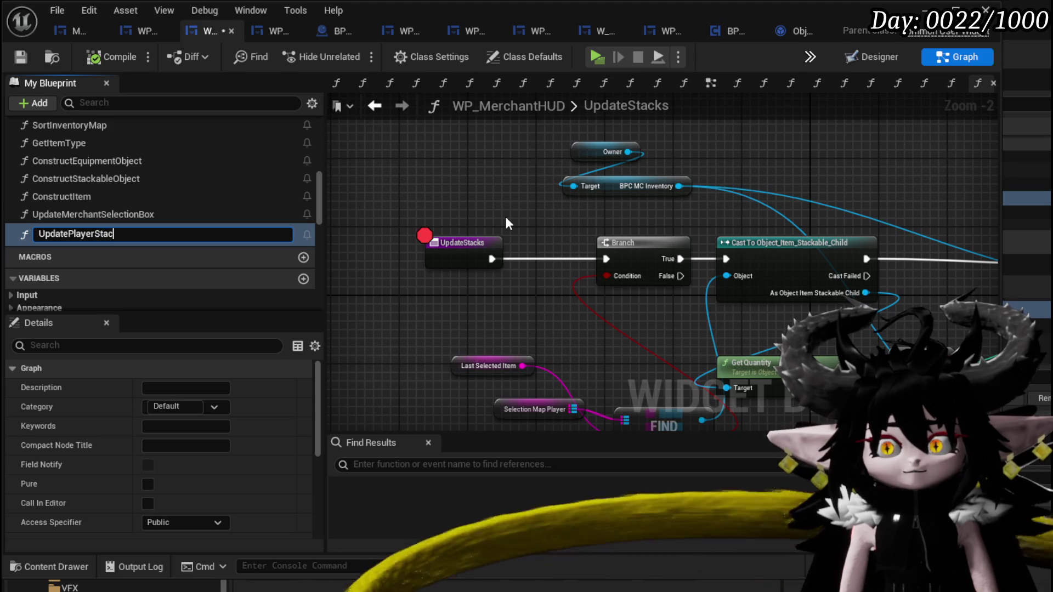
text(ks)
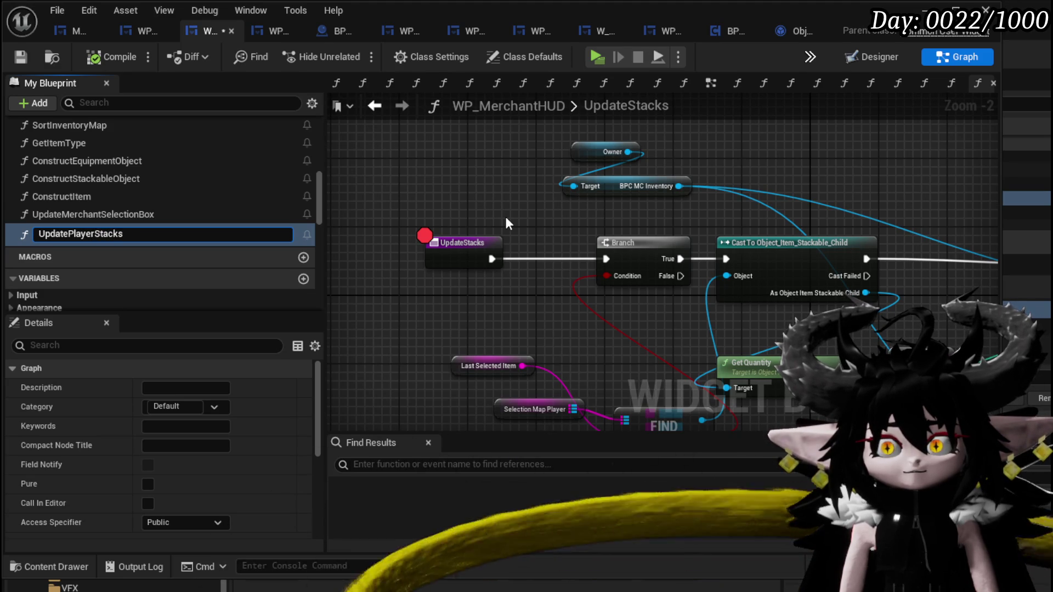
key(Return)
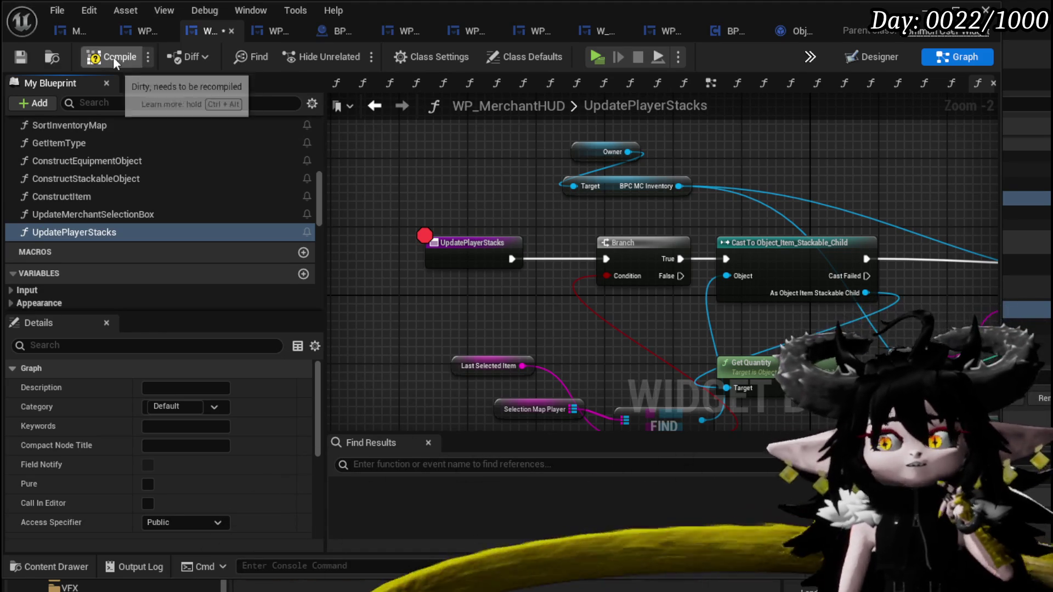
click(22, 54)
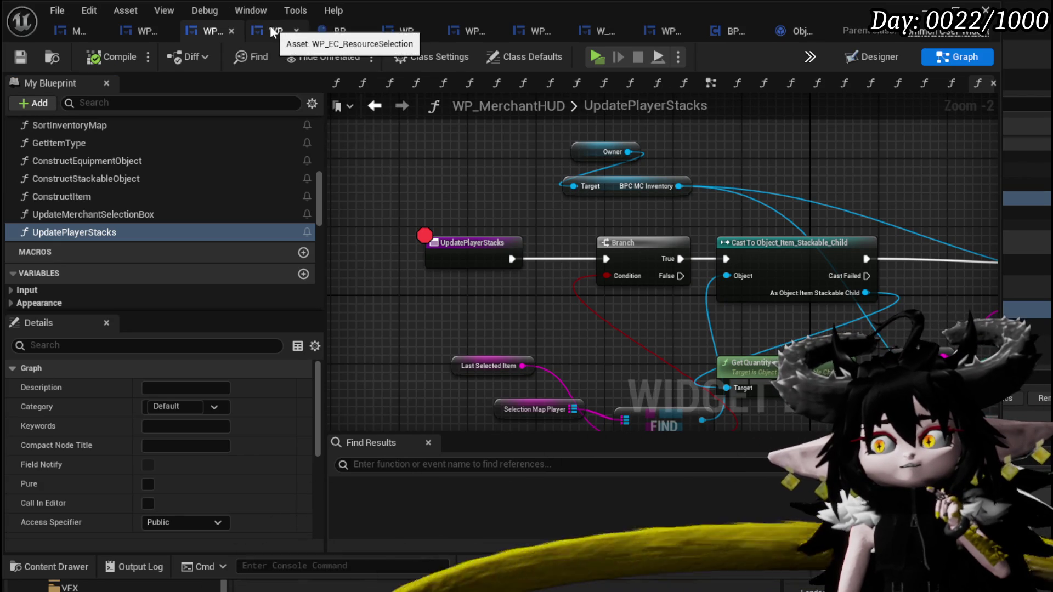
Check the BP_Merchant and WP_EC_ResourceSelection blueprints, then return to WP_MerchantHUD.
click(340, 31)
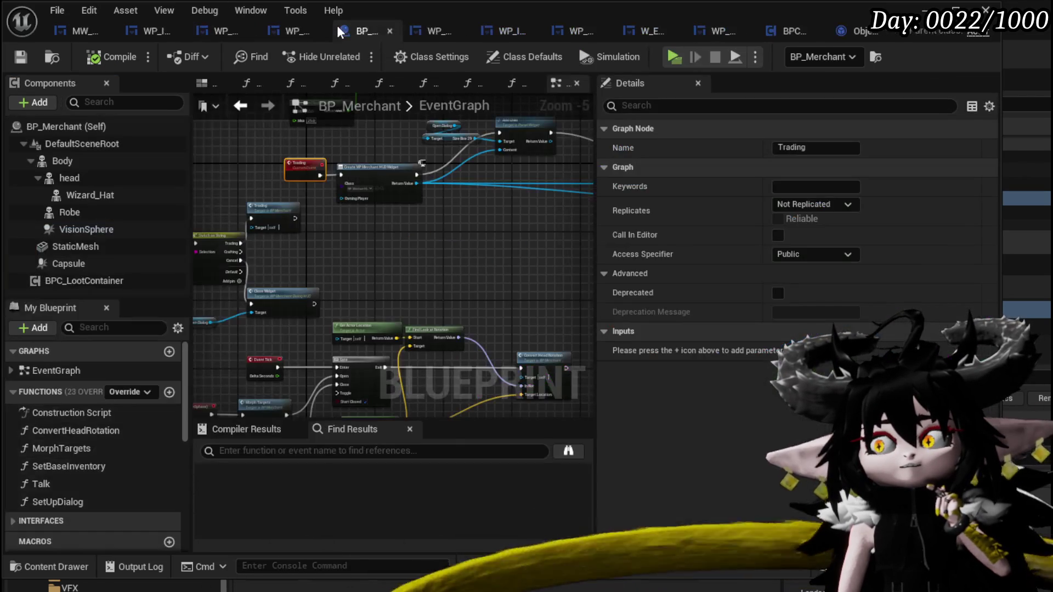
click(295, 25)
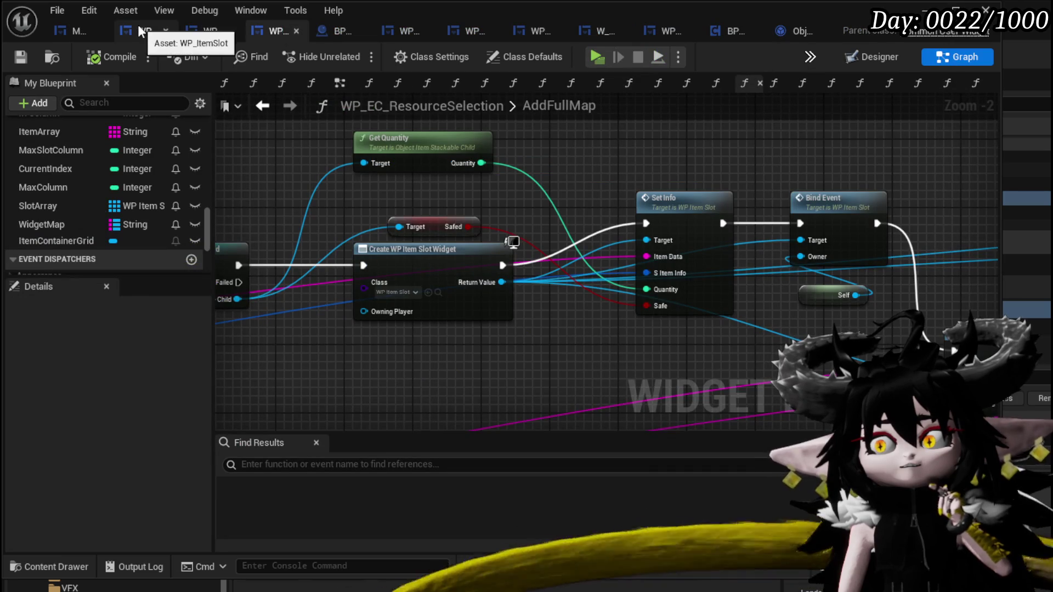
click(215, 32)
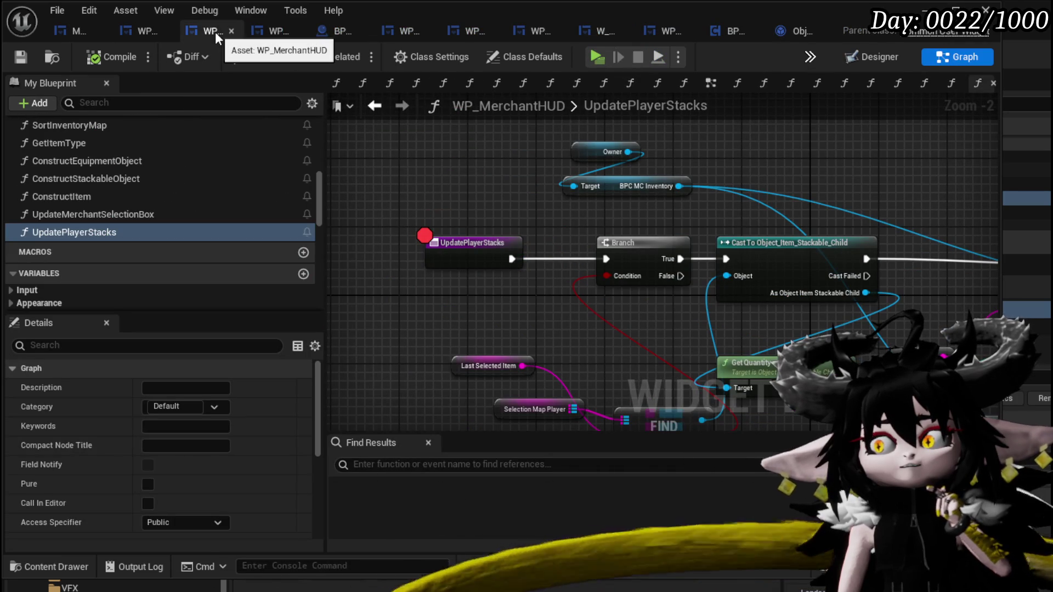
Set the category of UpdatePlayerStacks and SelectPlayerItem to Player.
scroll(139, 231, up, 1)
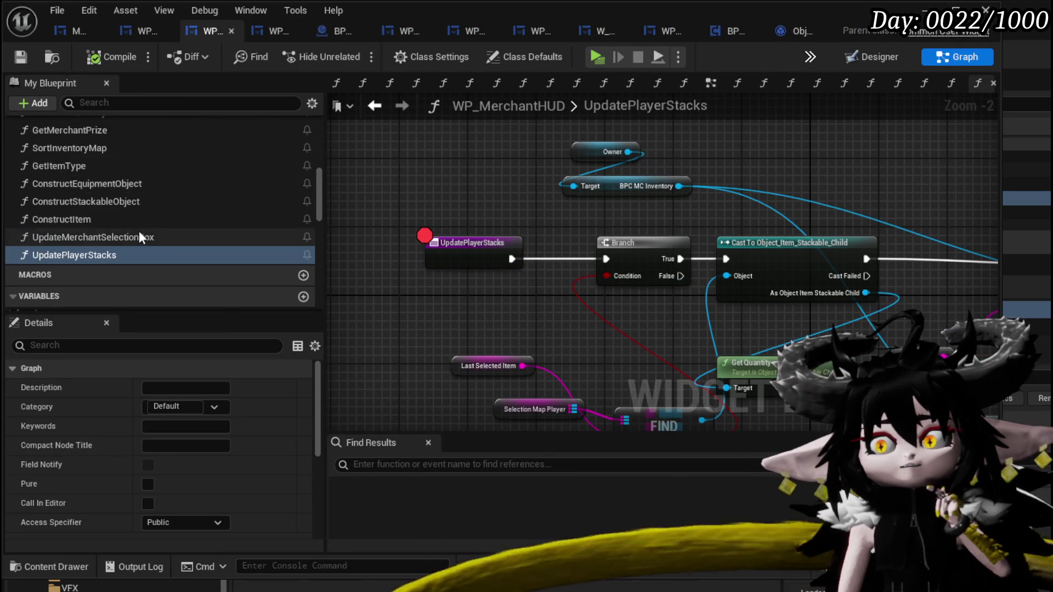
scroll(118, 225, up, 4)
scroll(123, 218, down, 3)
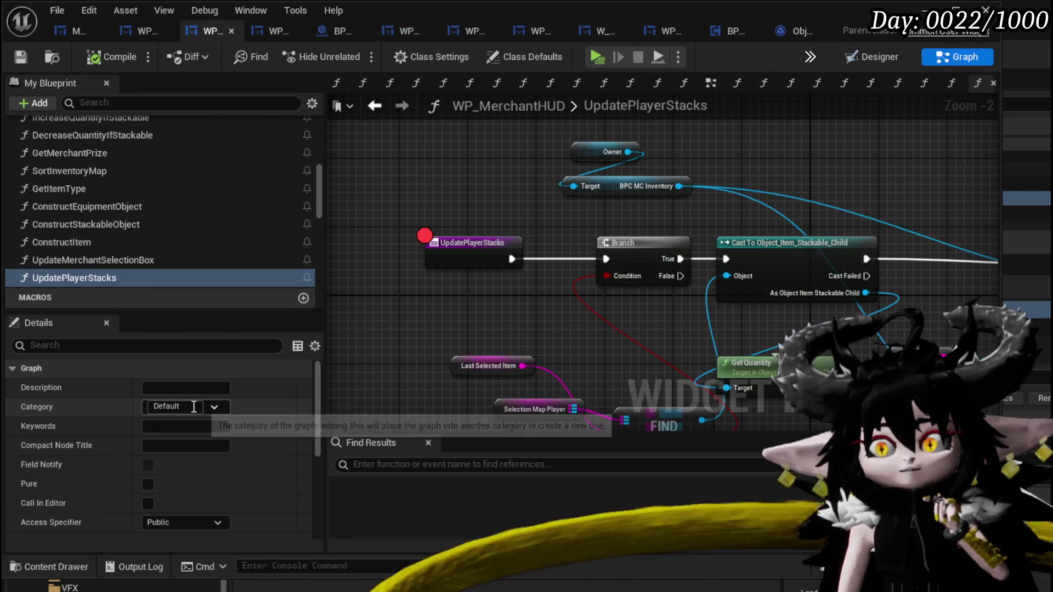
click(193, 406)
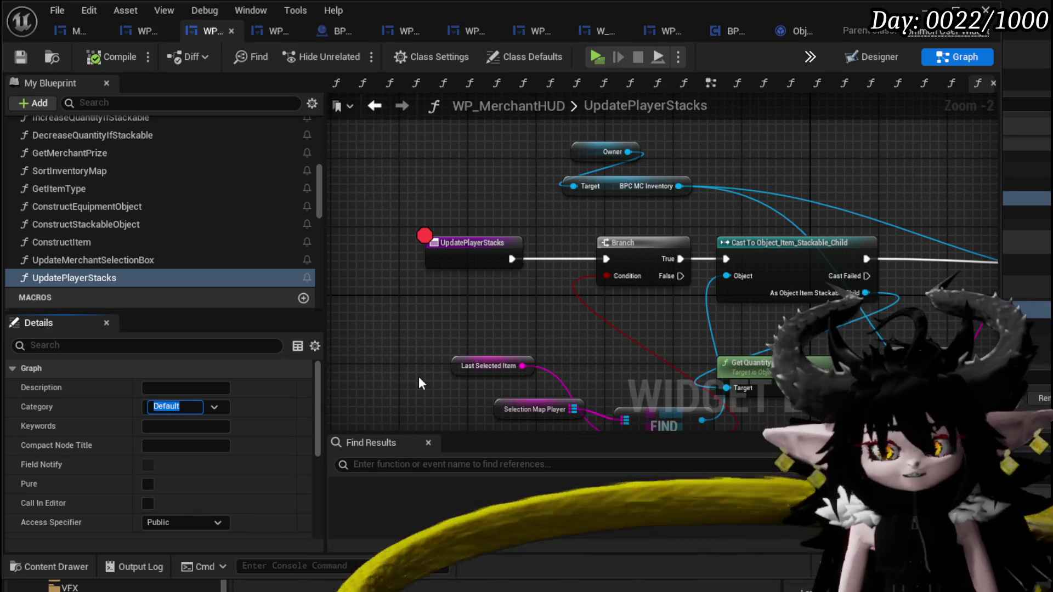
text(Player)
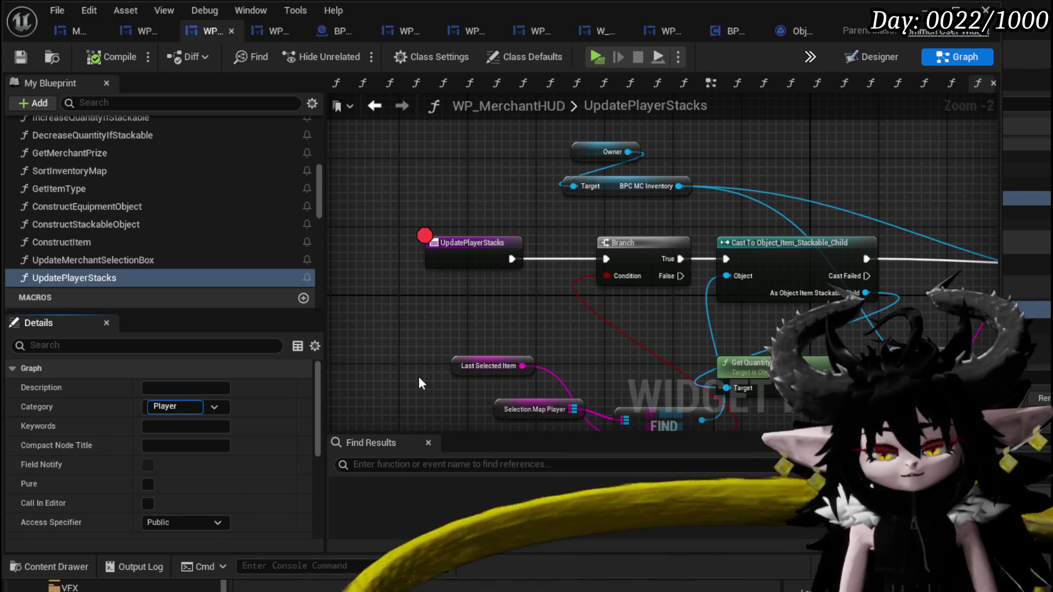
key(Return)
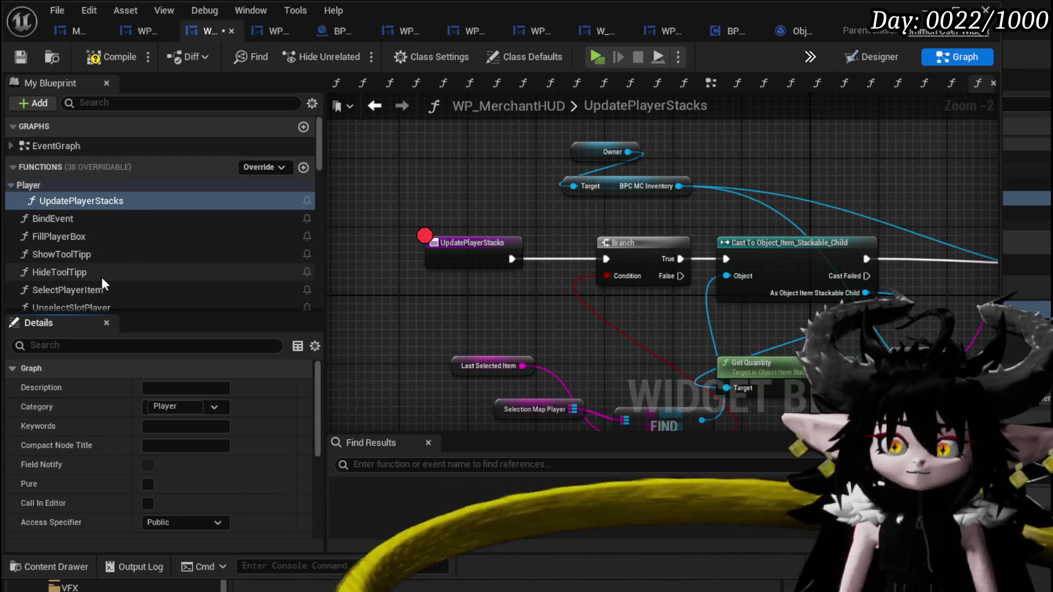
click(98, 289)
click(188, 409)
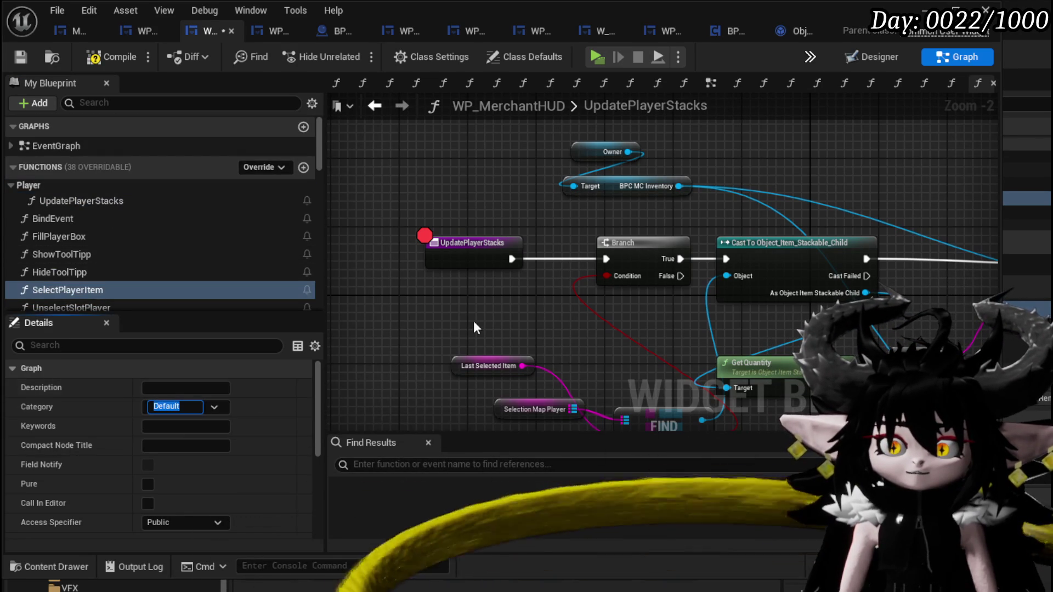
text(Player)
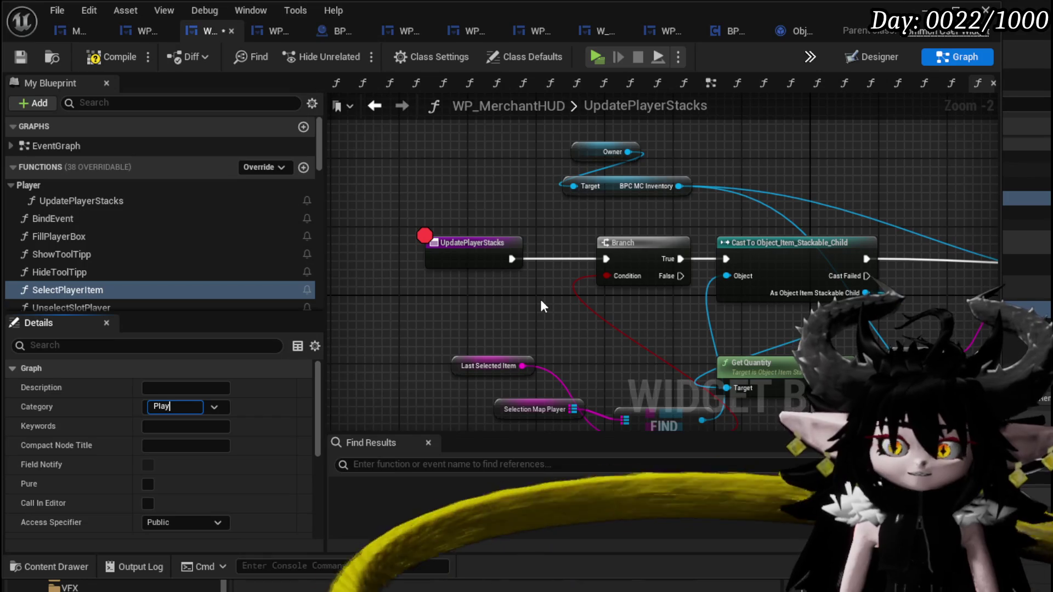
key(Return)
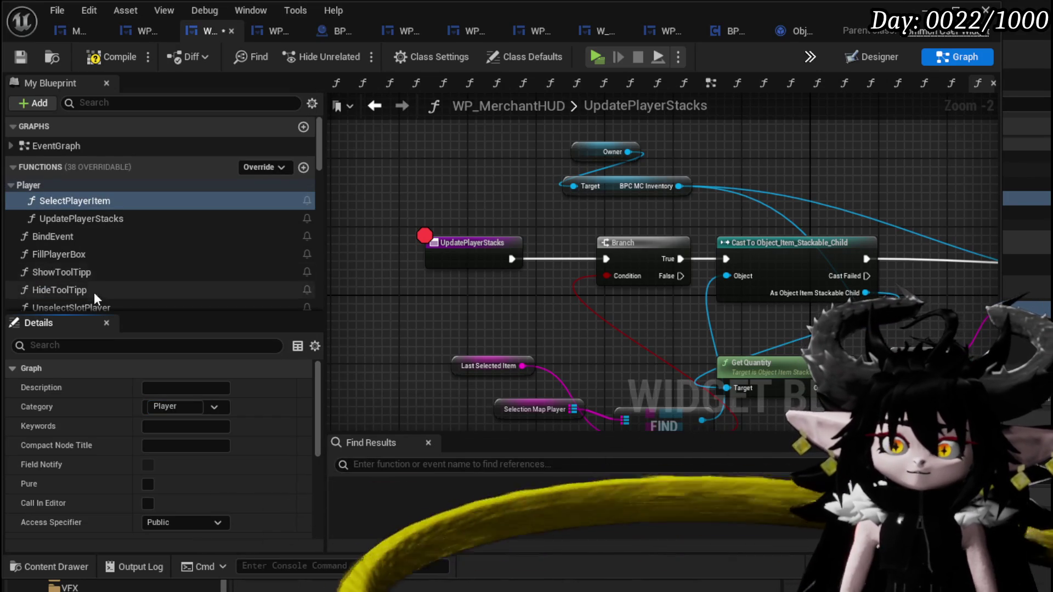
Put UnselectSlotPlayer and FillPlayerBox in the Player category too, then save.
click(113, 307)
click(171, 406)
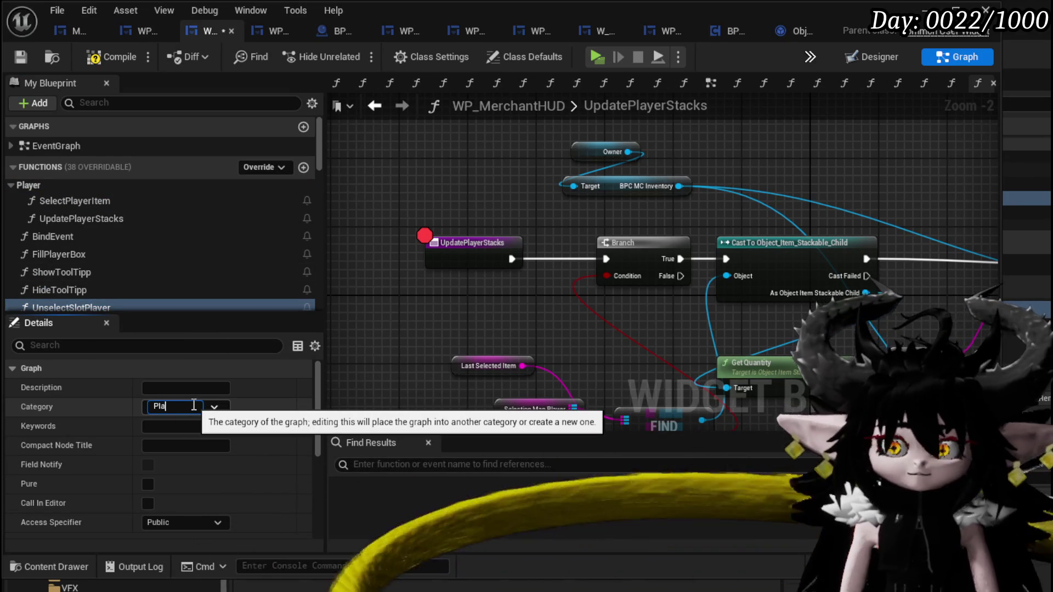
text(yer)
key(Return)
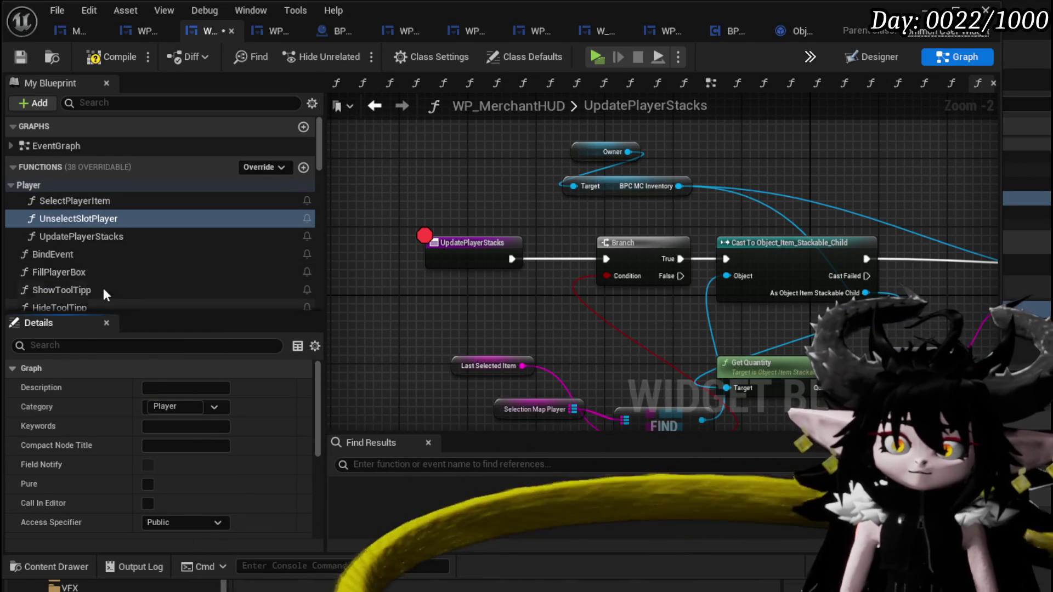
click(96, 272)
click(171, 406)
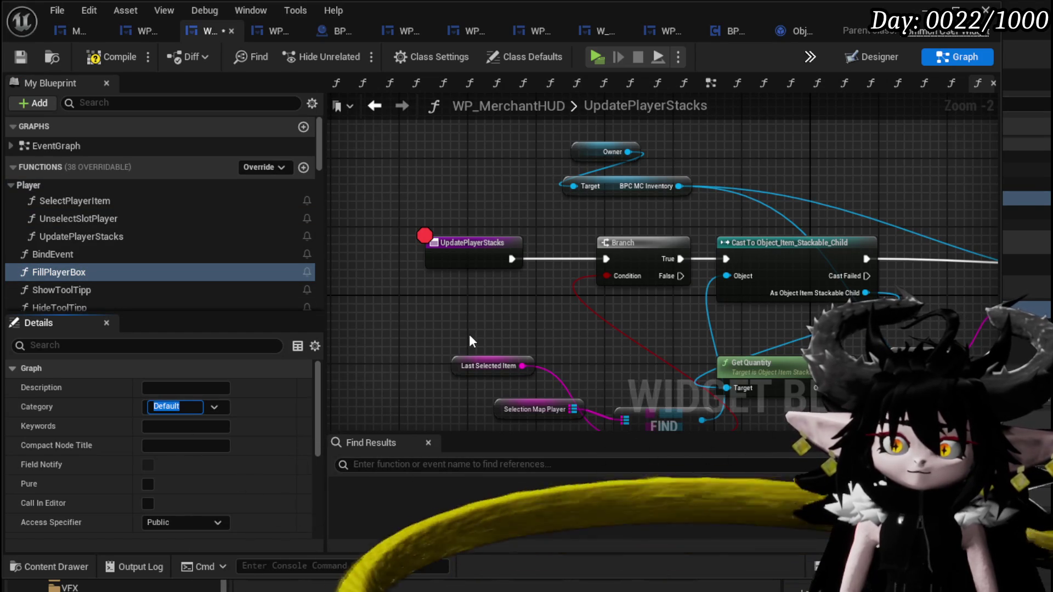
text(Player)
key(Return)
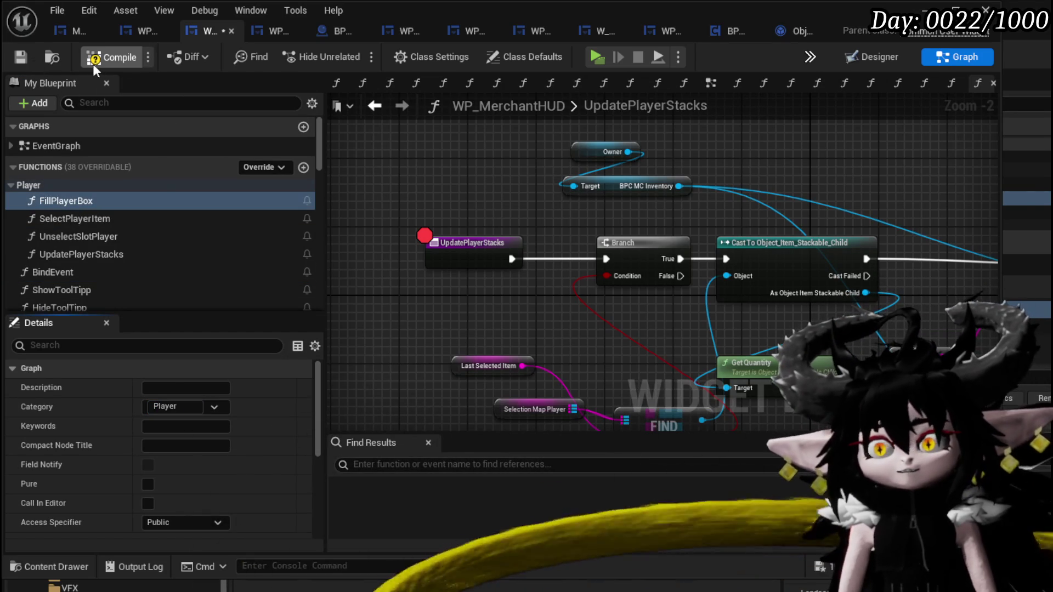
click(19, 57)
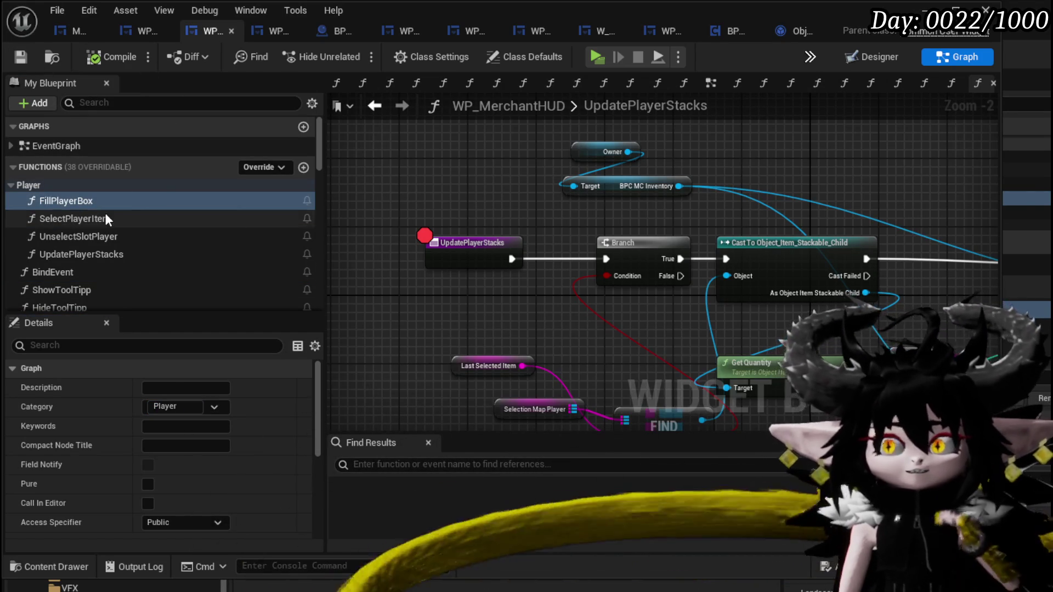
Open the SelectPlayerItem graph and inspect Increase Quantity If Stackable feeding Add Full Map.
double_click(106, 213)
mouse_move(575, 225)
mouse_down()
mouse_move(521, 225)
mouse_move(461, 187)
mouse_move(390, 231)
mouse_move(463, 349)
mouse_move(449, 331)
mouse_move(545, 318)
mouse_move(361, 309)
mouse_up()
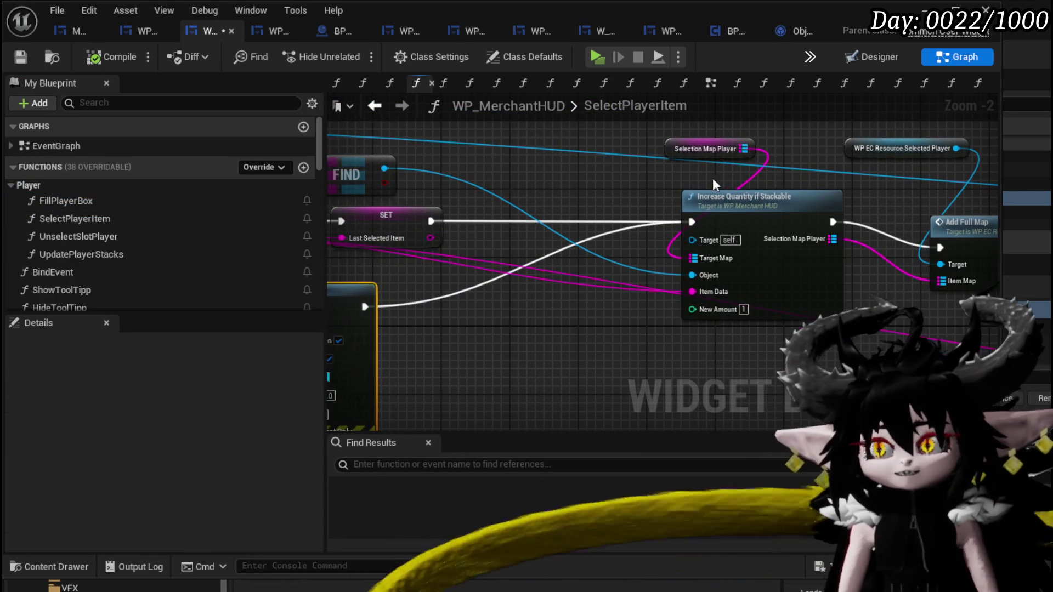
drag(713, 178, 584, 189)
drag(589, 143, 618, 261)
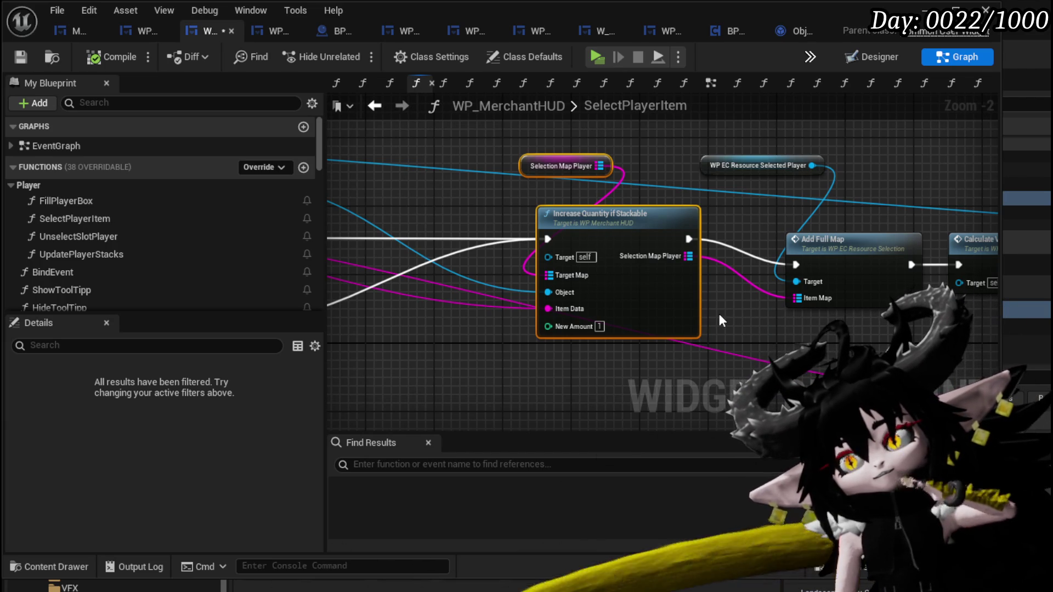
scroll(134, 231, down, 10)
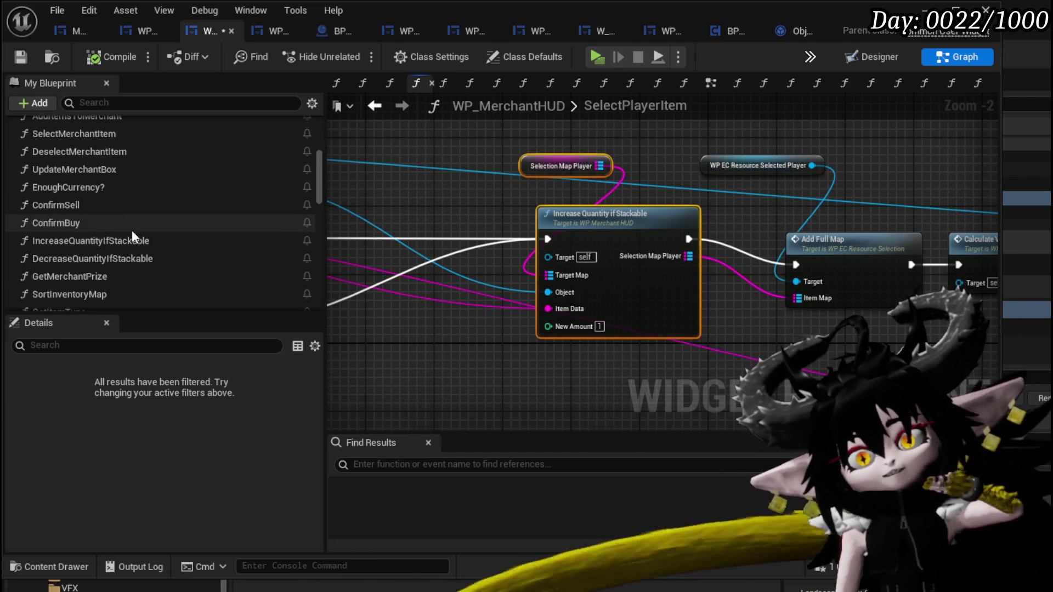
scroll(137, 228, down, 5)
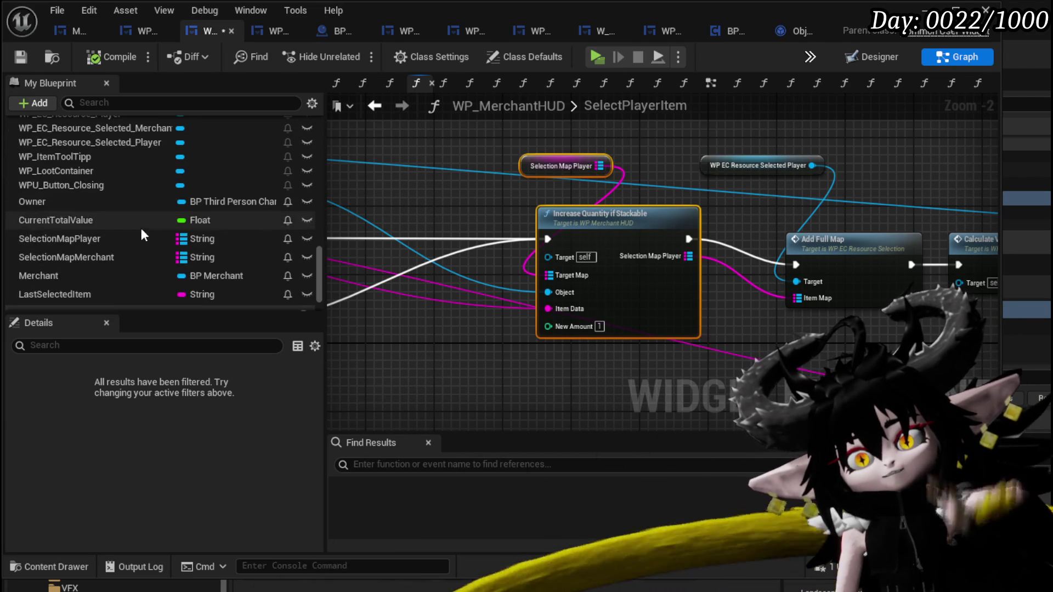
scroll(217, 239, up, 6)
scroll(217, 238, up, 5)
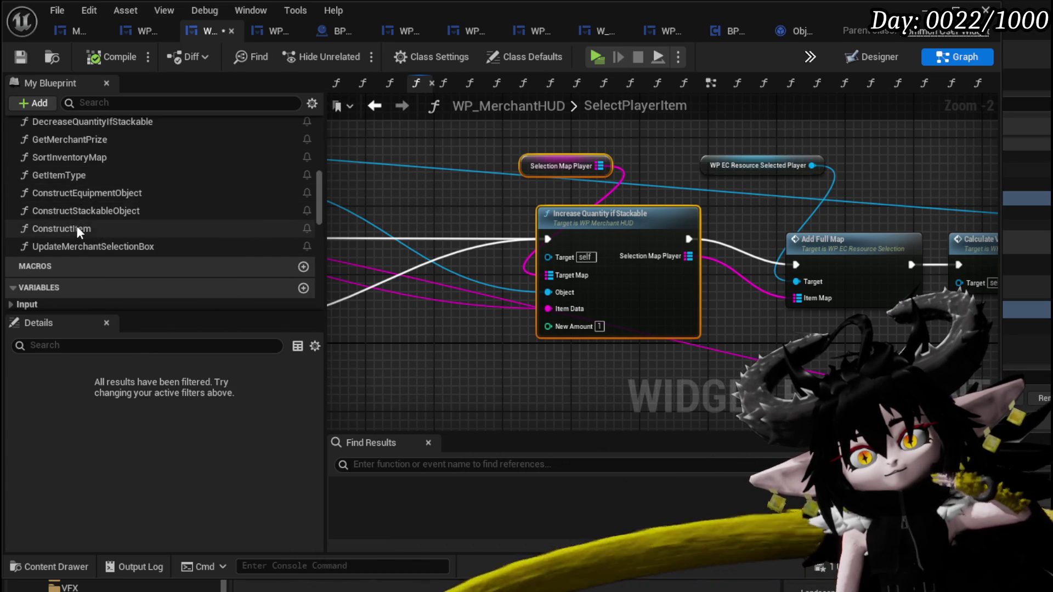
Drop ConstructItem and GetItemType call nodes into the graph, then remove both.
drag(75, 228, 400, 355)
mouse_move(400, 355)
mouse_down()
mouse_move(498, 242)
mouse_move(471, 281)
mouse_up()
click(453, 362)
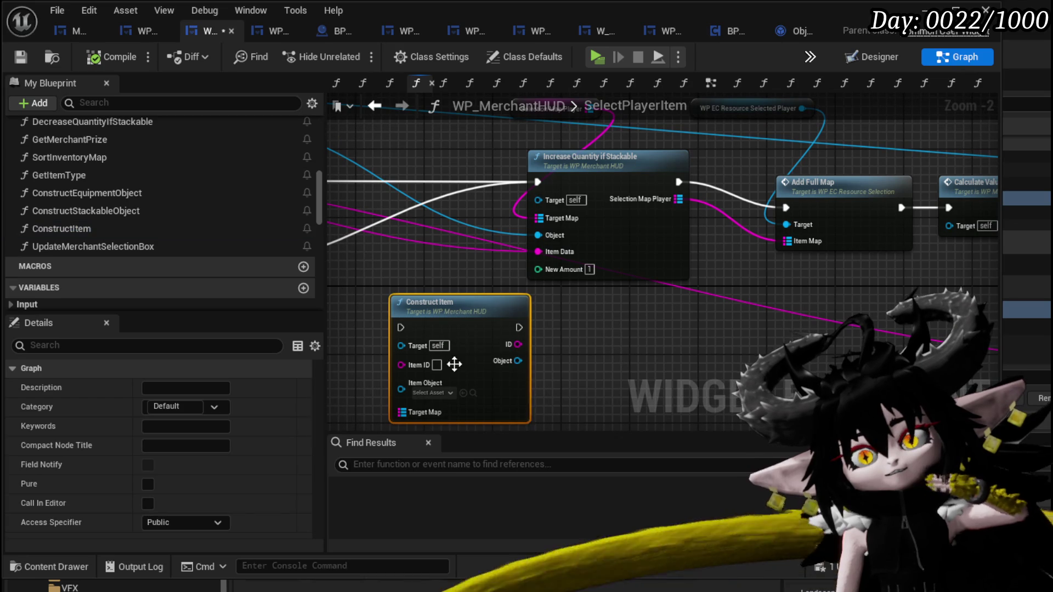
key(Delete)
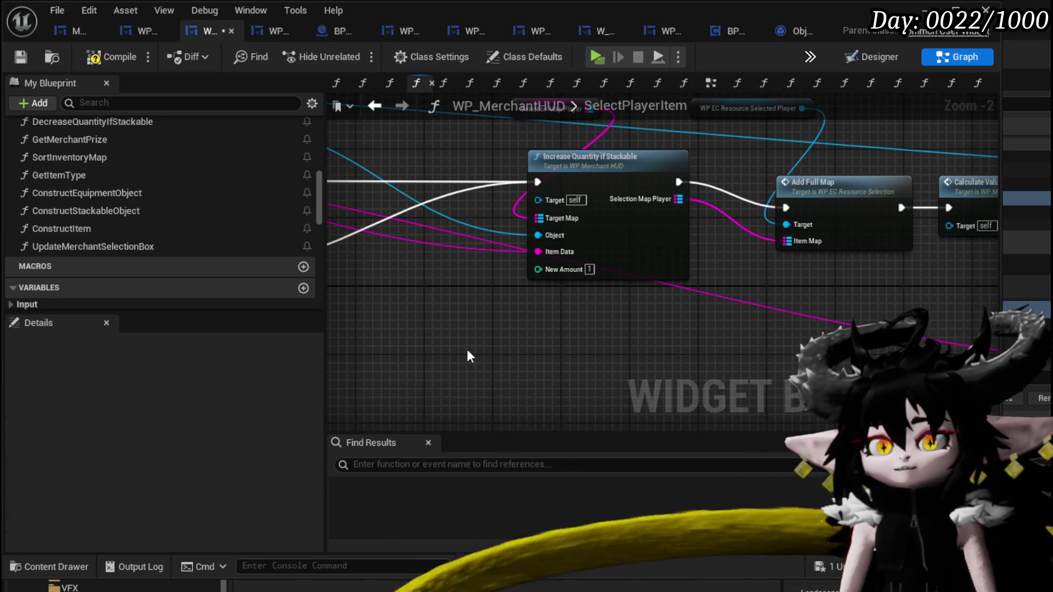
click(58, 175)
drag(59, 175, 522, 358)
mouse_move(522, 358)
mouse_down()
mouse_move(550, 254)
mouse_move(512, 318)
mouse_up()
key(ctrl+z)
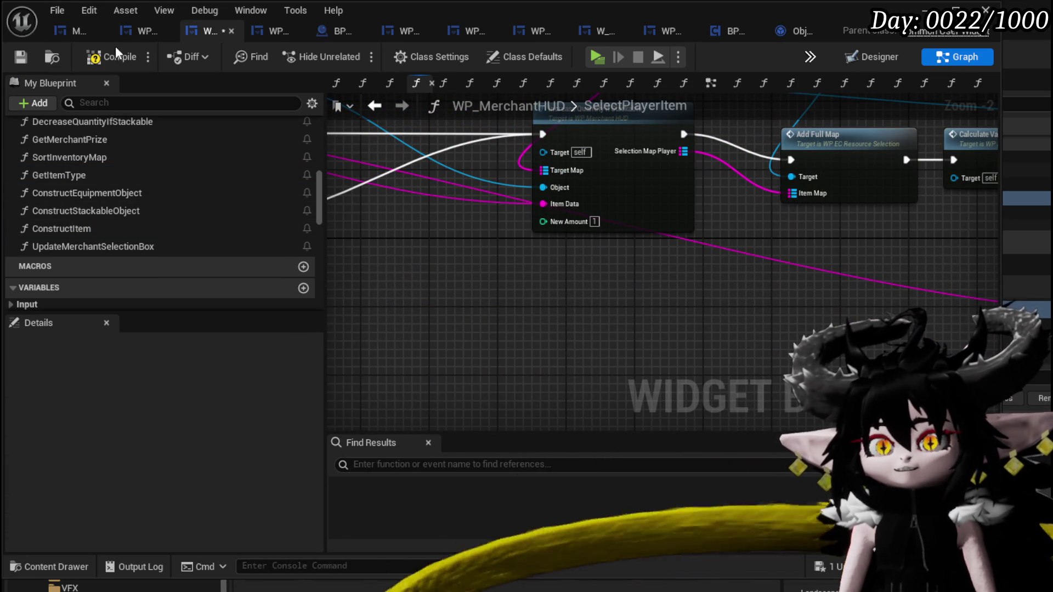
Compile and save the WP_MerchantHUD blueprint.
click(116, 55)
click(20, 58)
scroll(149, 166, up, 10)
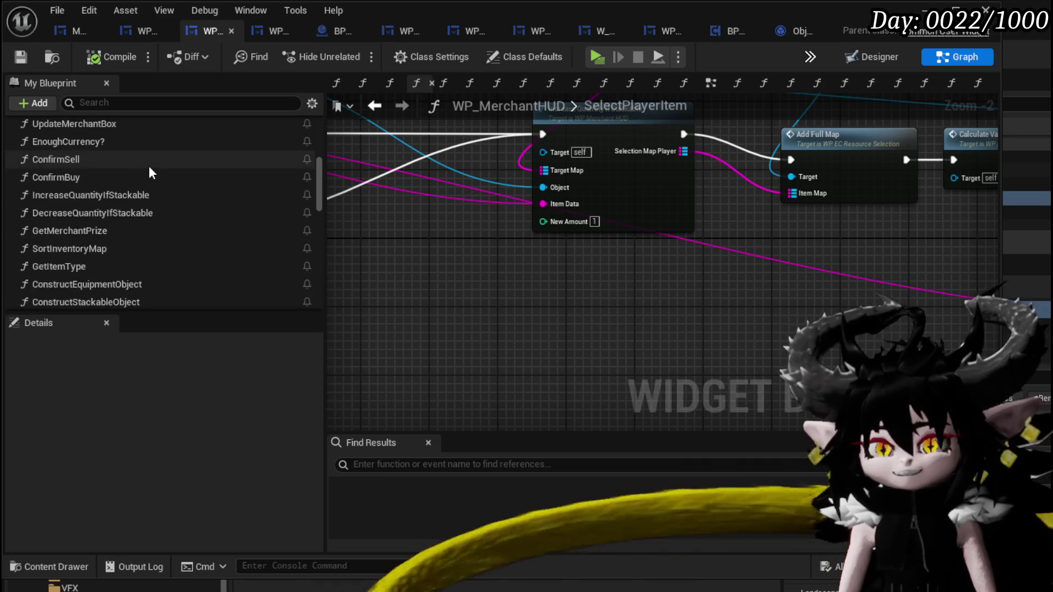
scroll(132, 235, down, 1)
scroll(130, 230, down, 1)
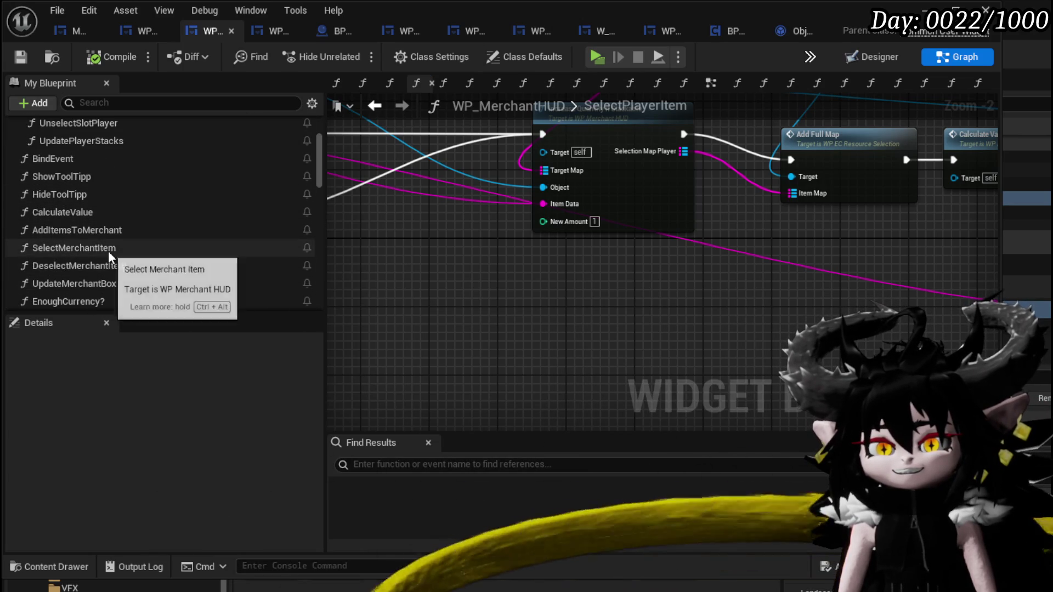
Open the SelectMerchantItem graph and review its REMOVE, Calculate Value and Add Full Map nodes.
double_click(104, 247)
scroll(513, 286, up, 3)
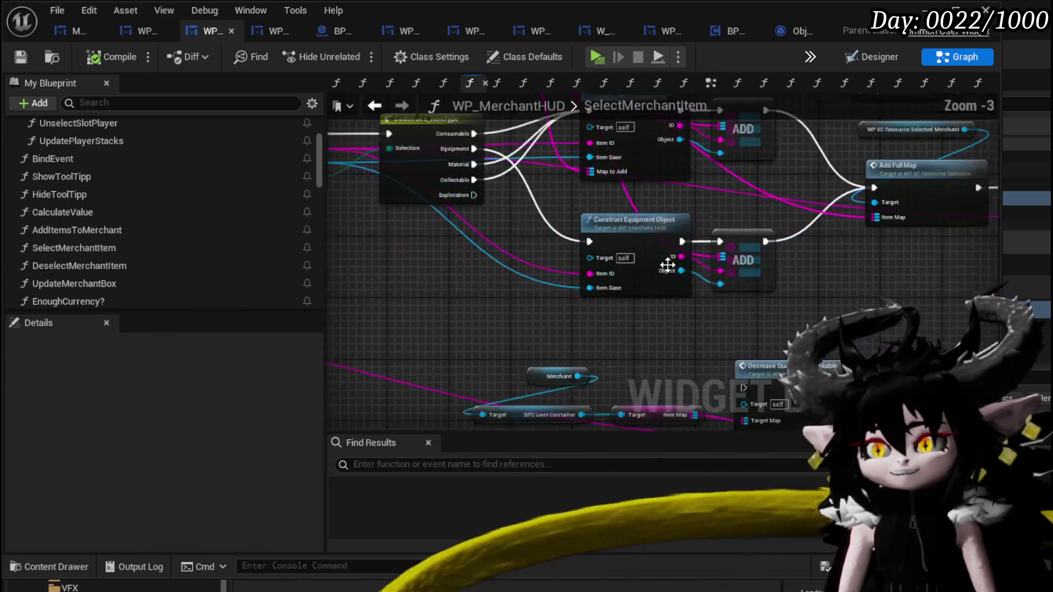
mouse_move(514, 285)
mouse_down()
mouse_move(545, 288)
mouse_move(456, 299)
mouse_move(571, 306)
mouse_move(582, 318)
mouse_up()
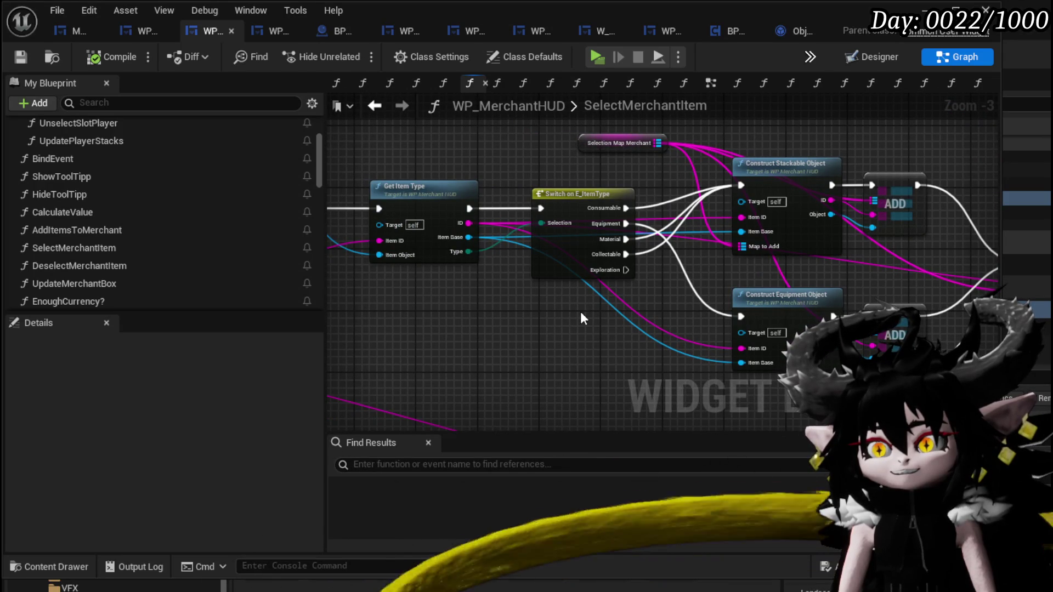
mouse_move(592, 148)
mouse_down()
mouse_move(551, 181)
mouse_move(649, 152)
mouse_move(508, 146)
mouse_move(564, 141)
mouse_move(528, 171)
mouse_move(442, 152)
mouse_up()
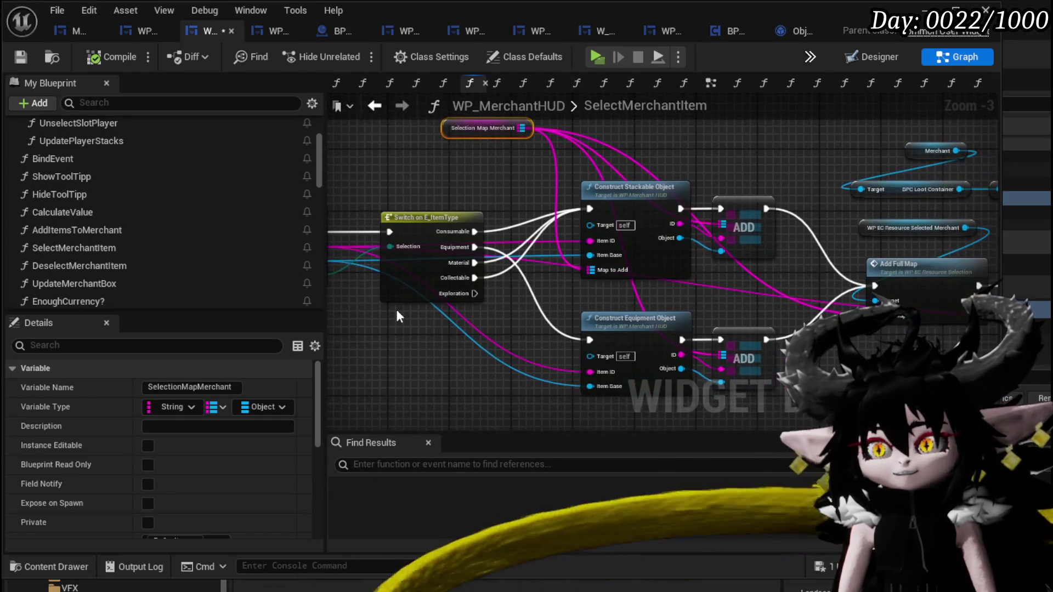
mouse_move(494, 178)
mouse_down()
mouse_move(725, 186)
mouse_move(405, 195)
mouse_move(381, 180)
mouse_move(356, 184)
mouse_move(416, 182)
mouse_up()
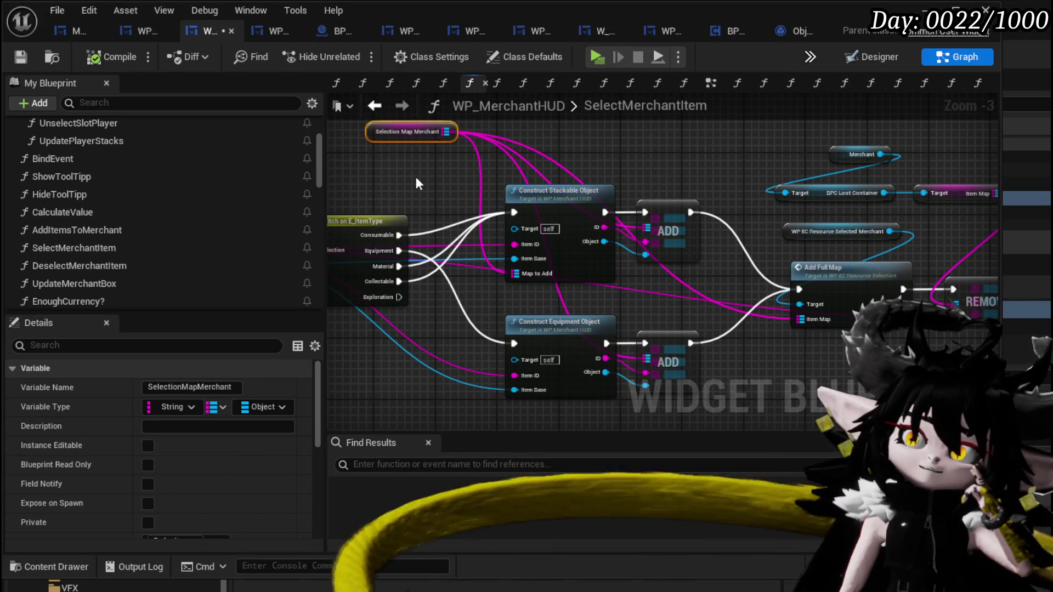
mouse_move(728, 149)
mouse_down()
mouse_move(723, 194)
mouse_move(659, 199)
mouse_move(621, 171)
mouse_up()
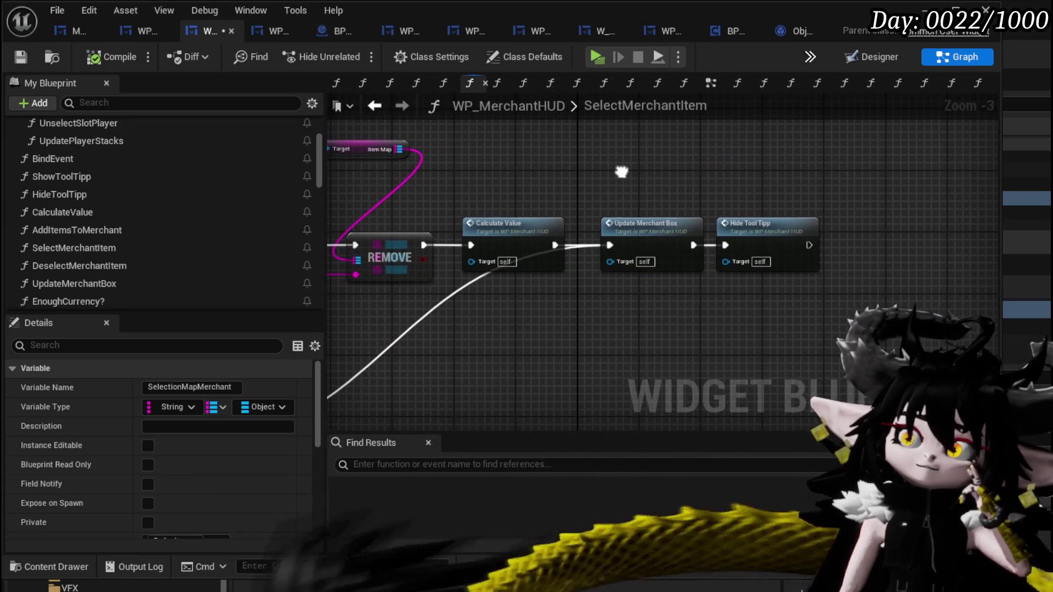
click(665, 310)
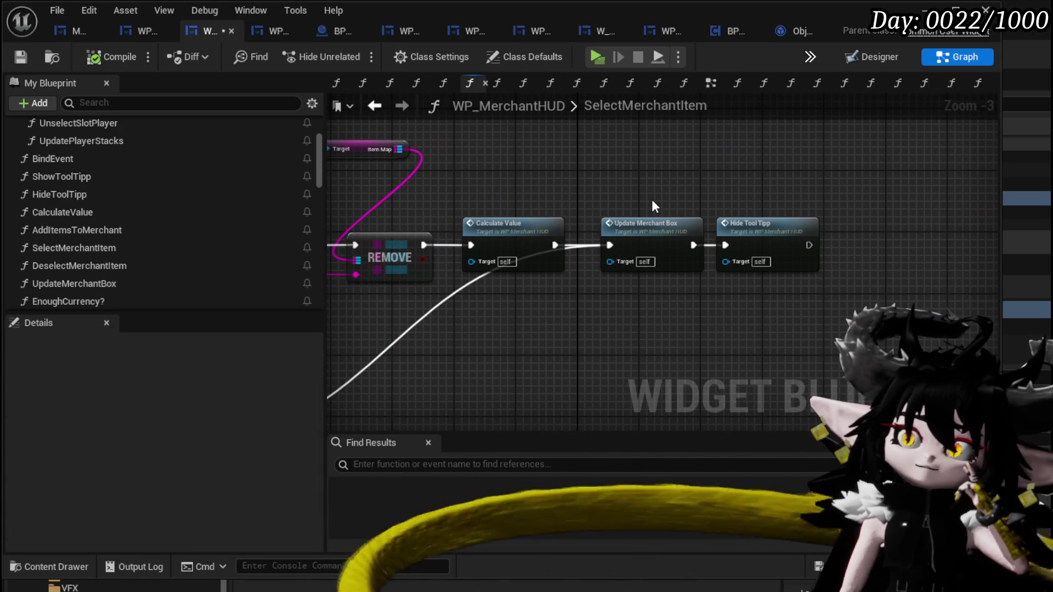
mouse_move(653, 205)
mouse_down()
mouse_move(766, 202)
mouse_move(908, 219)
mouse_move(896, 202)
mouse_move(933, 251)
mouse_move(605, 206)
mouse_move(570, 341)
mouse_move(623, 340)
mouse_up()
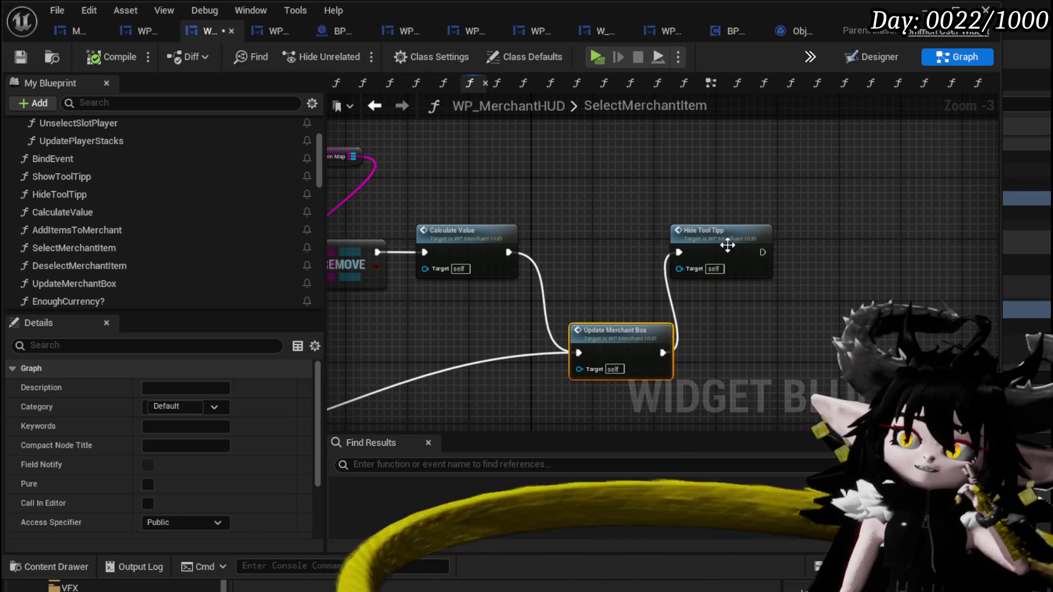
Line up Update Merchant Box and Hide Tool Tipp after Calculate Value, then save.
mouse_move(729, 254)
mouse_down()
mouse_move(766, 368)
mouse_move(795, 258)
mouse_up()
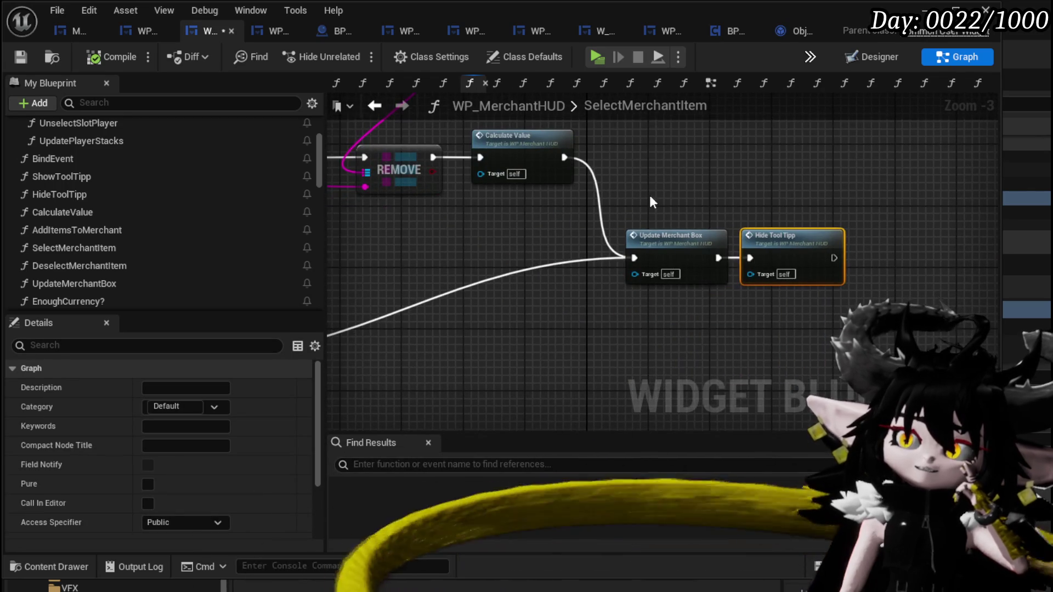
mouse_move(649, 193)
mouse_down()
mouse_move(716, 246)
mouse_move(673, 266)
mouse_up()
click(692, 208)
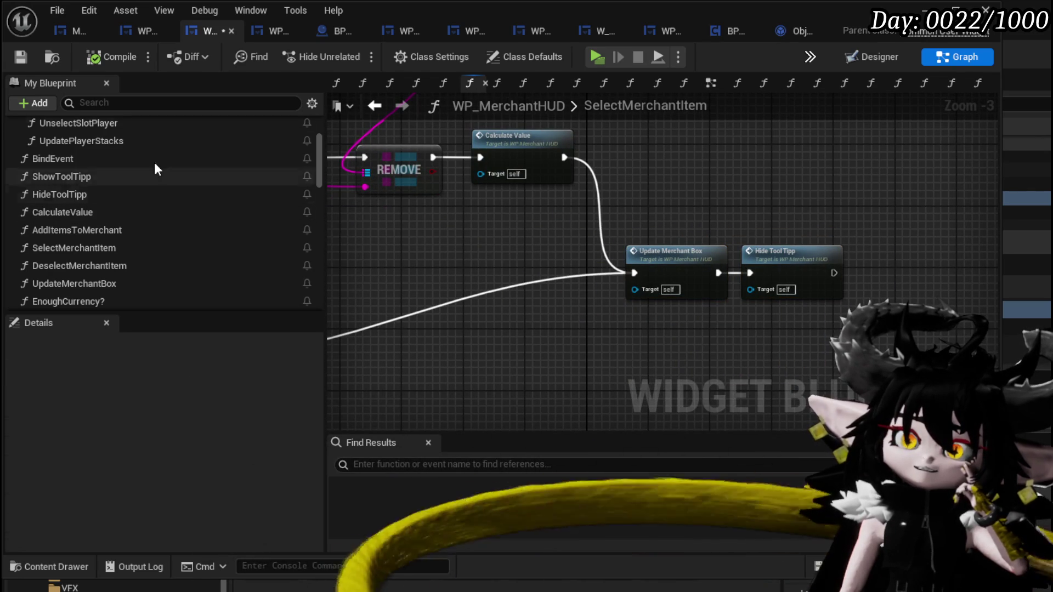
click(30, 58)
scroll(199, 195, up, 3)
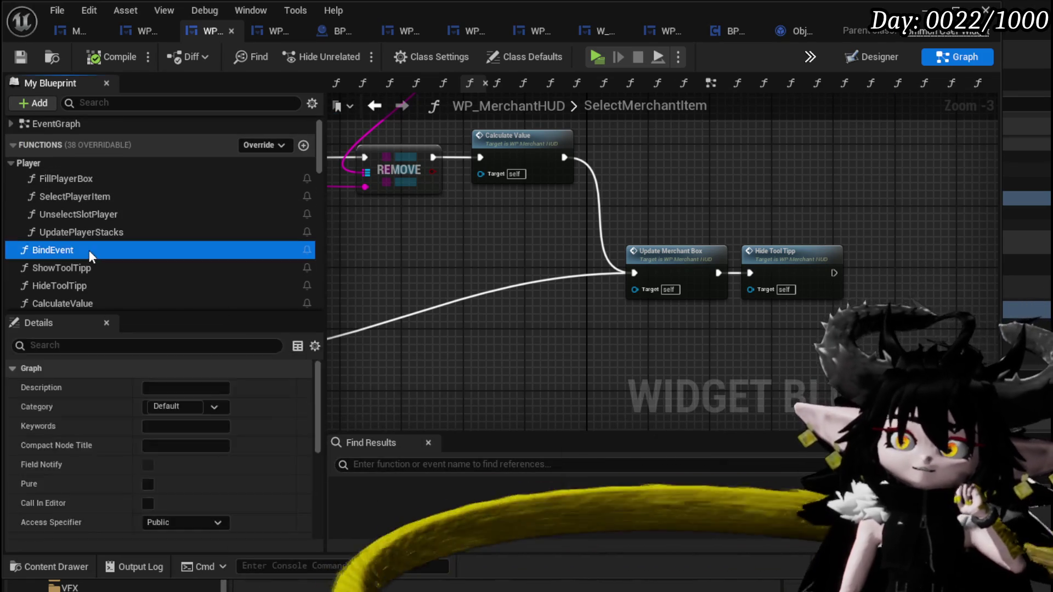
Open the BindEvent graph and wire the loot container's On Release exec into On Hover.
double_click(89, 250)
scroll(703, 236, down, 6)
scroll(618, 294, up, 4)
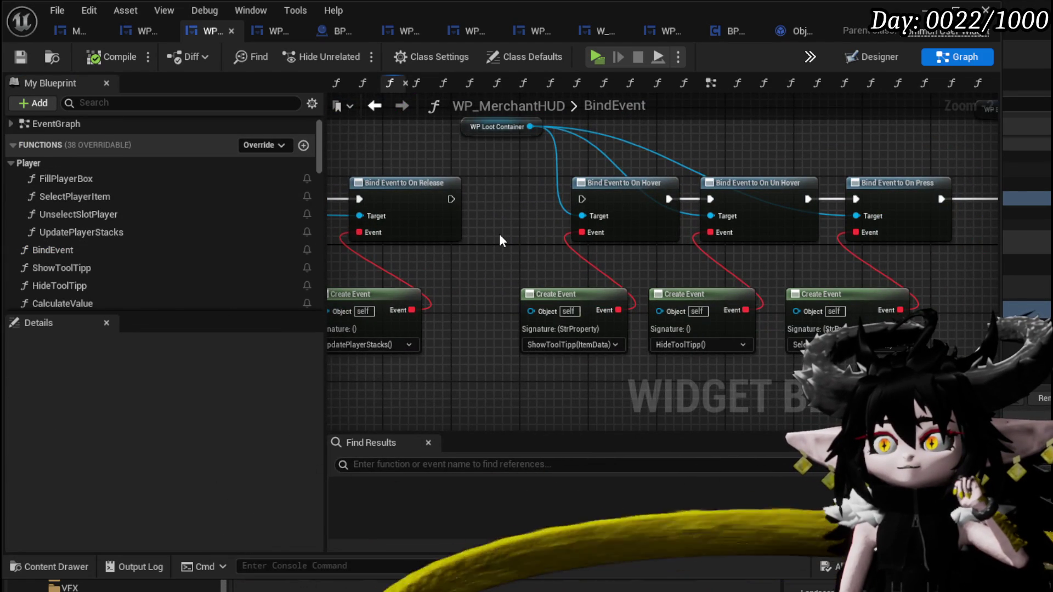
drag(500, 237, 601, 276)
drag(552, 236, 685, 238)
mouse_move(543, 211)
mouse_down()
mouse_move(411, 217)
mouse_move(338, 237)
mouse_move(529, 228)
mouse_up()
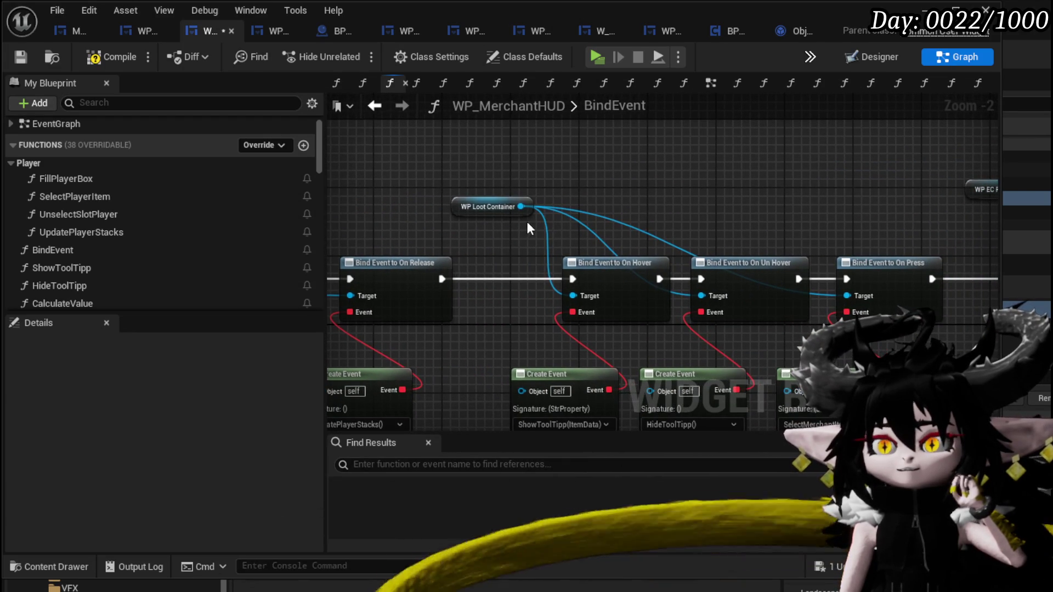
Pan along the Bind Event chain to review the Selected Player, On Hover and On Un Hover binds.
mouse_move(987, 229)
mouse_down()
mouse_move(402, 207)
mouse_move(419, 206)
mouse_up()
scroll(418, 206, down, 2)
mouse_move(558, 211)
mouse_down()
mouse_move(423, 215)
mouse_move(516, 216)
mouse_up()
scroll(515, 216, up, 3)
scroll(523, 216, down, 3)
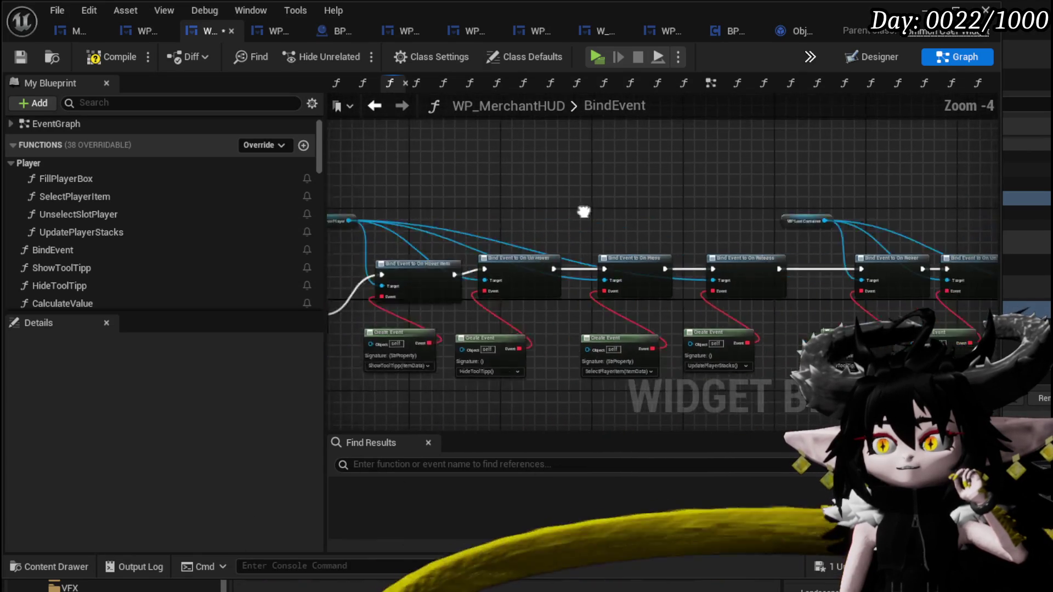
mouse_move(583, 211)
mouse_down()
mouse_move(672, 219)
mouse_move(497, 211)
mouse_up()
scroll(496, 211, up, 3)
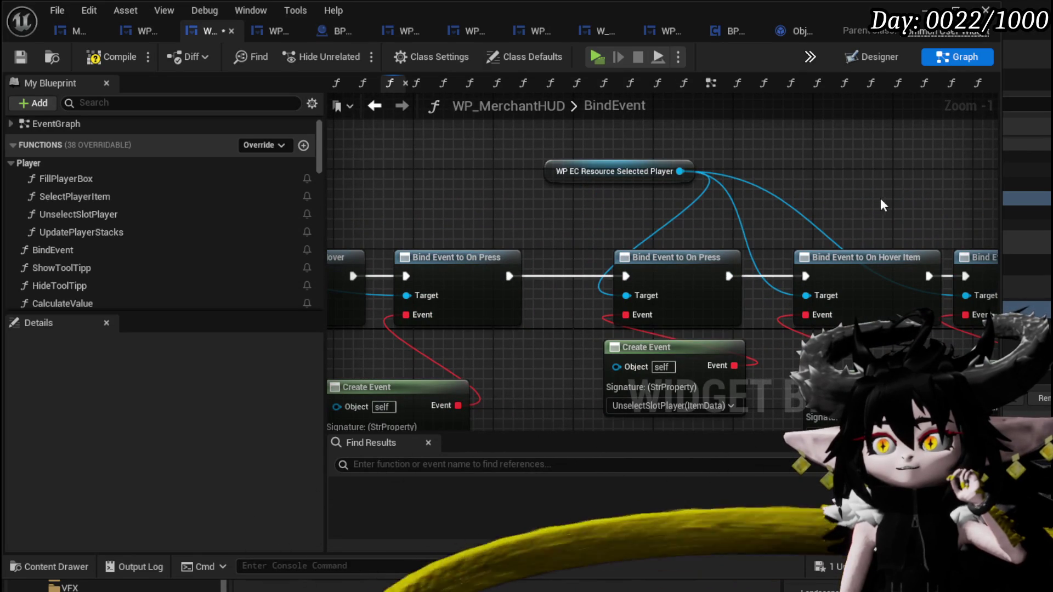
mouse_move(865, 198)
mouse_down()
mouse_move(577, 167)
mouse_move(618, 173)
mouse_move(609, 148)
mouse_move(823, 132)
mouse_move(606, 151)
mouse_move(952, 170)
mouse_move(788, 158)
mouse_move(390, 185)
mouse_move(767, 161)
mouse_up()
scroll(587, 167, down, 3)
scroll(598, 179, up, 1)
scroll(619, 173, up, 1)
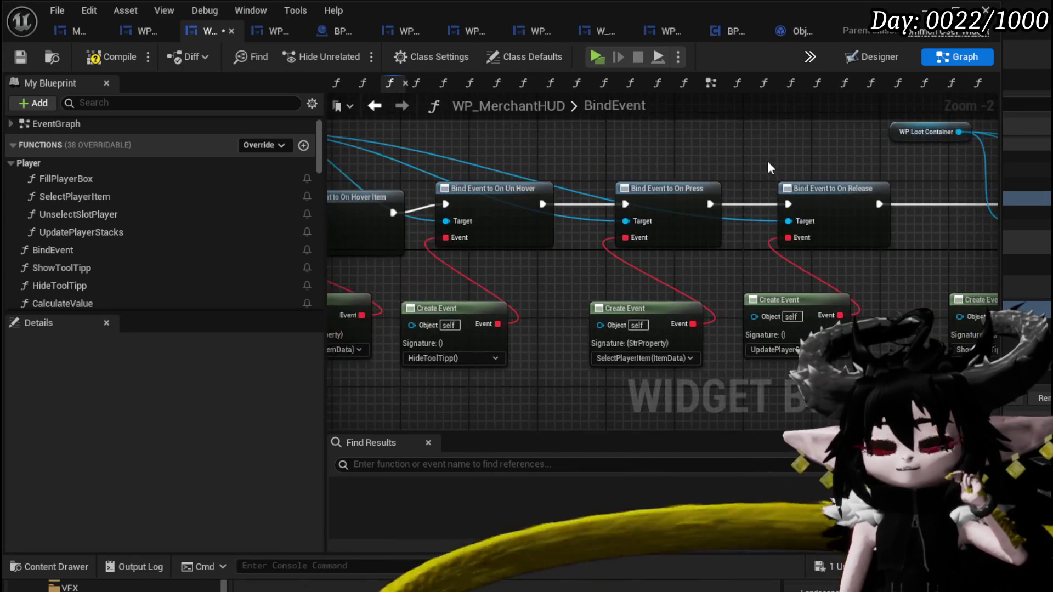
scroll(548, 173, down, 1)
Select the On Release bind plus the hover, unhover and Create Event nodes.
mouse_move(384, 110)
mouse_down()
mouse_move(789, 209)
mouse_move(948, 169)
mouse_move(258, 165)
mouse_up()
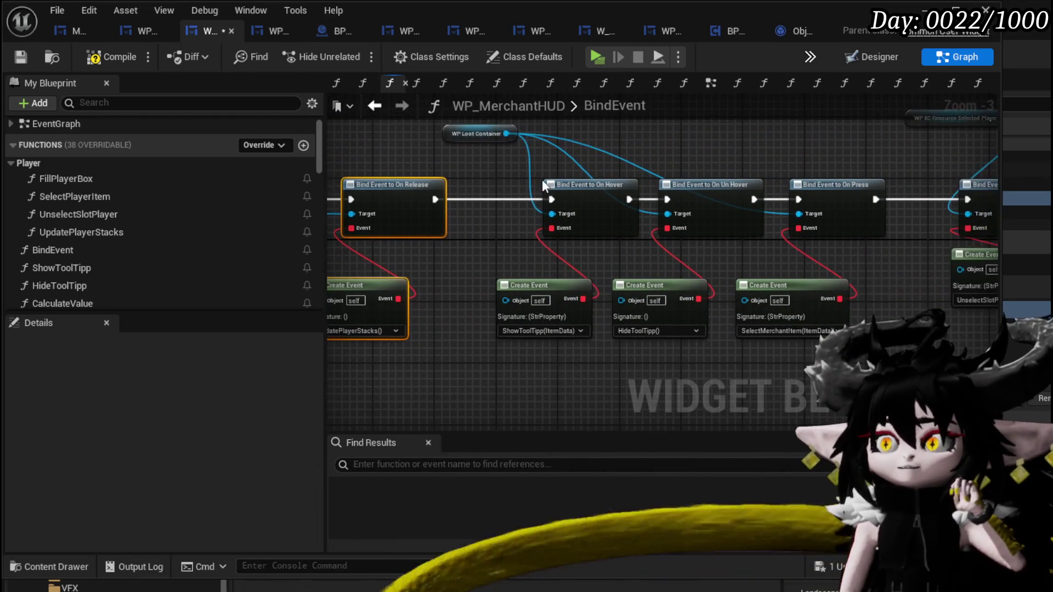
mouse_move(592, 354)
mouse_down()
mouse_move(512, 321)
mouse_move(453, 320)
mouse_move(756, 306)
mouse_move(932, 329)
mouse_up()
drag(505, 333, 541, 167)
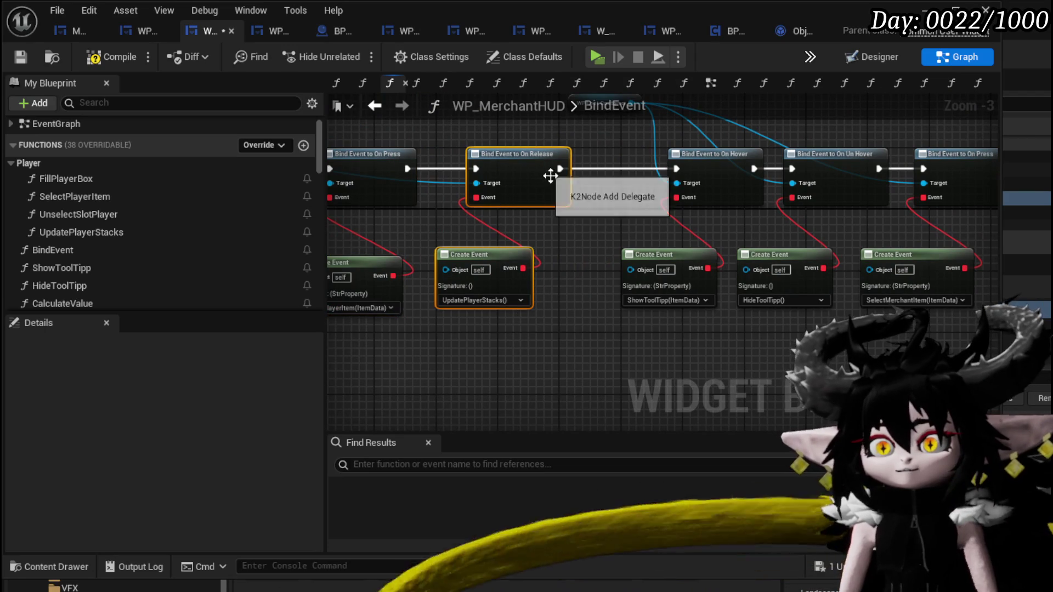
drag(752, 322, 478, 329)
mouse_move(399, 337)
mouse_down()
mouse_move(643, 198)
mouse_move(647, 190)
mouse_move(606, 169)
mouse_up()
Paste an On Release bind with its Create Event and chain it between the On Press binds.
mouse_move(673, 230)
mouse_down()
mouse_move(547, 236)
mouse_move(608, 174)
mouse_up()
click(548, 234)
key(ctrl+v)
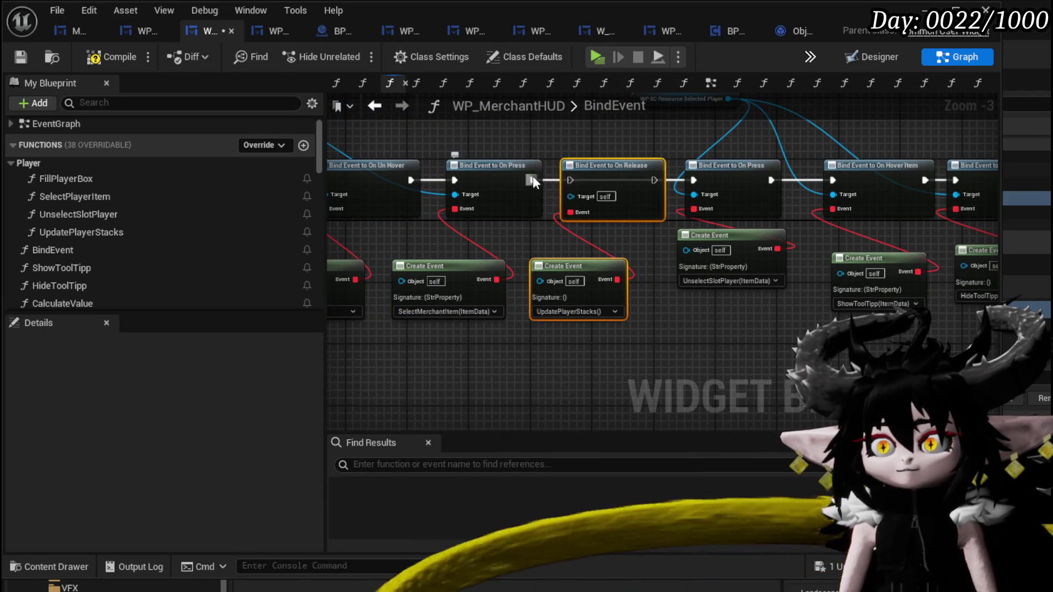
drag(532, 180, 570, 179)
mouse_move(652, 180)
mouse_down()
mouse_move(703, 182)
mouse_move(693, 180)
mouse_up()
drag(466, 196, 584, 199)
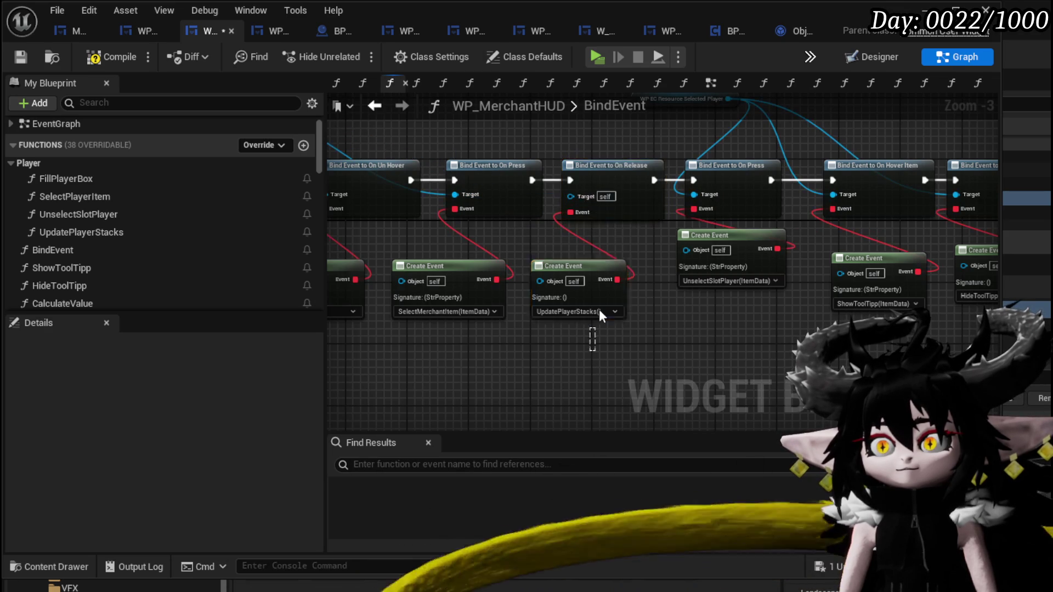
drag(467, 194, 582, 198)
mouse_move(584, 200)
mouse_down()
mouse_move(639, 249)
mouse_move(885, 314)
mouse_up()
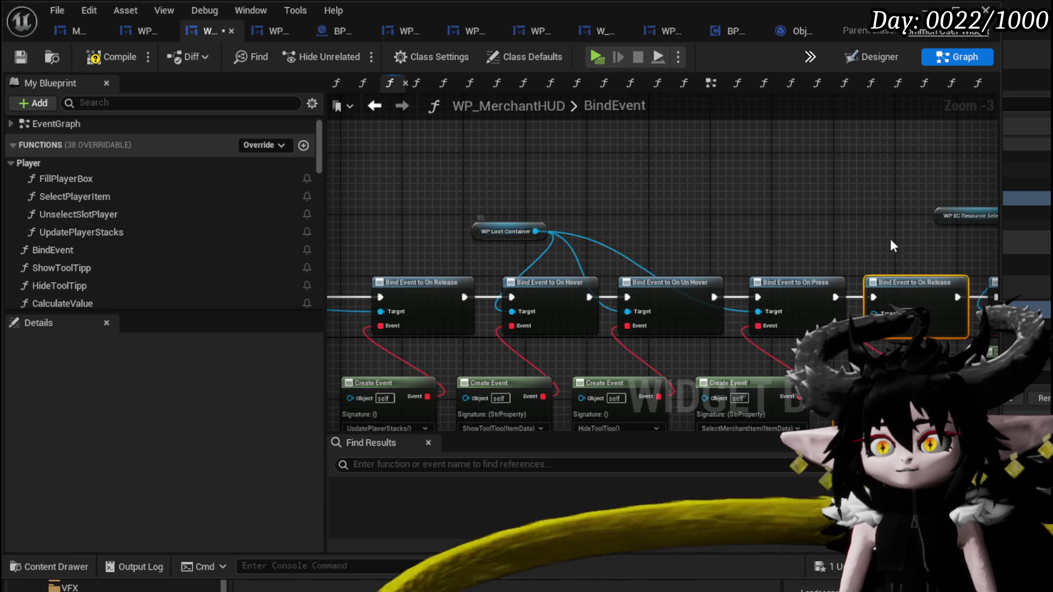
mouse_move(535, 233)
mouse_down()
mouse_move(462, 196)
mouse_move(593, 236)
mouse_move(531, 255)
mouse_move(609, 329)
mouse_move(617, 373)
mouse_move(458, 344)
mouse_up()
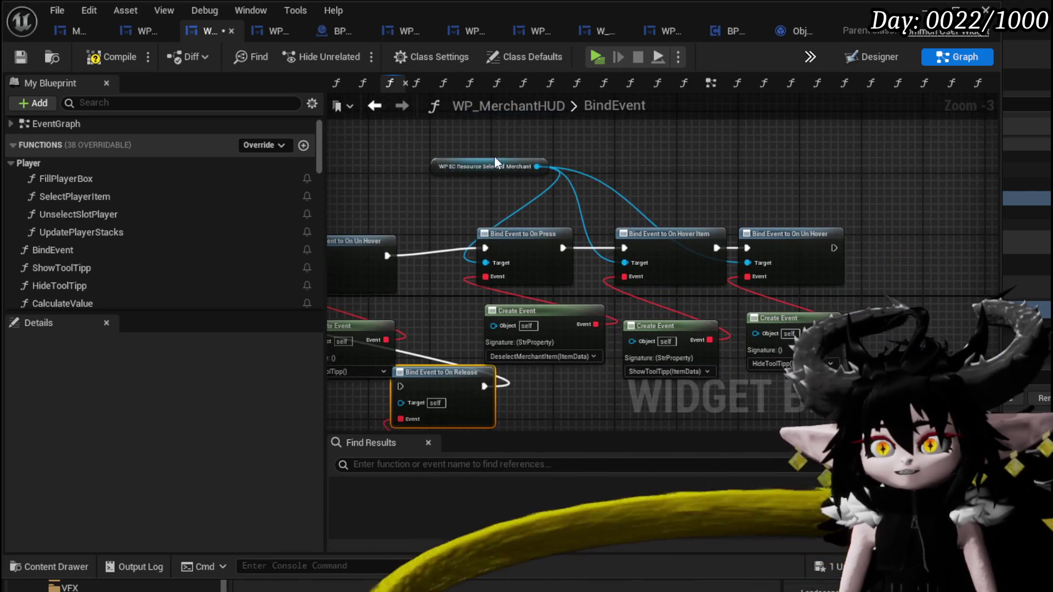
Slot the On Release bind into the gap, wiring its exec onward and Selected Player as Target.
mouse_move(494, 156)
mouse_down()
mouse_move(532, 160)
mouse_move(758, 326)
mouse_up()
drag(565, 262, 709, 247)
mouse_move(587, 387)
mouse_down()
mouse_move(546, 265)
mouse_move(600, 138)
mouse_move(571, 141)
mouse_move(535, 218)
mouse_move(604, 212)
mouse_up()
drag(680, 210, 808, 210)
drag(482, 170, 636, 183)
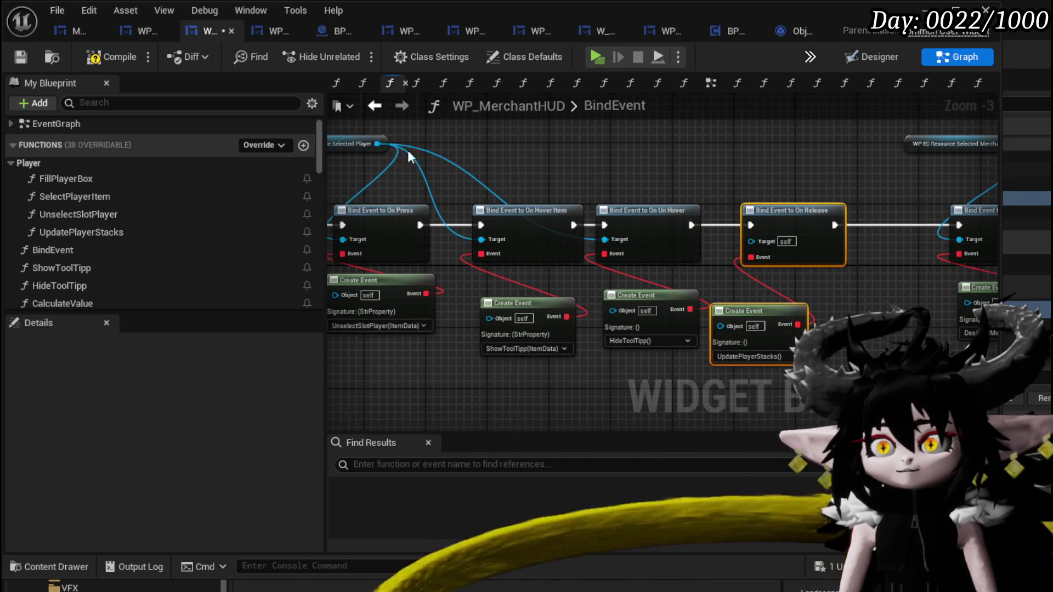
drag(377, 143, 785, 243)
drag(831, 202, 640, 185)
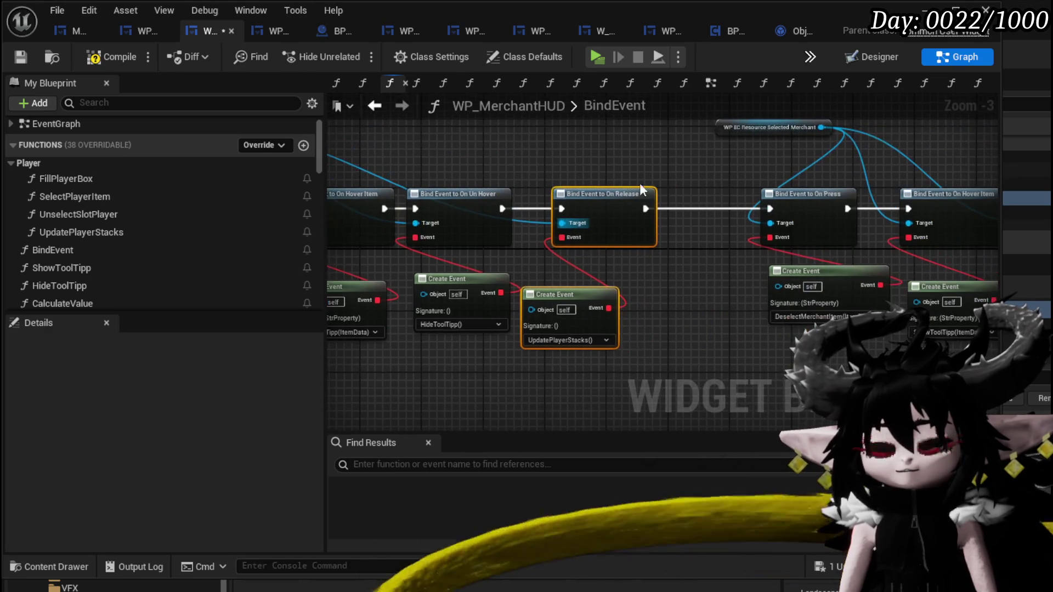
Paste another On Release bind after On Un Hover, targeting the selected merchant resource.
drag(756, 332, 558, 307)
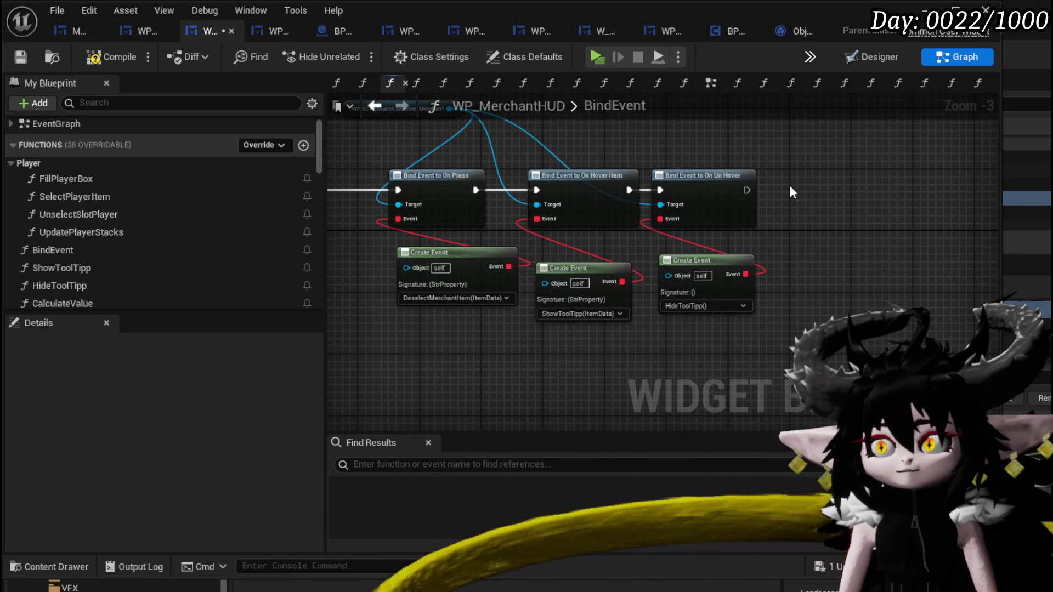
key(ctrl+v)
mouse_move(747, 191)
mouse_down()
mouse_move(784, 178)
mouse_move(811, 150)
mouse_up()
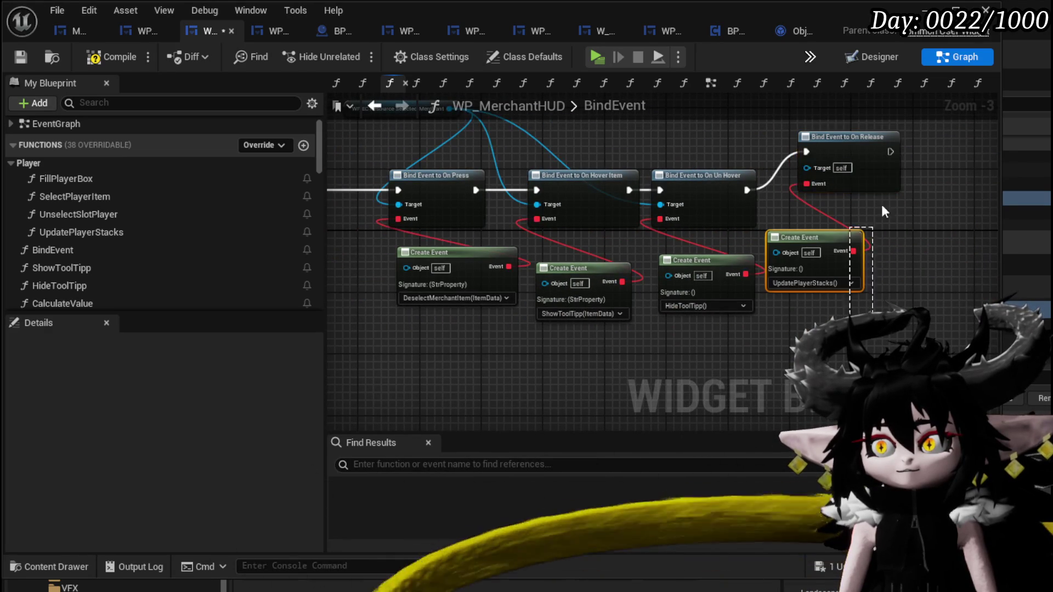
mouse_move(881, 203)
mouse_down()
mouse_move(880, 186)
mouse_move(890, 203)
mouse_up()
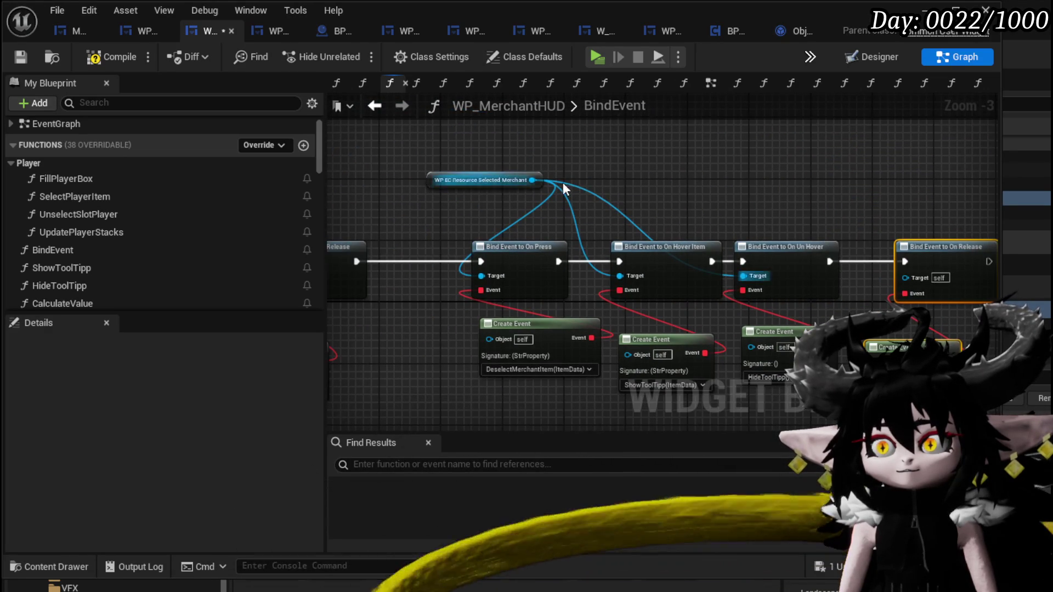
drag(534, 181, 907, 277)
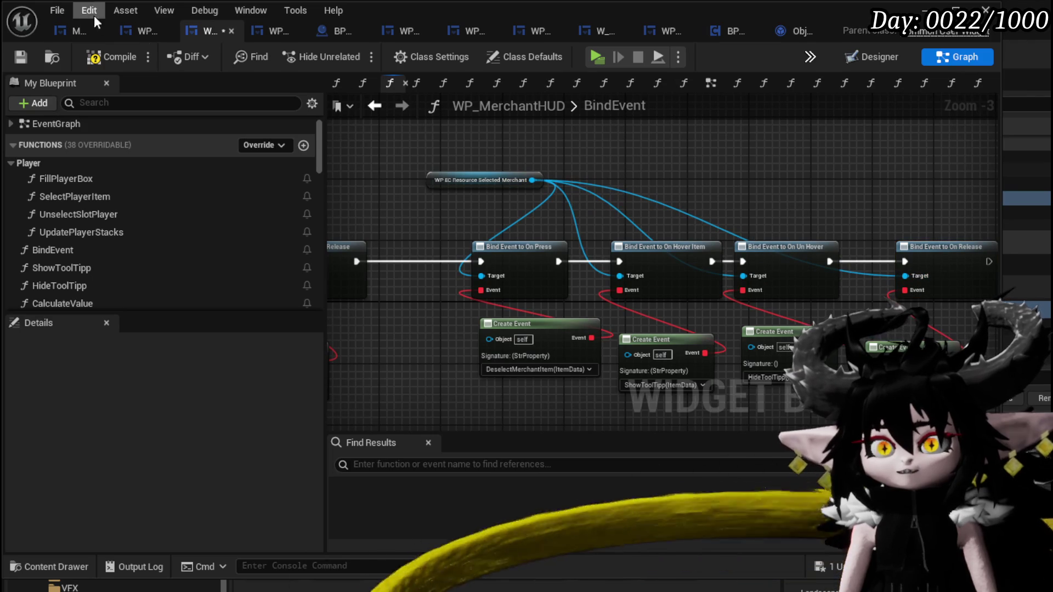
Save WP_MerchantHUD and open the function list on the merchant On Release Create Event.
click(14, 57)
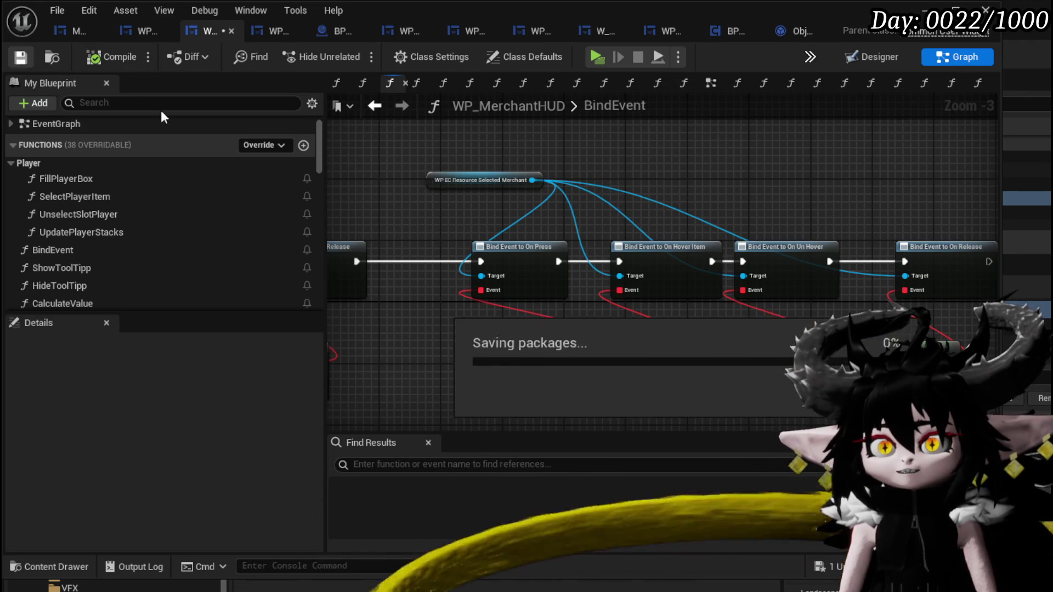
scroll(608, 165, up, 3)
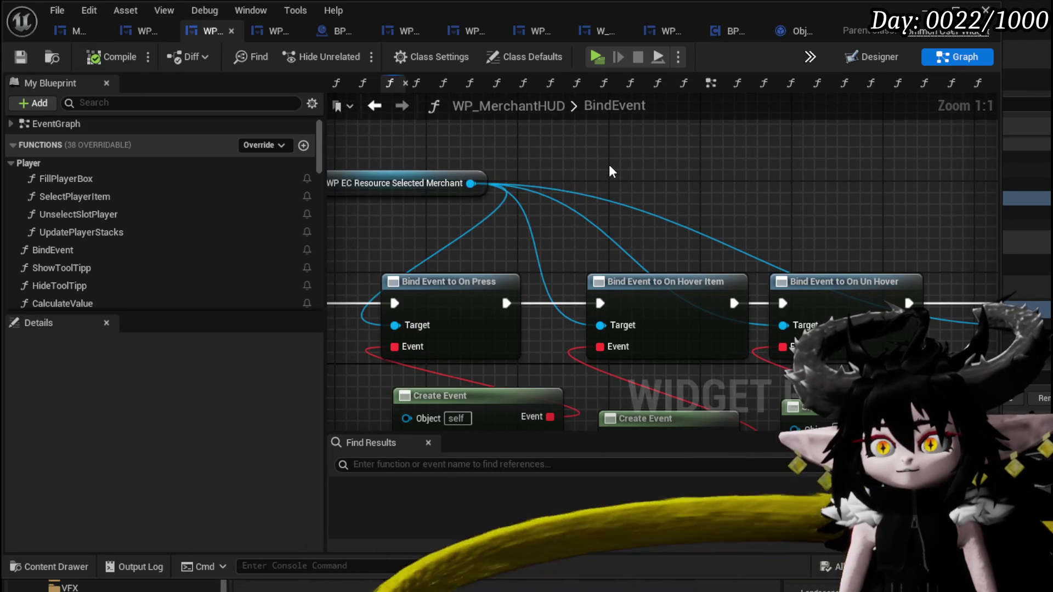
drag(608, 164, 807, 153)
scroll(807, 153, down, 4)
drag(548, 164, 970, 164)
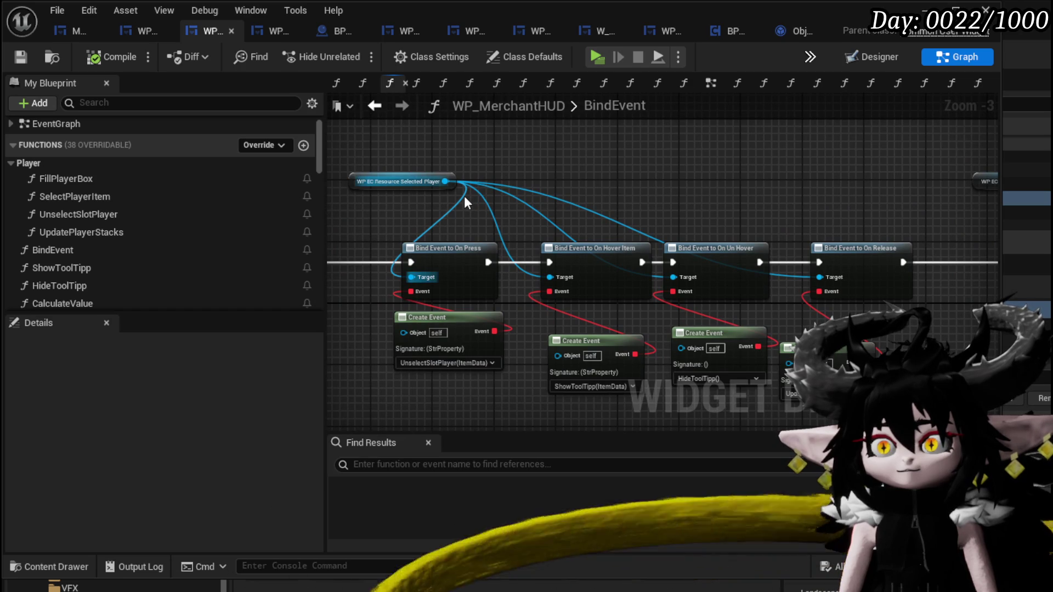
drag(685, 205, 633, 239)
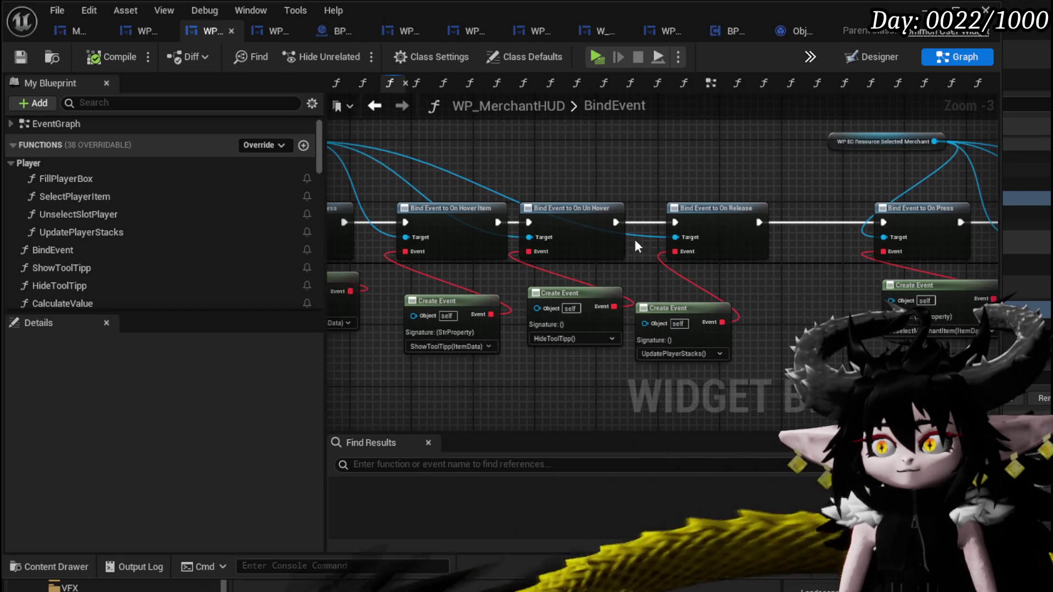
click(695, 353)
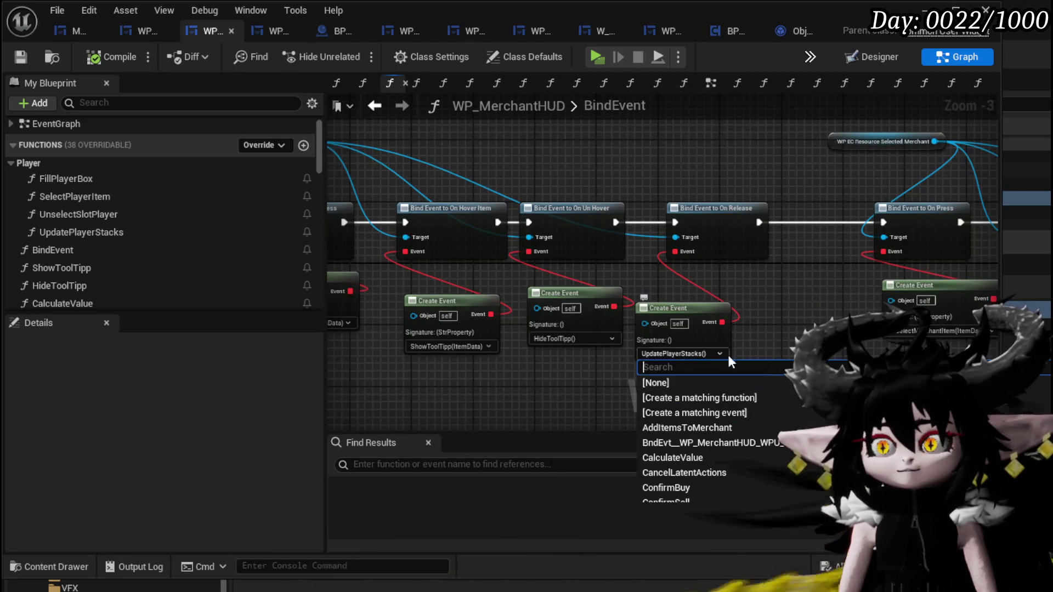
Create a matching function for the event, name it UpdatePlayerSelectionBox, and save.
click(729, 397)
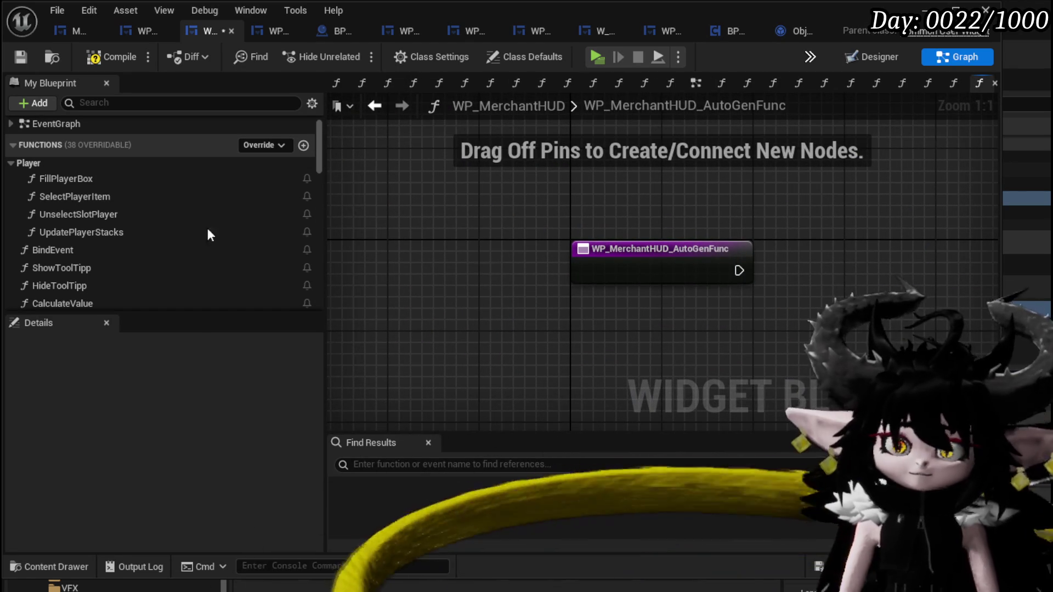
scroll(64, 221, down, 8)
scroll(64, 225, down, 3)
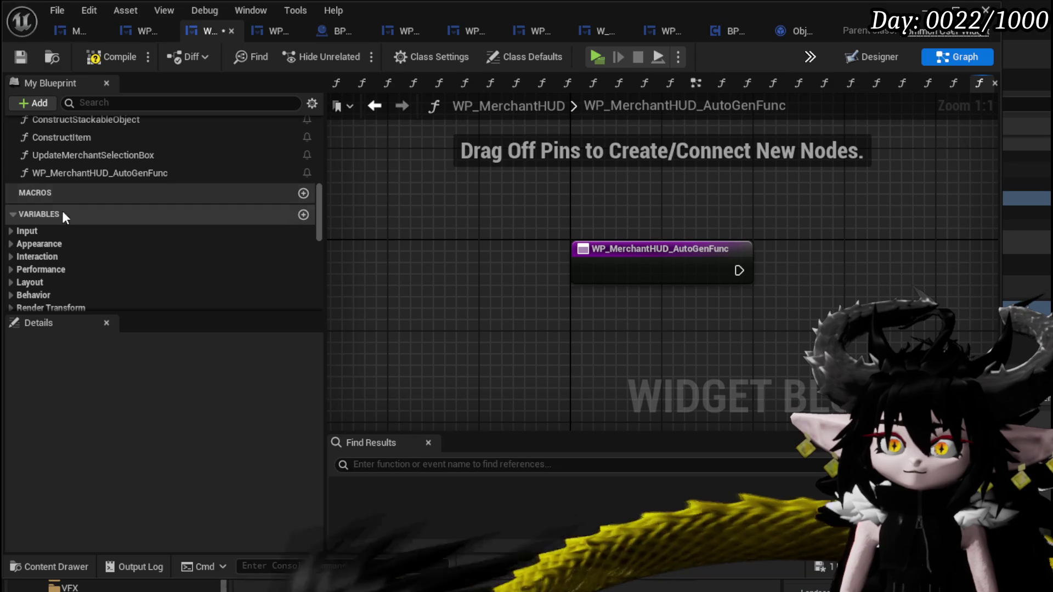
right_click(61, 174)
click(132, 232)
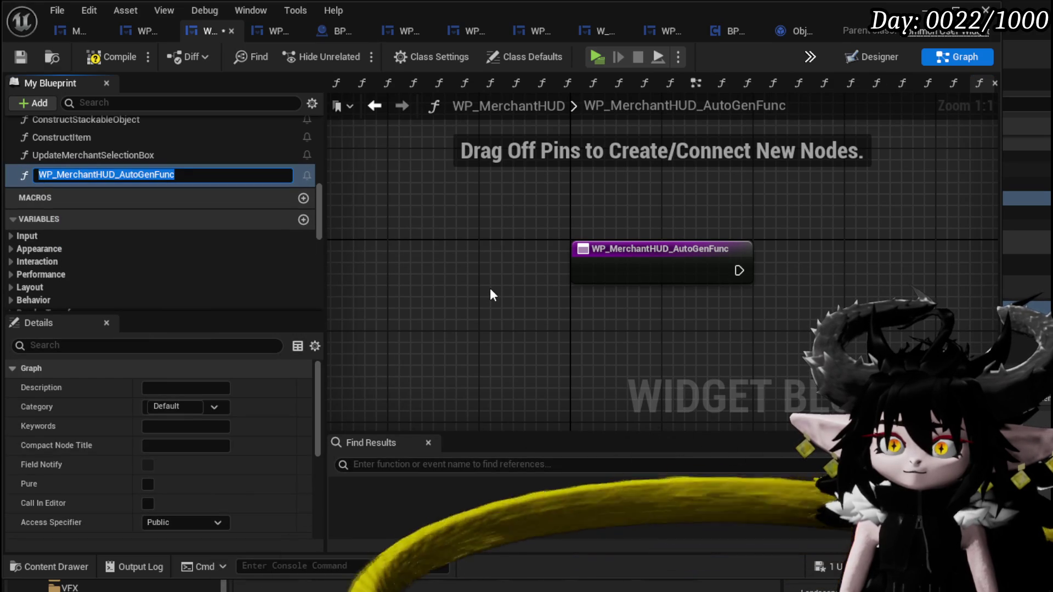
text(Upd)
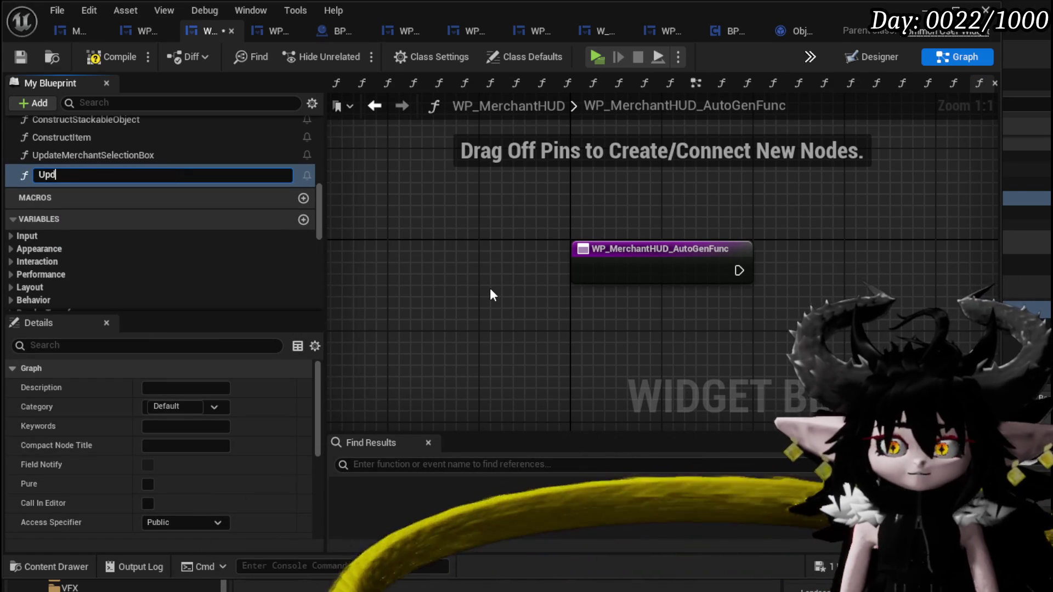
text(atePlay)
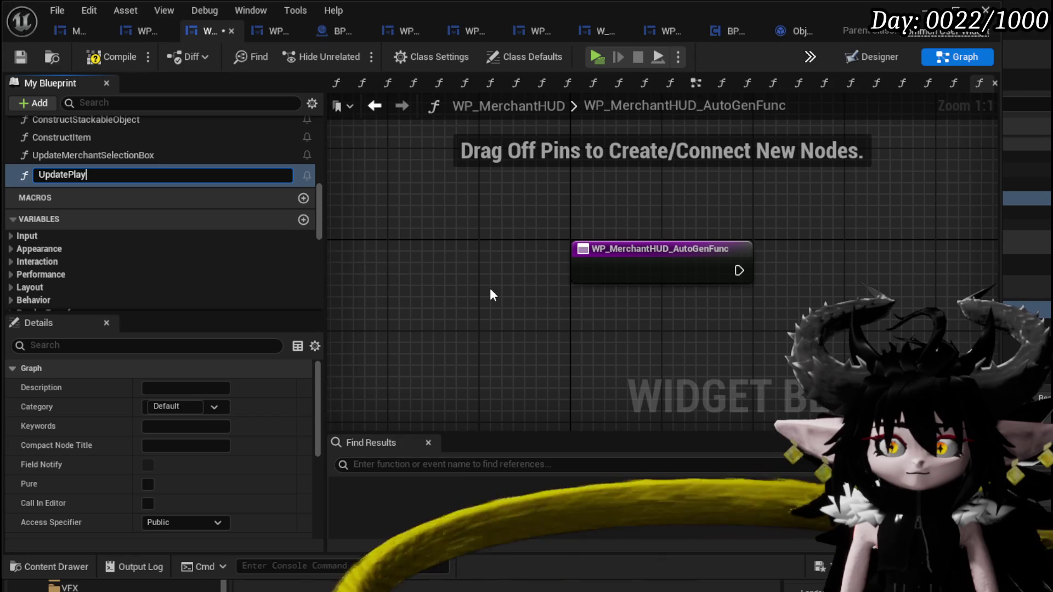
text(erSelectio)
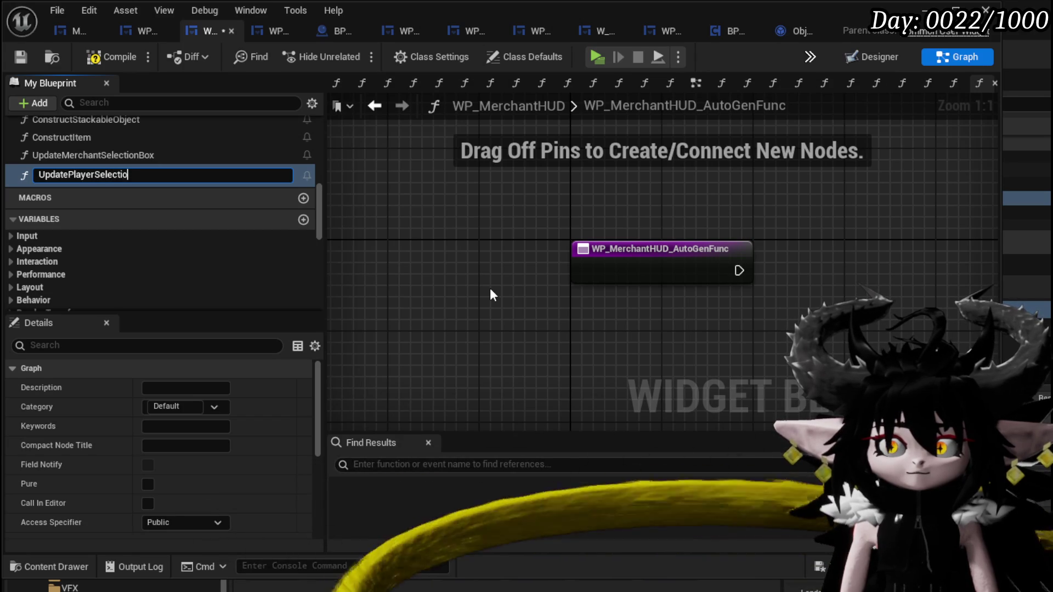
text(nBox)
key(Return)
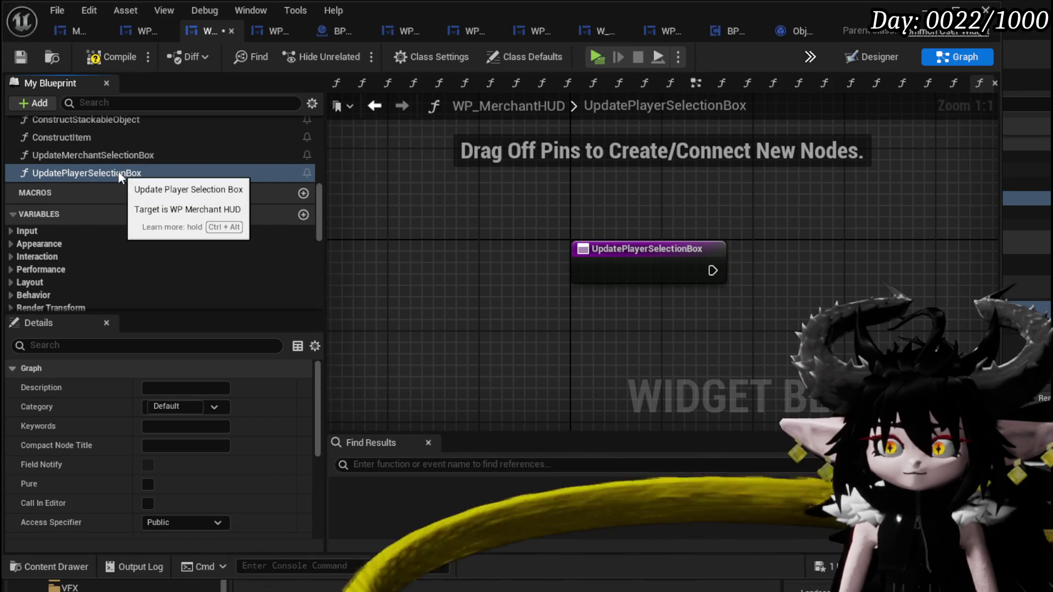
click(90, 63)
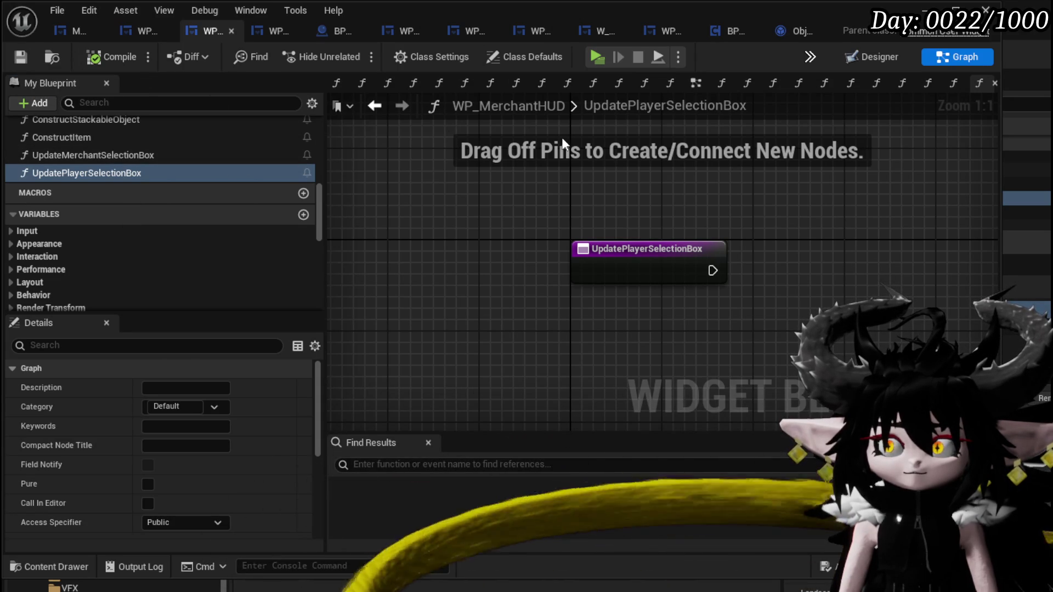
Inspect the UpdateMerchantSelectionBox graph, then navigate back to BindEvent.
double_click(131, 153)
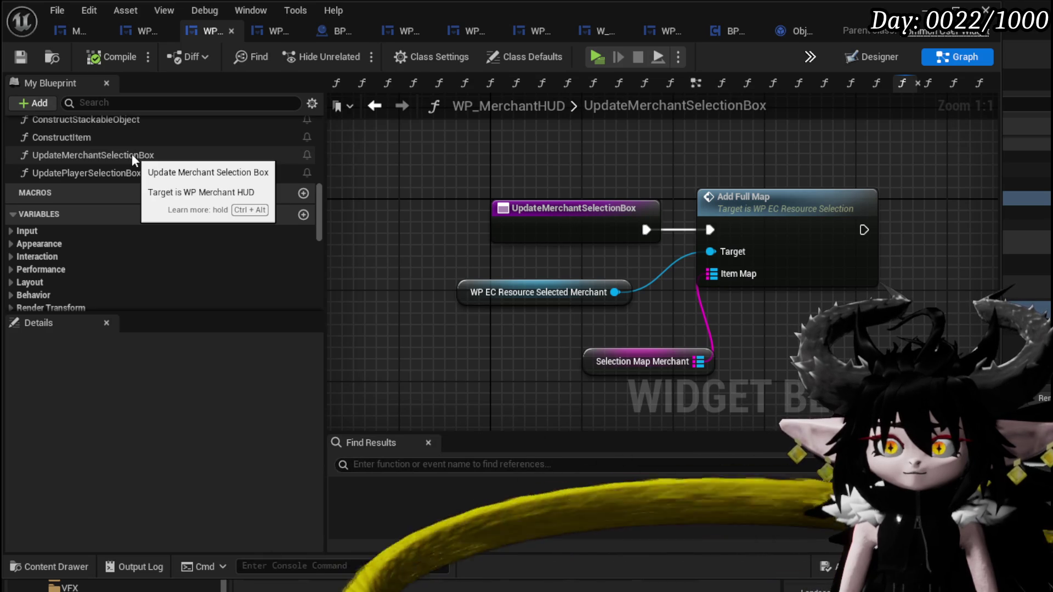
key(alt+Left)
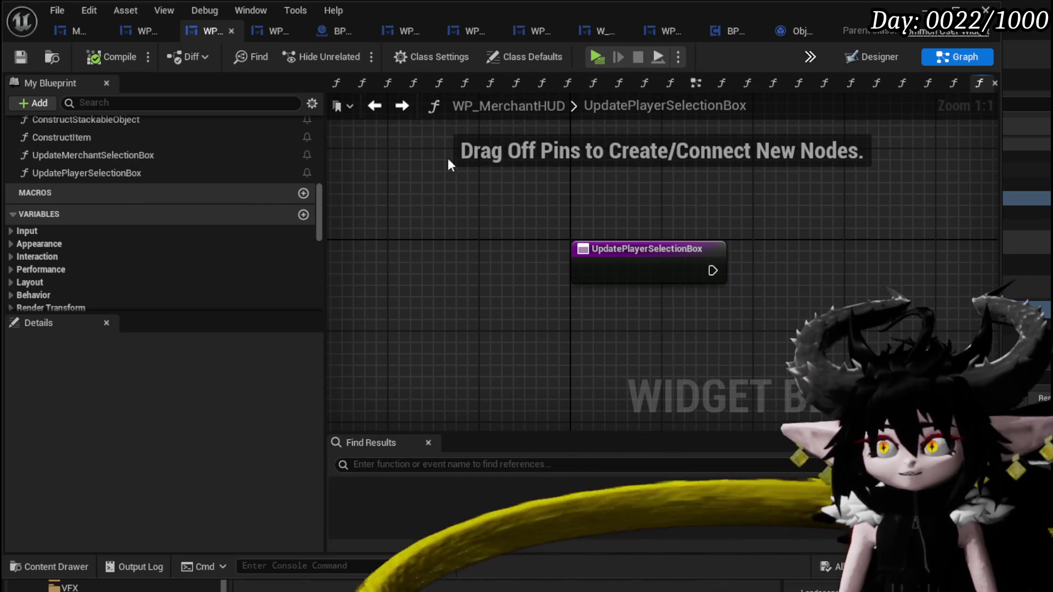
key(alt+Left)
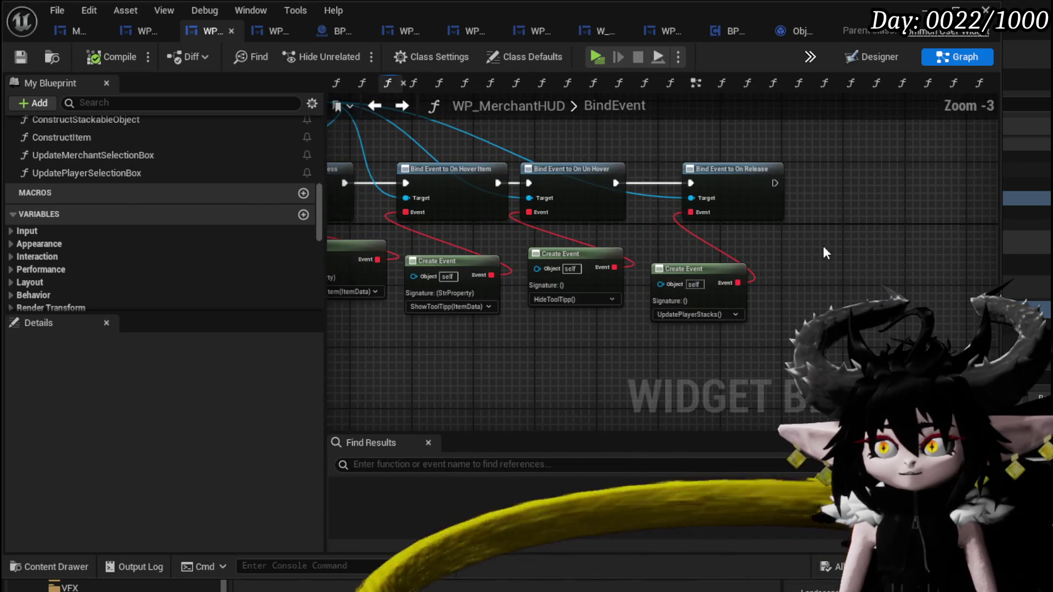
Set the On Release Create Event's function to the matching Update...SelectionBox function, filtering by 'Update'.
scroll(819, 245, up, 1)
mouse_move(818, 244)
mouse_down()
mouse_move(861, 224)
mouse_move(851, 243)
mouse_up()
mouse_move(511, 296)
mouse_down()
mouse_move(580, 287)
mouse_move(436, 328)
mouse_move(792, 311)
mouse_up()
drag(655, 283, 713, 296)
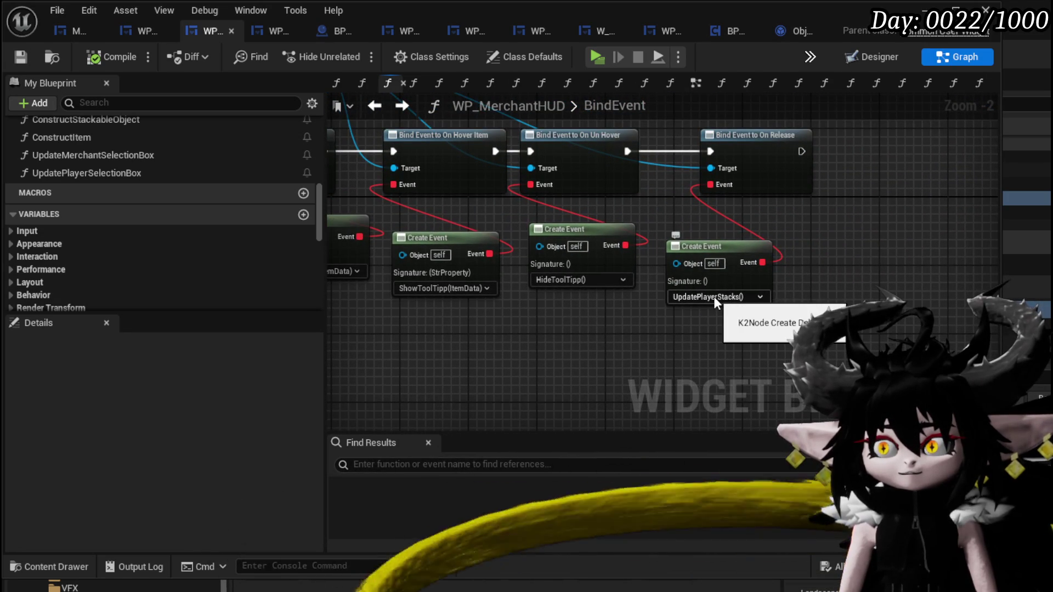
click(713, 296)
scroll(713, 346, down, 2)
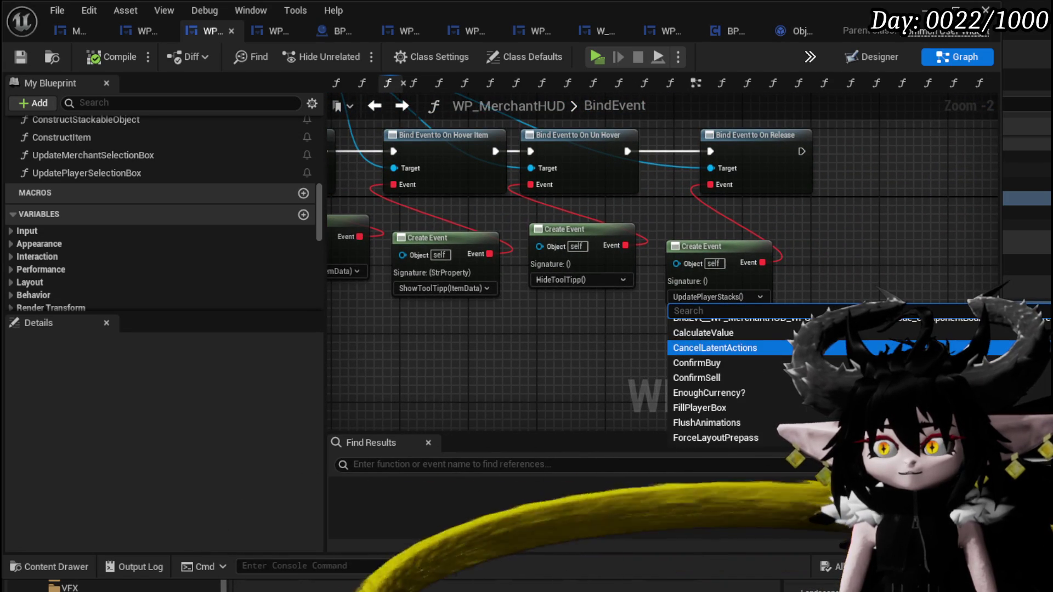
scroll(713, 384, down, 2)
text(Update)
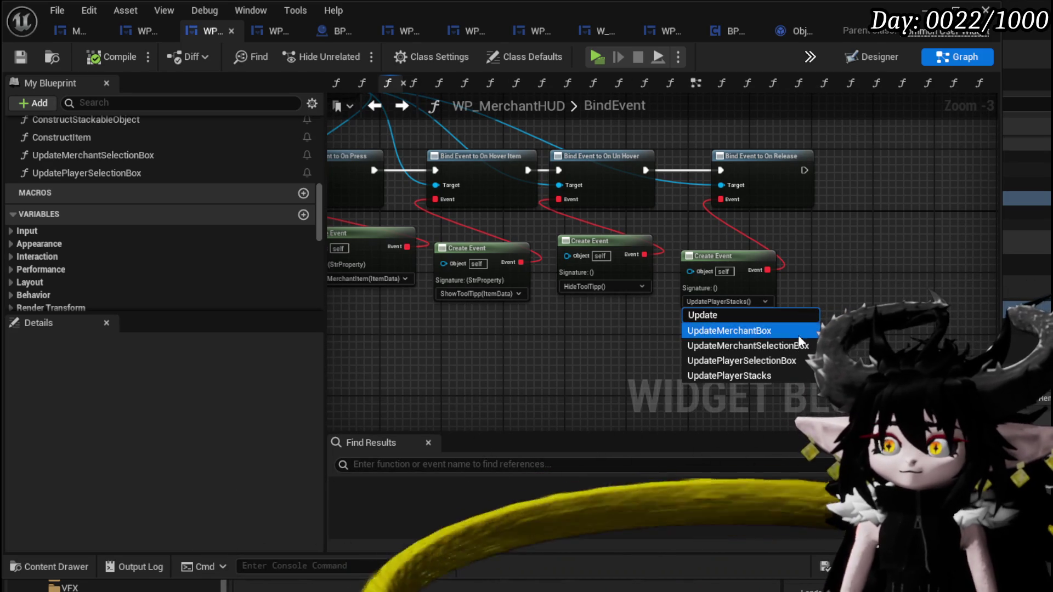
key(Escape)
Tidy the binding chain by moving WP Loot Container and the Create Event nodes, then save the blueprint.
mouse_move(649, 145)
mouse_down()
mouse_move(566, 241)
mouse_move(564, 231)
mouse_move(619, 246)
mouse_up()
mouse_move(649, 195)
mouse_down()
mouse_move(657, 197)
mouse_move(603, 218)
mouse_move(826, 197)
mouse_move(527, 219)
mouse_move(827, 188)
mouse_move(390, 154)
mouse_up()
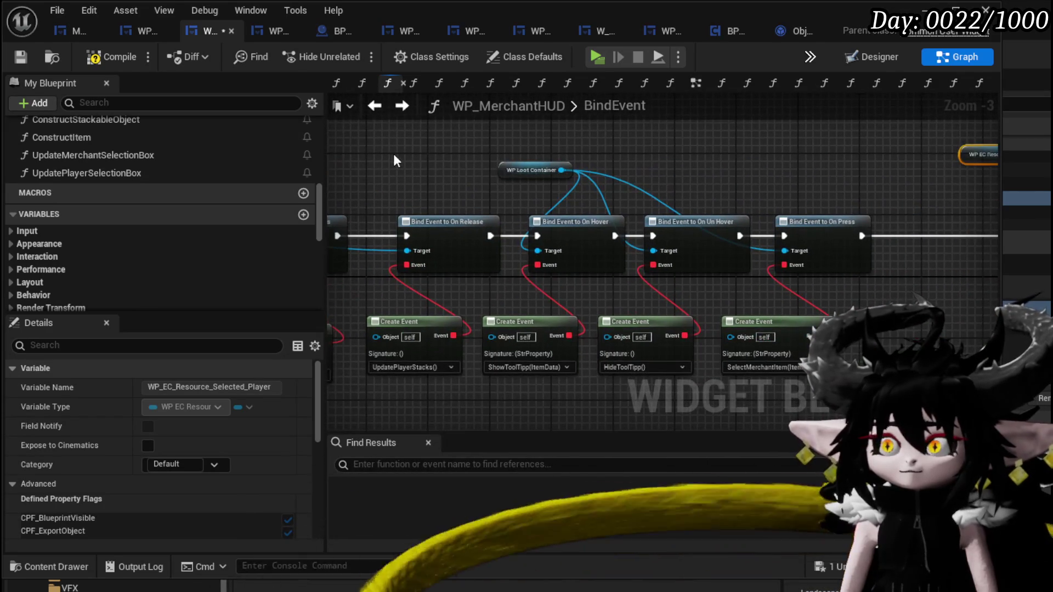
drag(499, 170, 685, 153)
scroll(505, 188, down, 2)
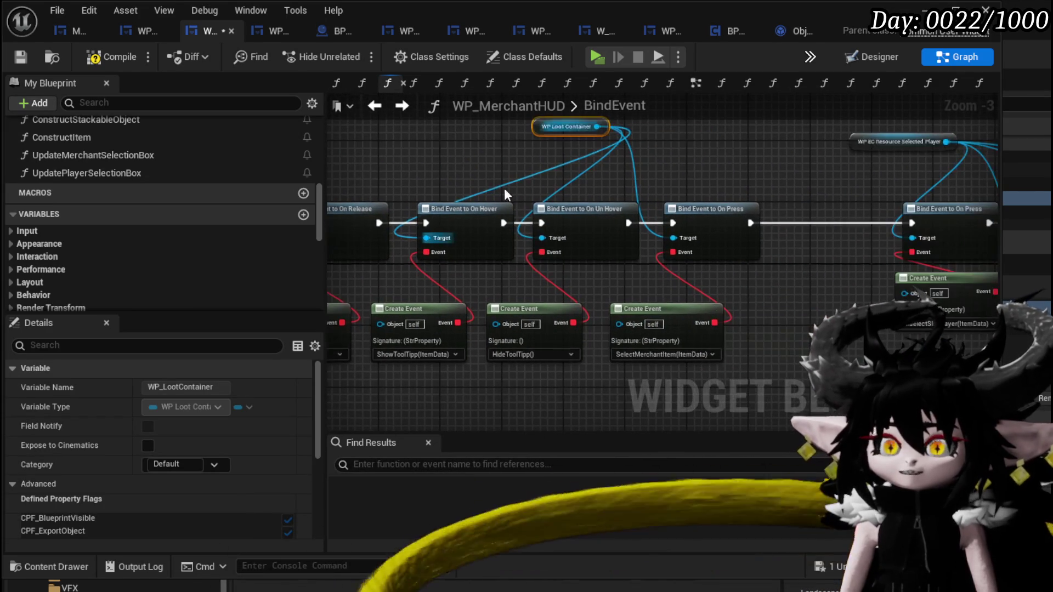
mouse_move(468, 312)
mouse_down()
mouse_move(626, 160)
mouse_move(662, 203)
mouse_move(668, 123)
mouse_move(877, 250)
mouse_up()
scroll(419, 195, up, 3)
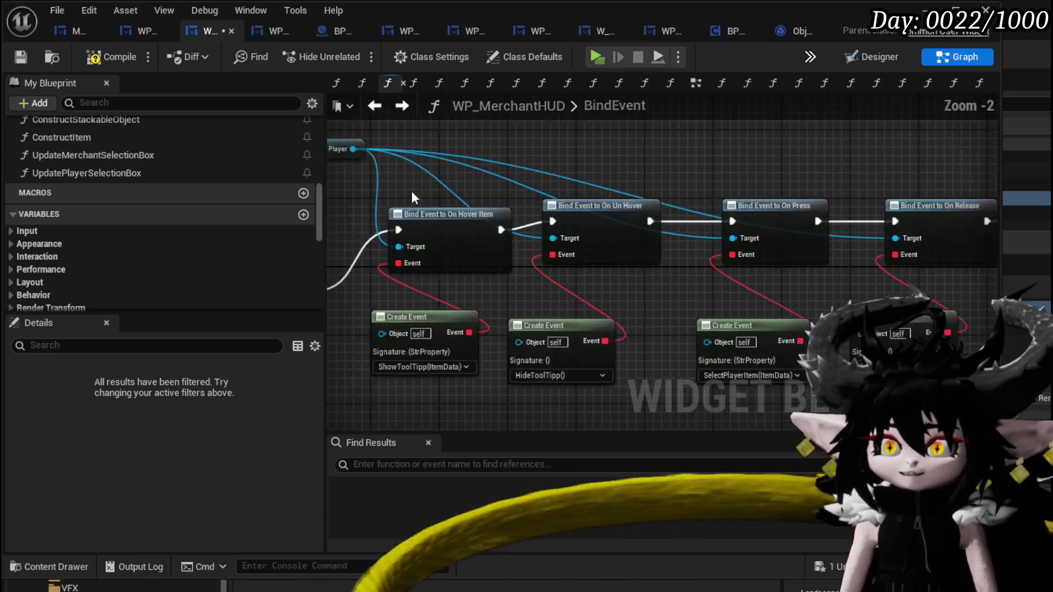
drag(419, 195, 778, 193)
scroll(515, 237, down, 2)
mouse_move(516, 237)
mouse_down()
mouse_move(593, 307)
mouse_move(470, 287)
mouse_move(364, 313)
mouse_move(590, 310)
mouse_up()
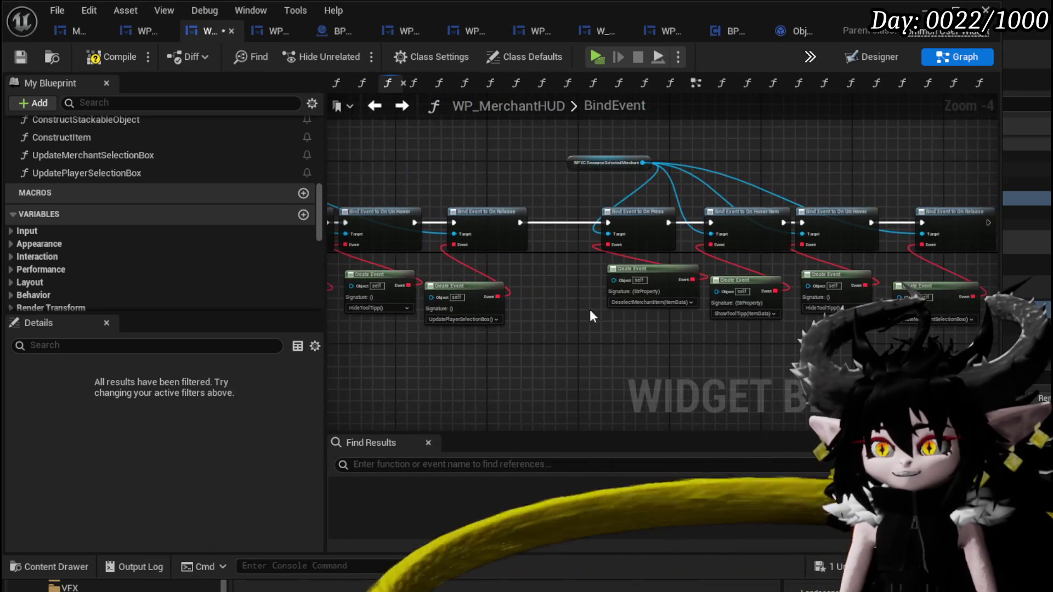
click(21, 54)
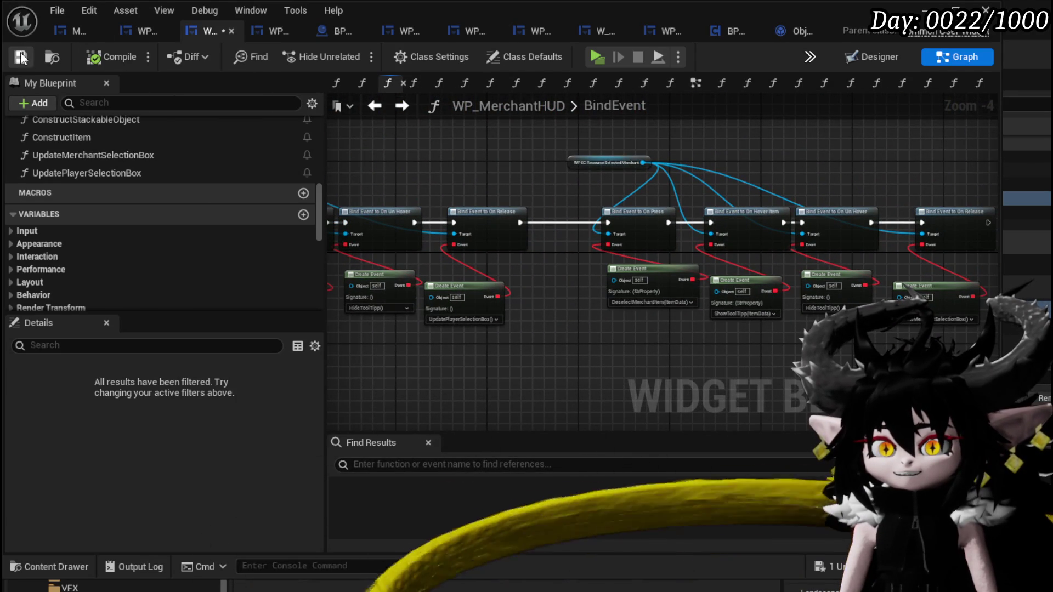
mouse_move(613, 337)
mouse_down()
mouse_move(364, 329)
mouse_move(435, 344)
mouse_up()
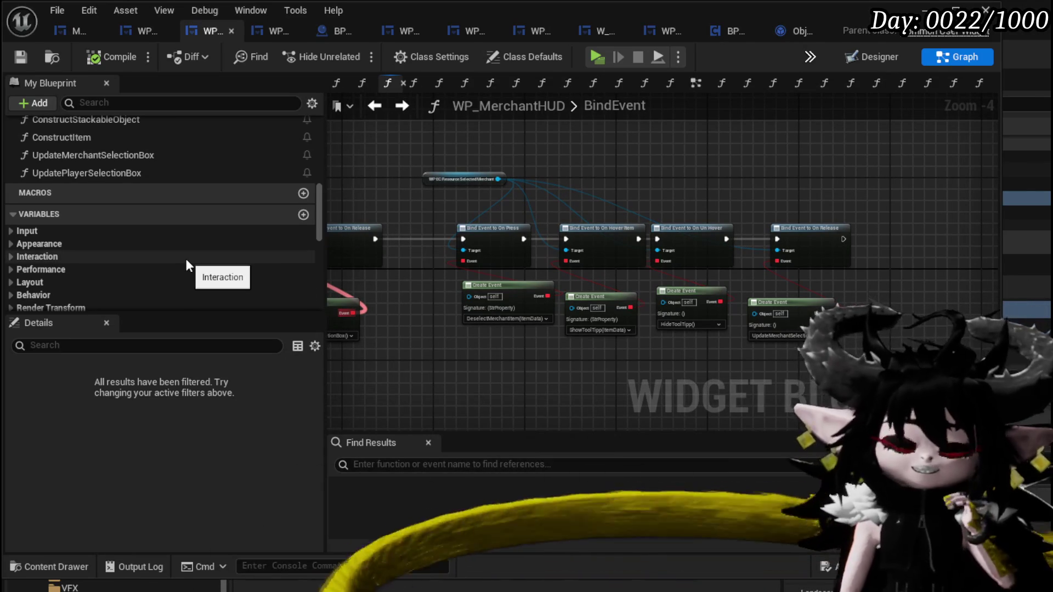
Set AddItemsToMerchant's function category to 'Merchent'.
scroll(185, 259, up, 5)
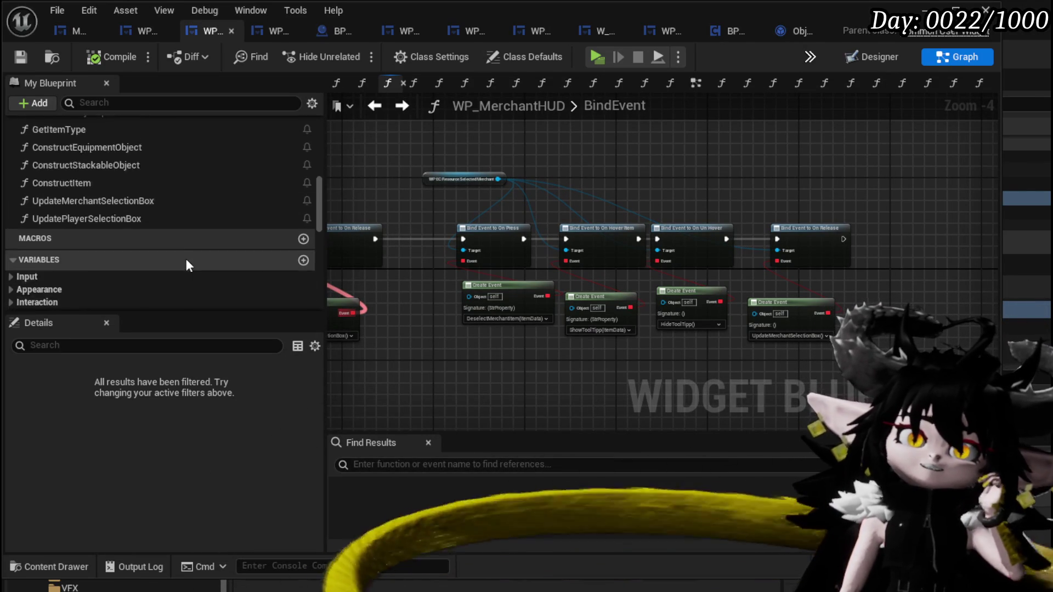
scroll(186, 261, up, 8)
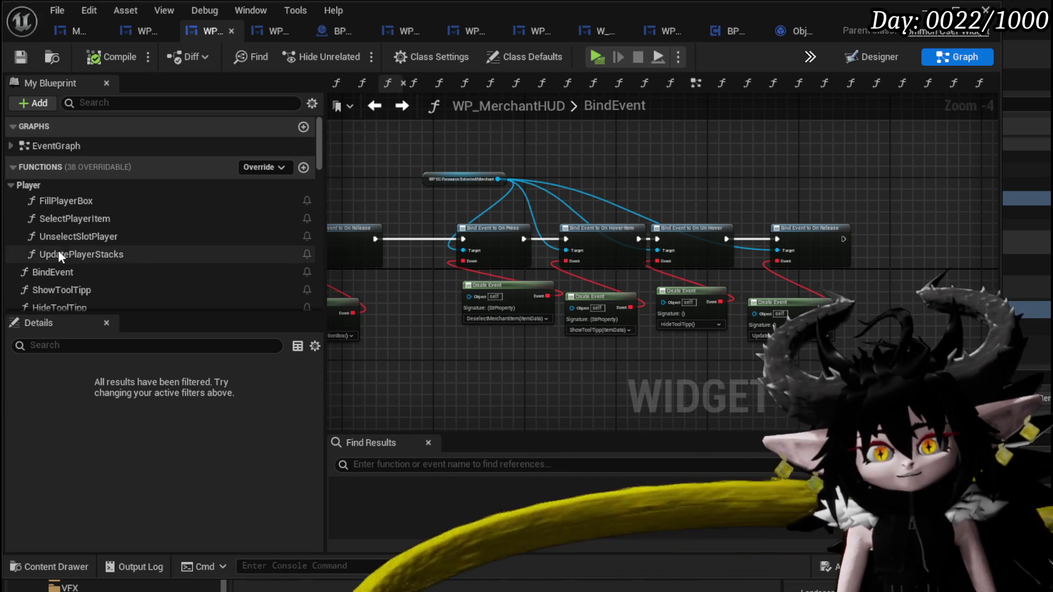
scroll(101, 242, down, 2)
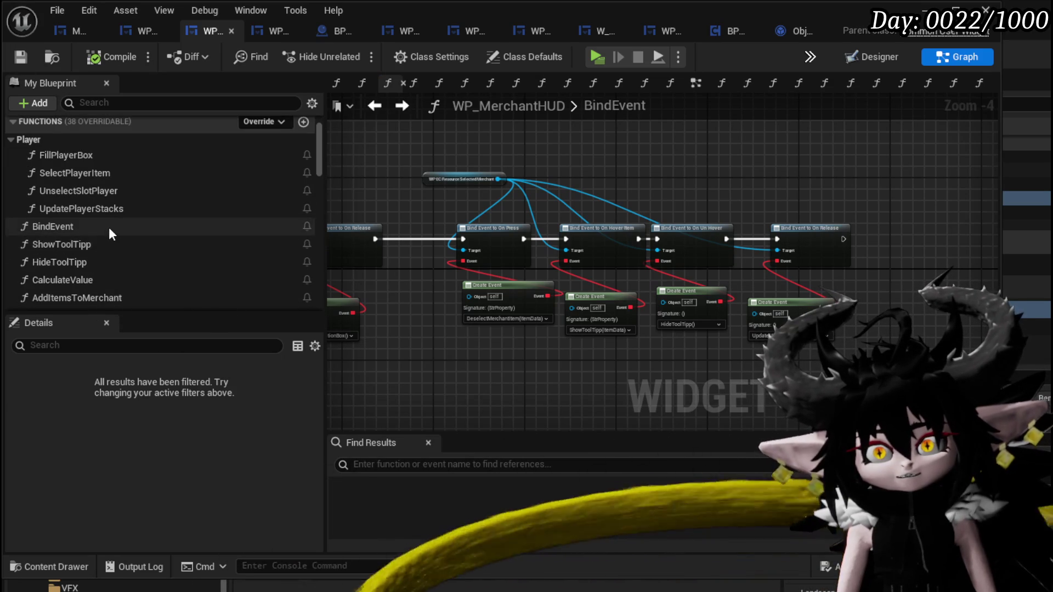
scroll(108, 227, down, 1)
scroll(161, 249, down, 1)
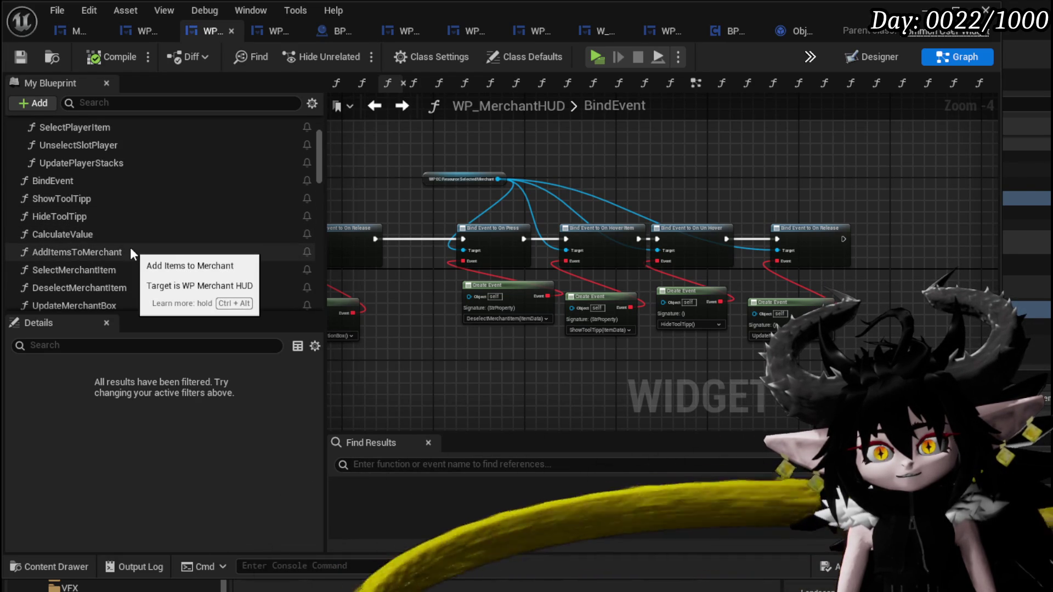
click(108, 250)
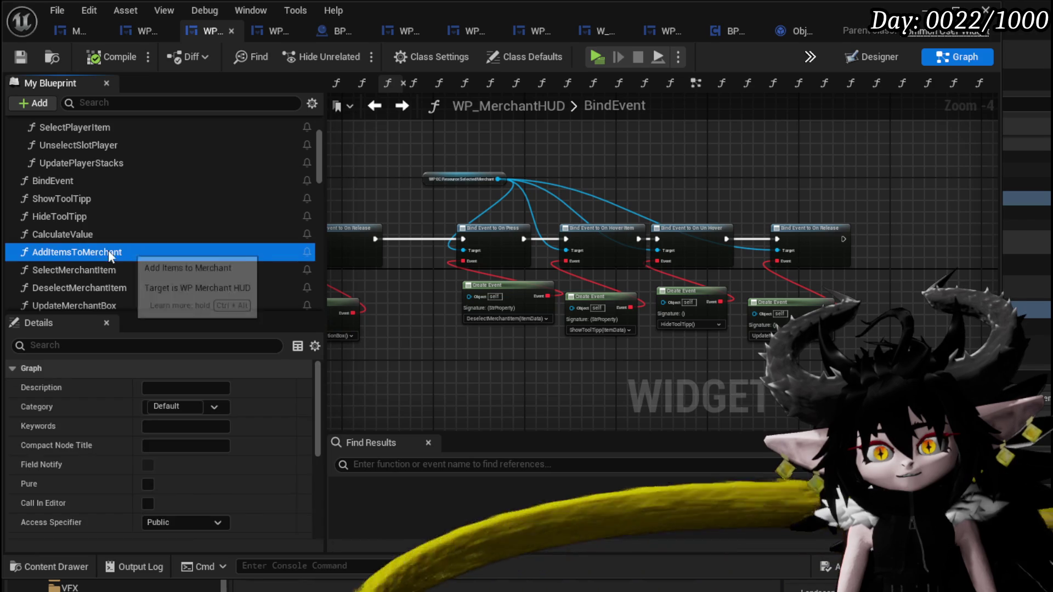
right_click(93, 251)
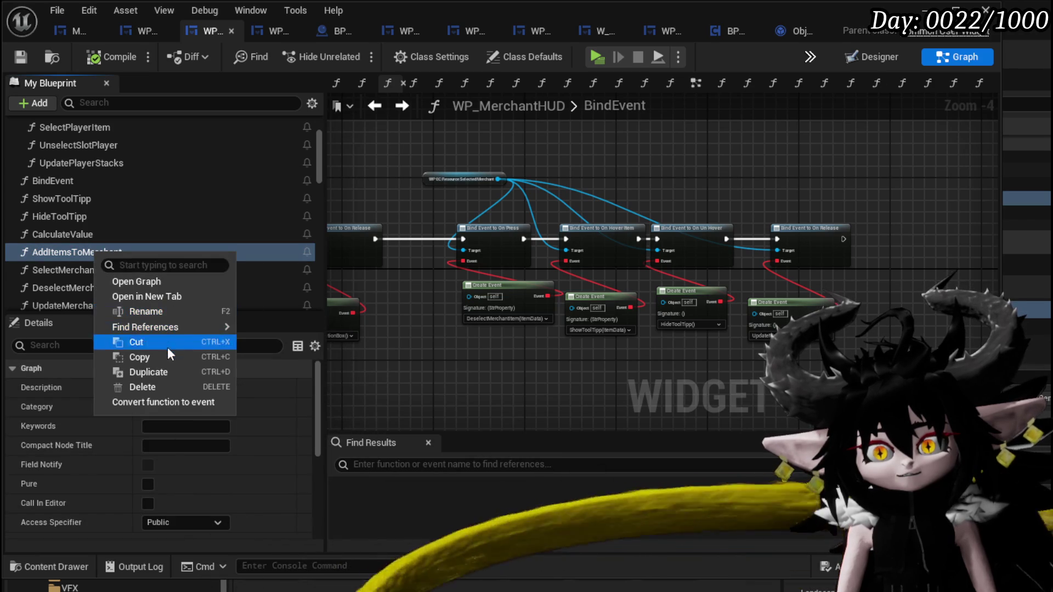
click(45, 428)
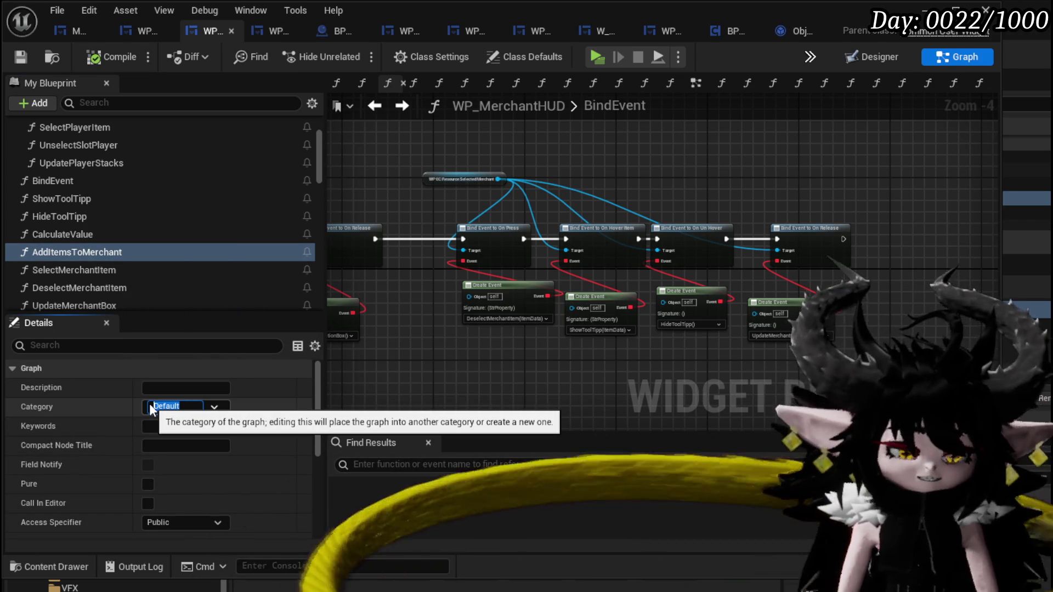
text(Merchent)
key(Return)
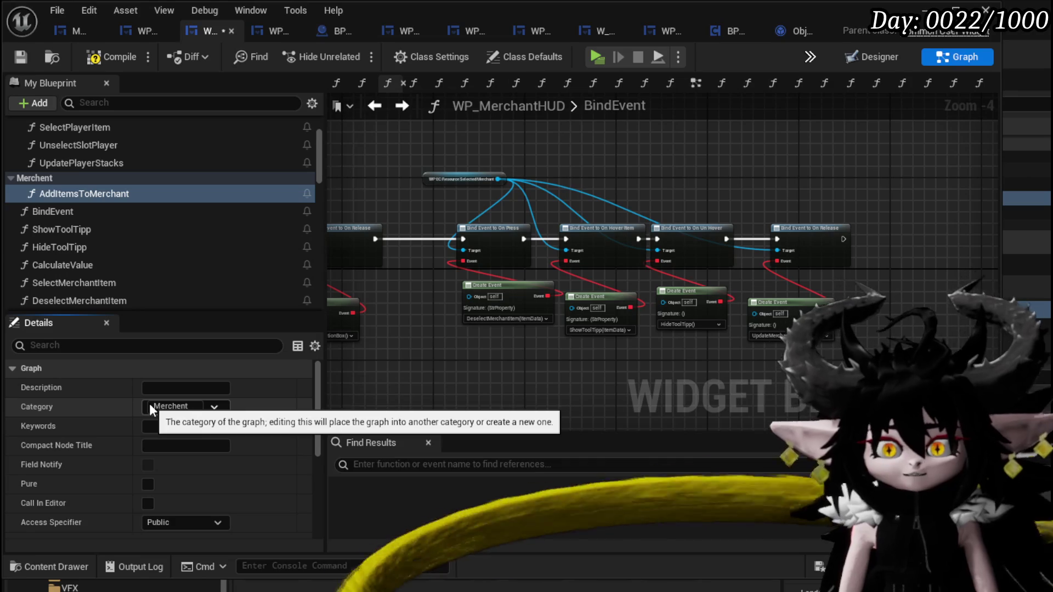
Give SelectMerchantItem a merchant category and move it into the Merchent group.
click(75, 281)
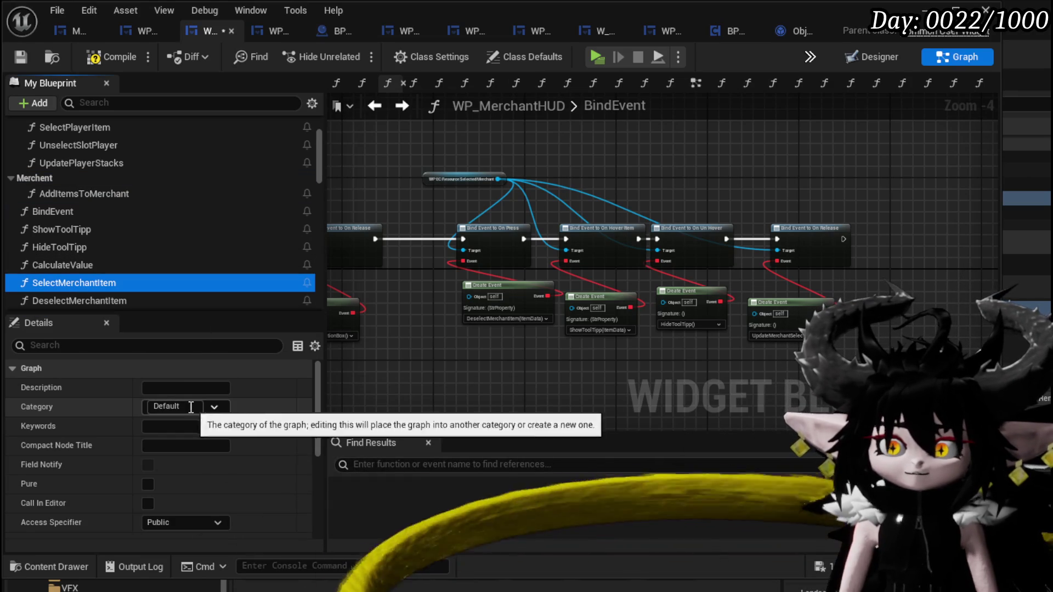
click(191, 407)
text(M)
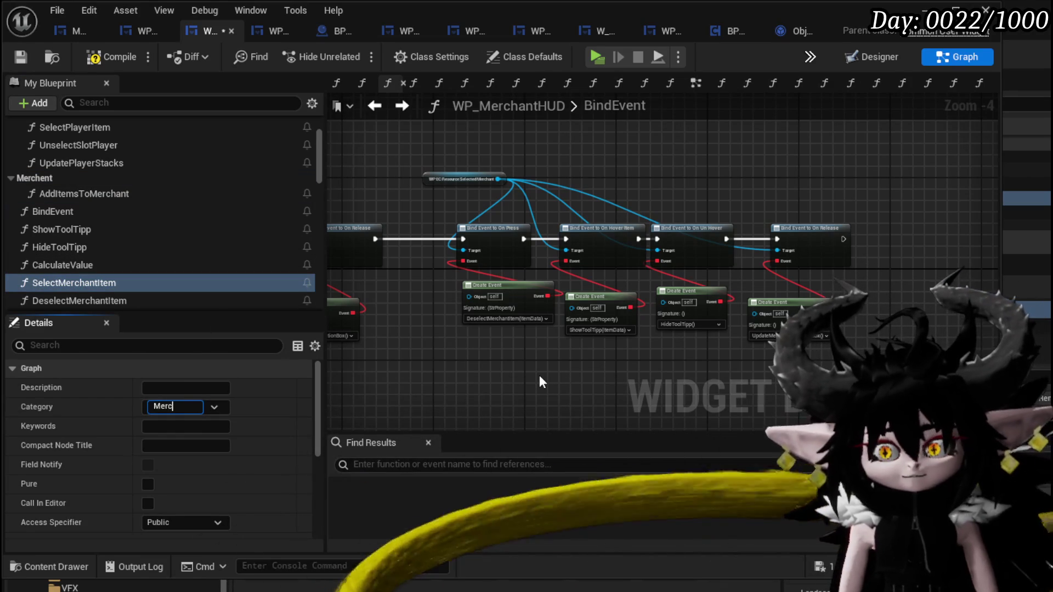
text(er)
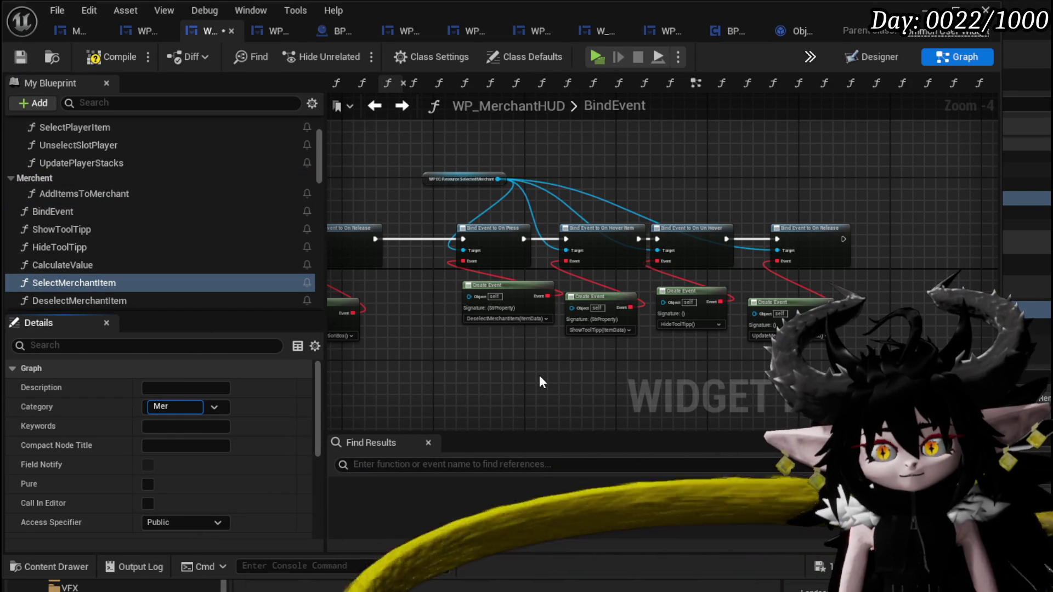
text(chant)
key(Return)
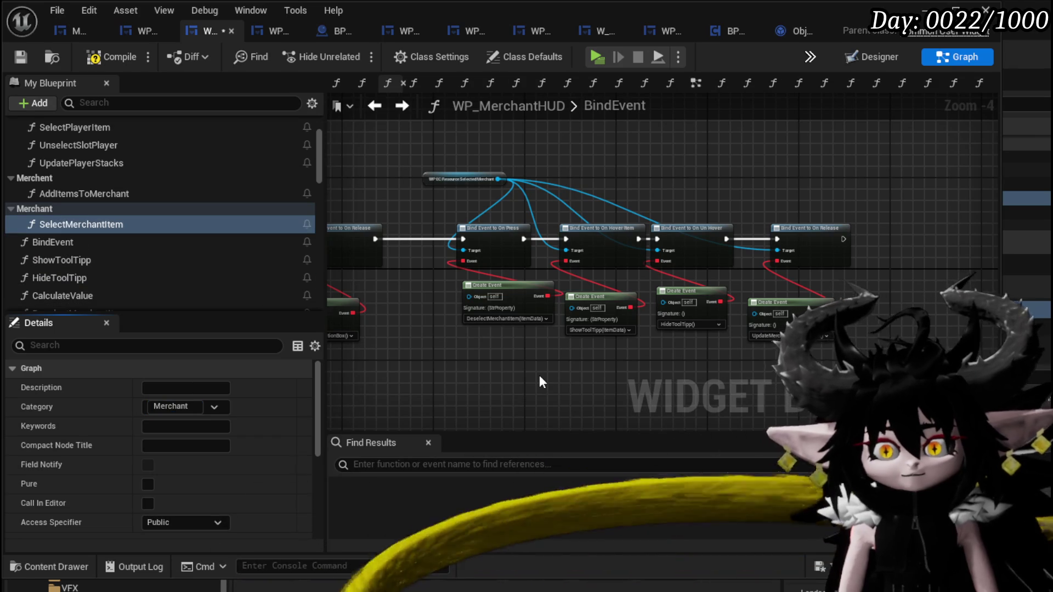
drag(47, 220, 38, 176)
scroll(159, 191, down, 5)
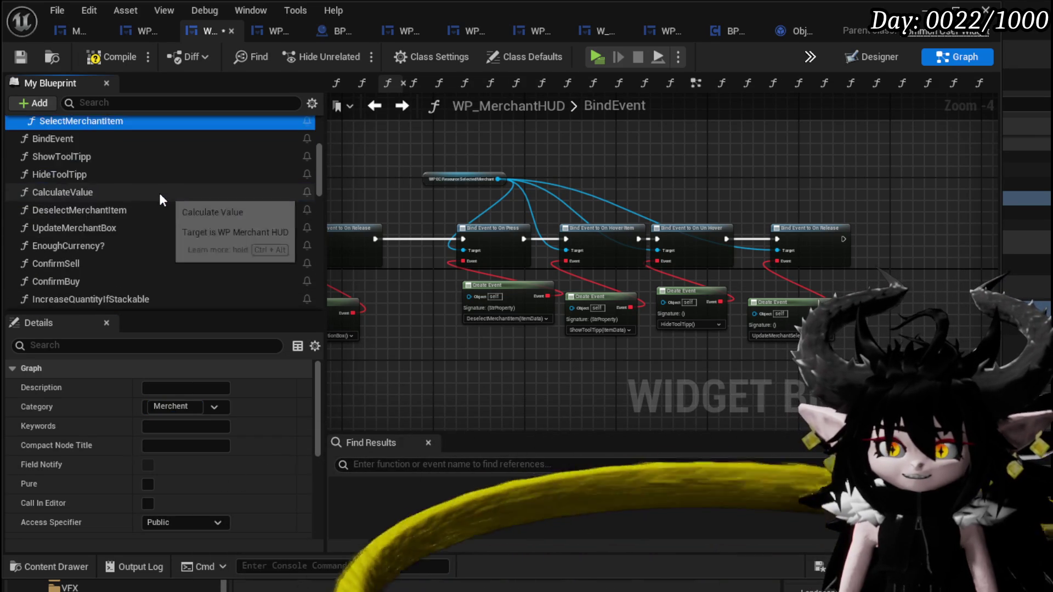
scroll(156, 191, up, 3)
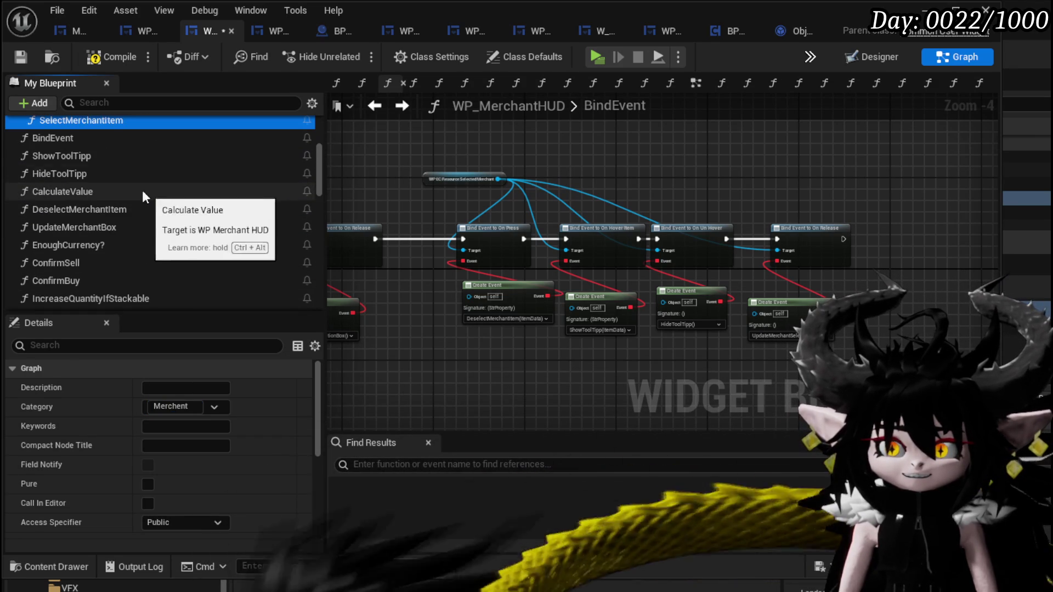
Put DeselectMerchantItem and UpdateMerchantBox into the Merchent category.
click(91, 207)
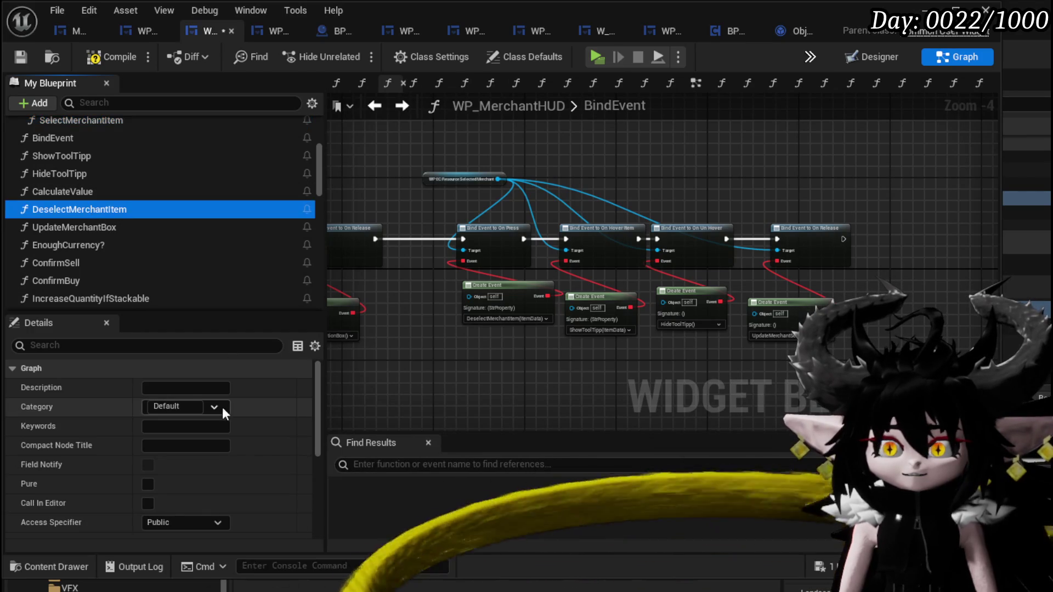
click(213, 407)
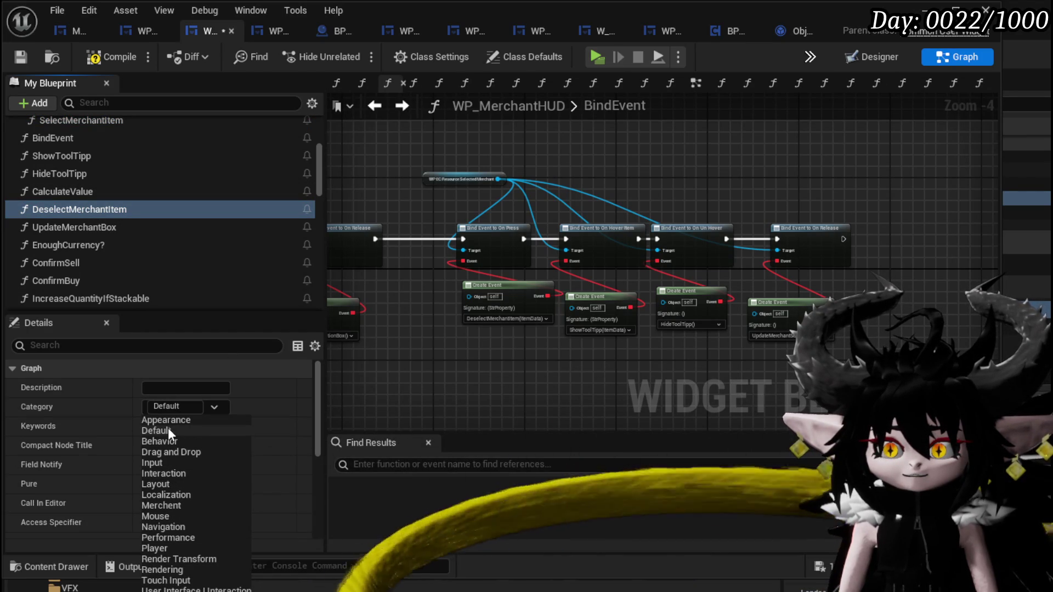
click(167, 505)
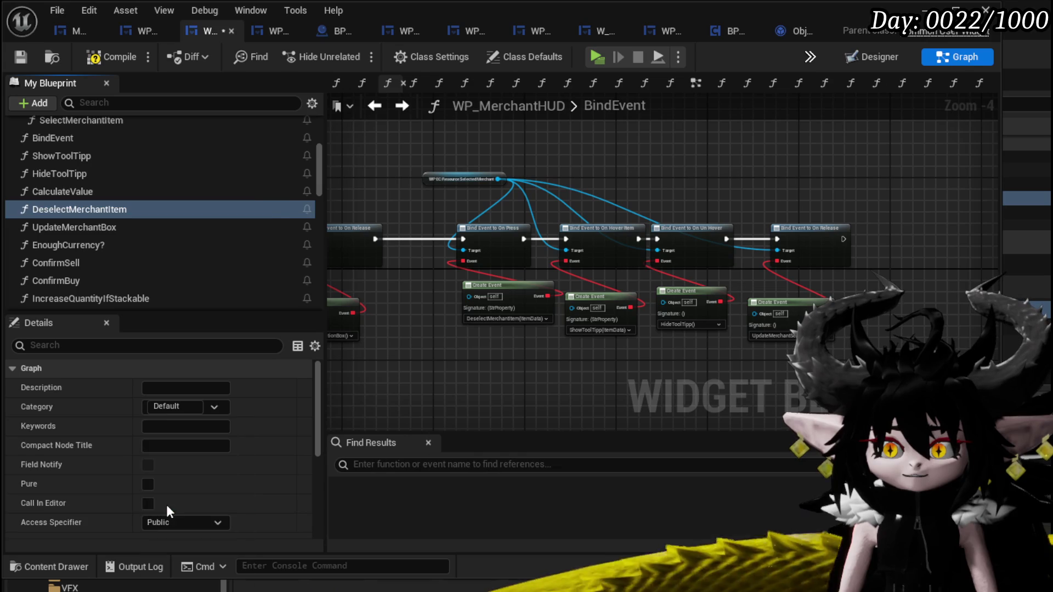
click(92, 229)
click(214, 407)
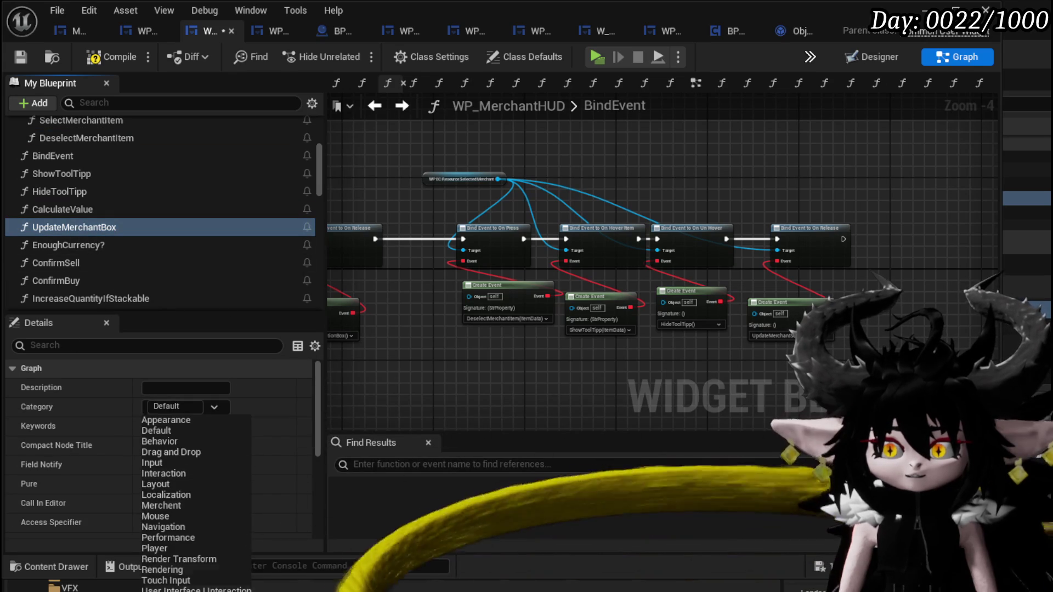
click(177, 505)
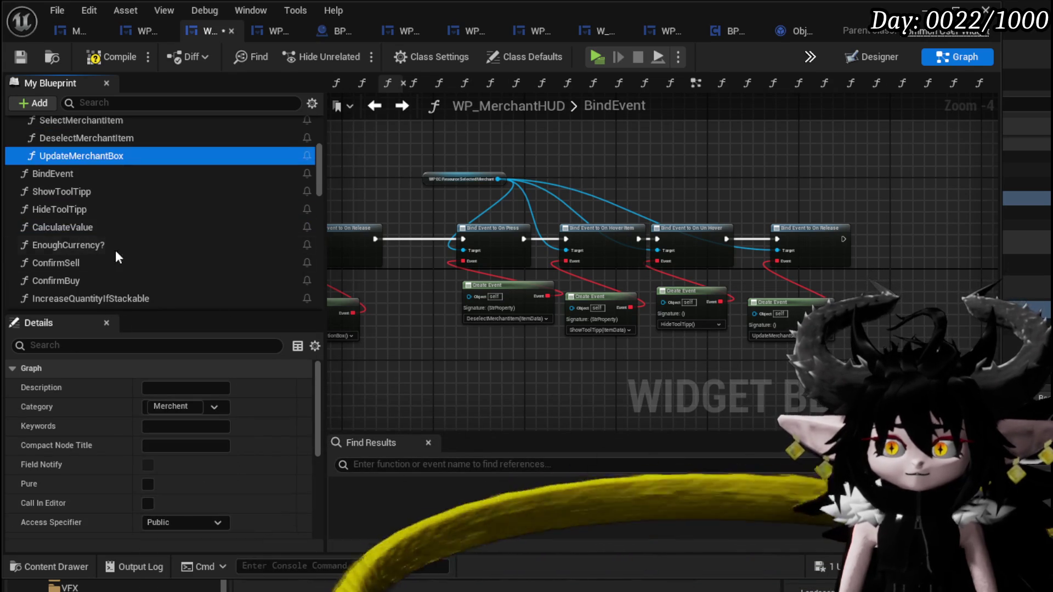
File UpdatePlayerSelectionBox under Player and UpdateMerchantSelectionBox under Merchent.
scroll(115, 250, down, 3)
scroll(134, 209, down, 3)
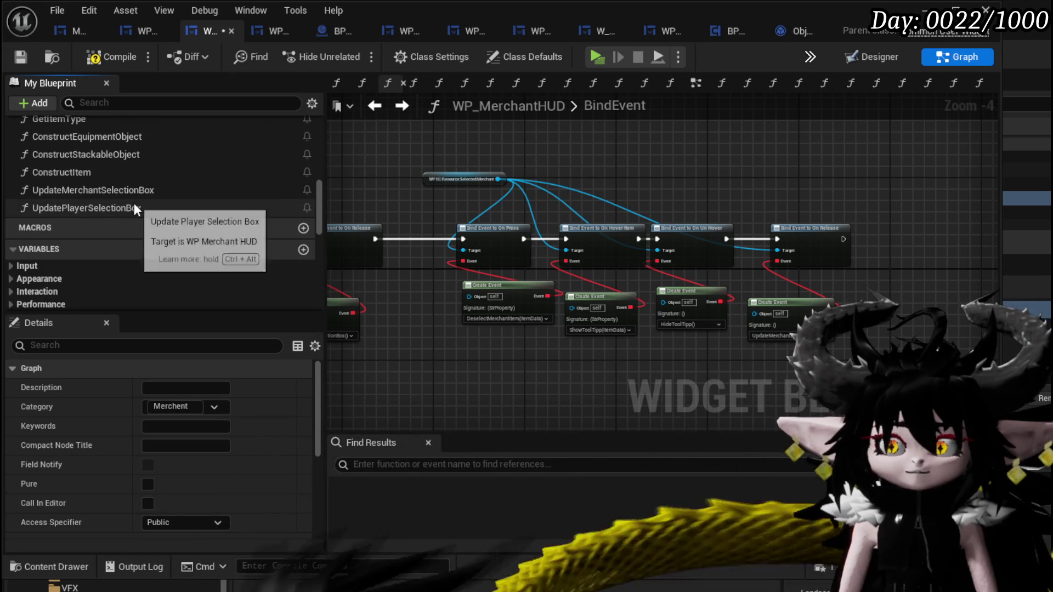
click(76, 208)
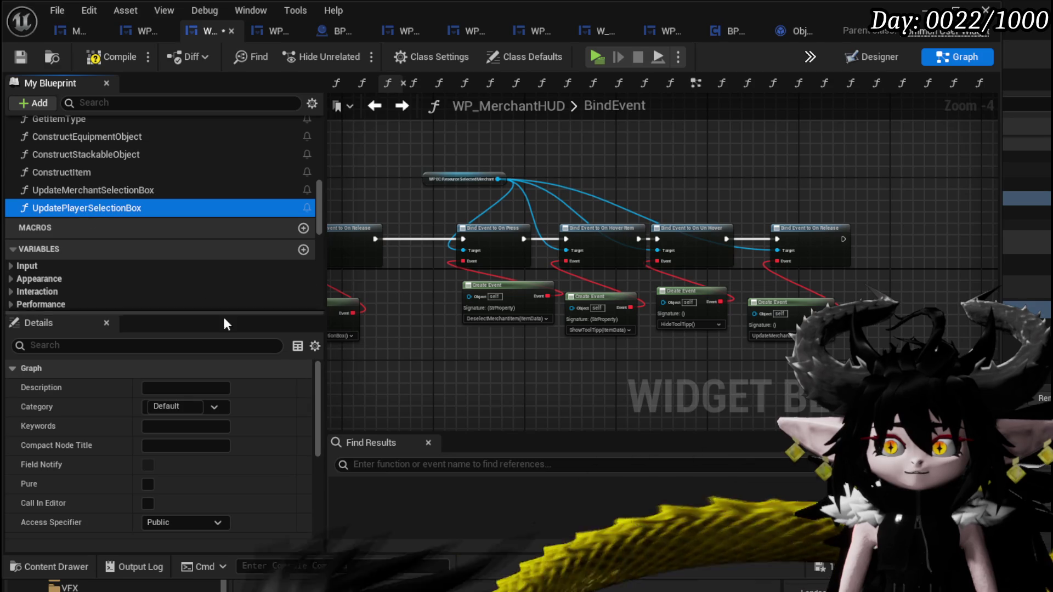
click(211, 406)
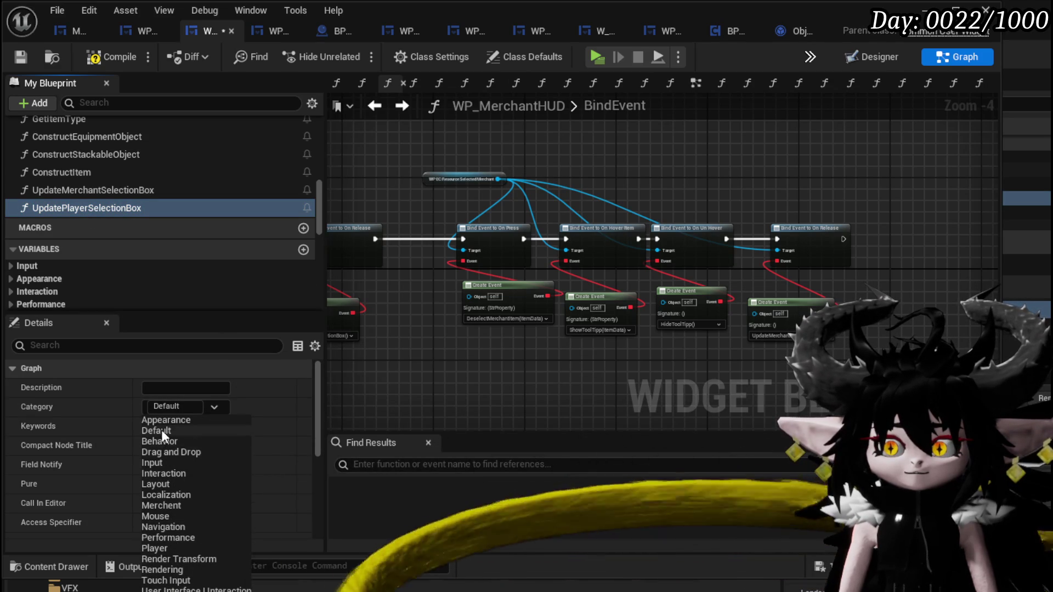
click(164, 551)
scroll(110, 274, down, 10)
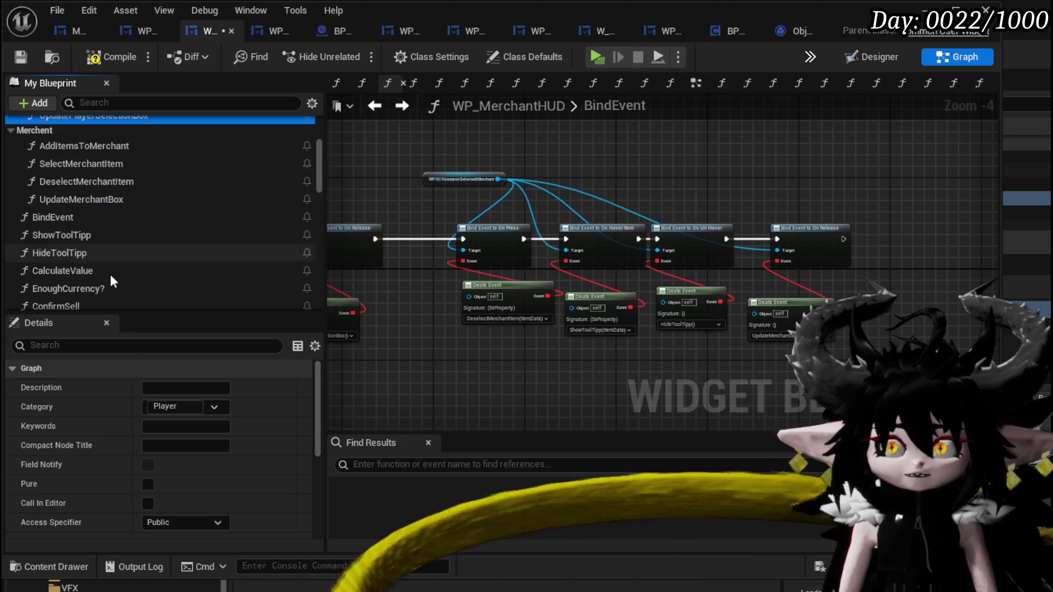
click(104, 256)
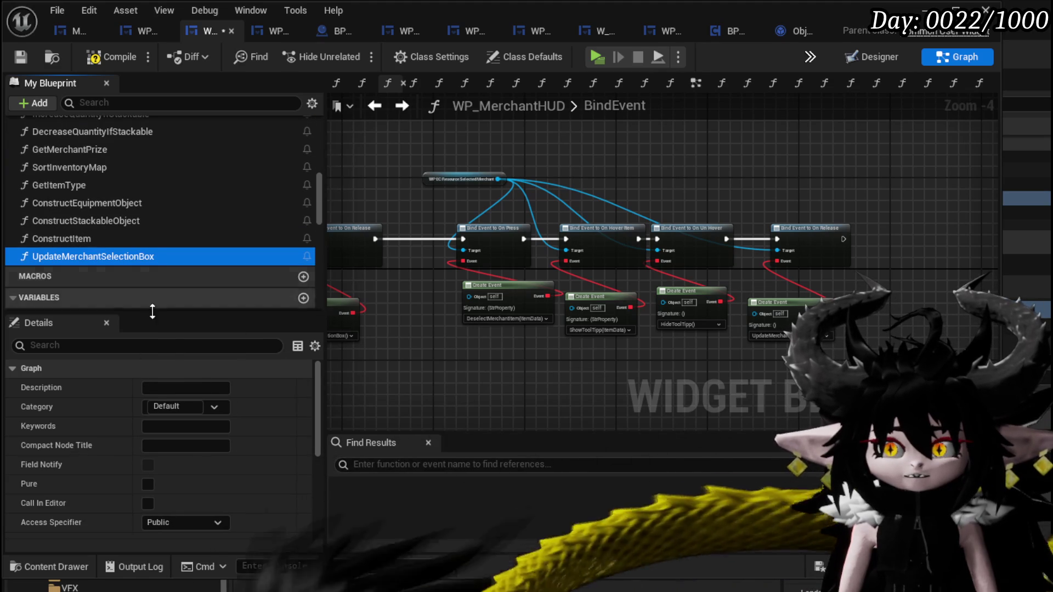
click(211, 406)
click(166, 504)
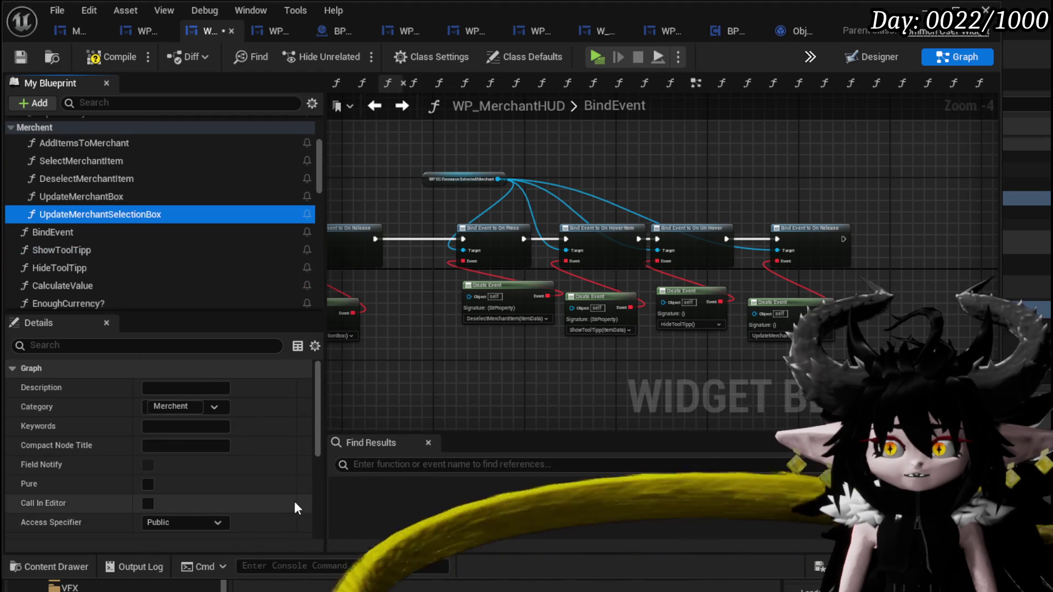
scroll(83, 271, down, 3)
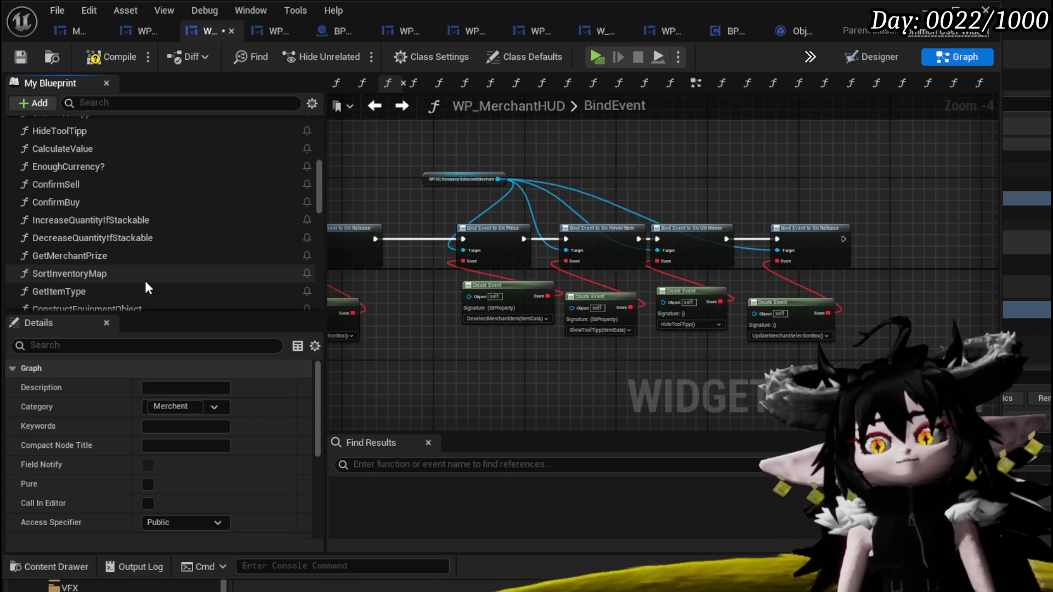
scroll(146, 286, down, 3)
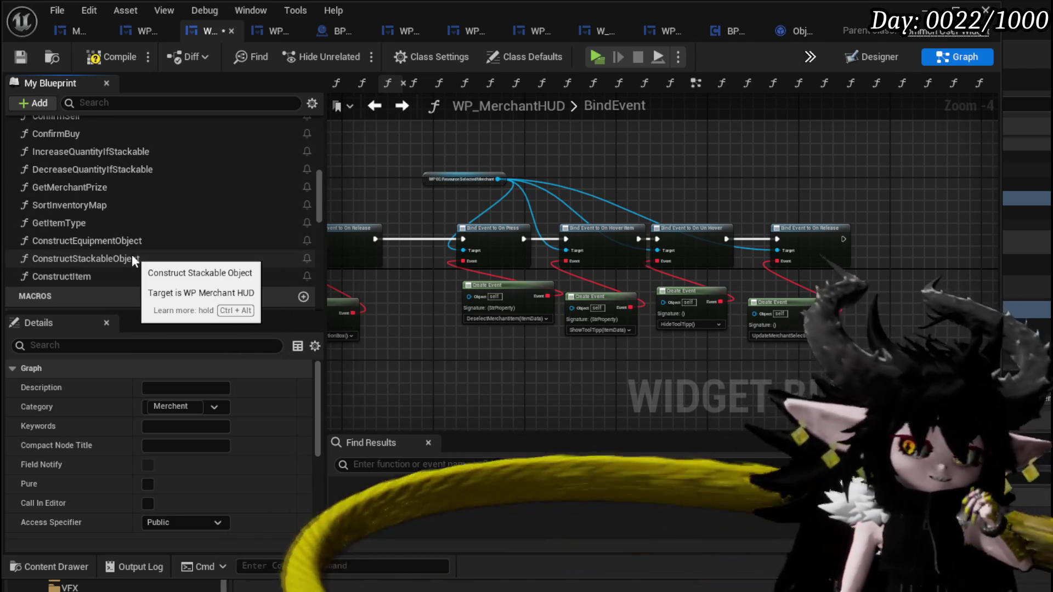
scroll(132, 257, up, 5)
scroll(131, 254, up, 5)
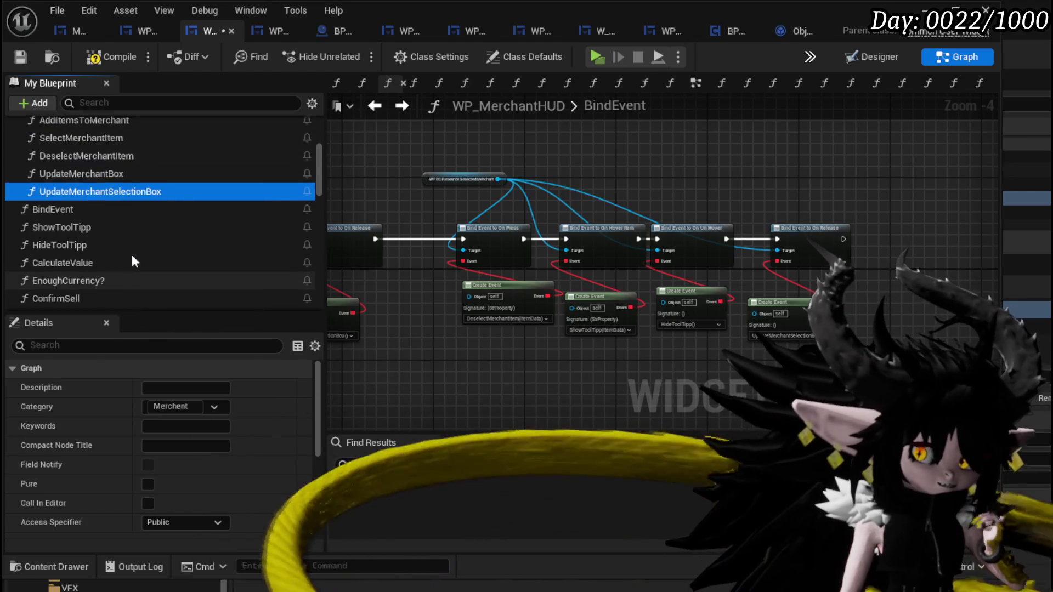
Compile the WP_MerchantHUD widget blueprint and review the player bind nodes.
click(101, 58)
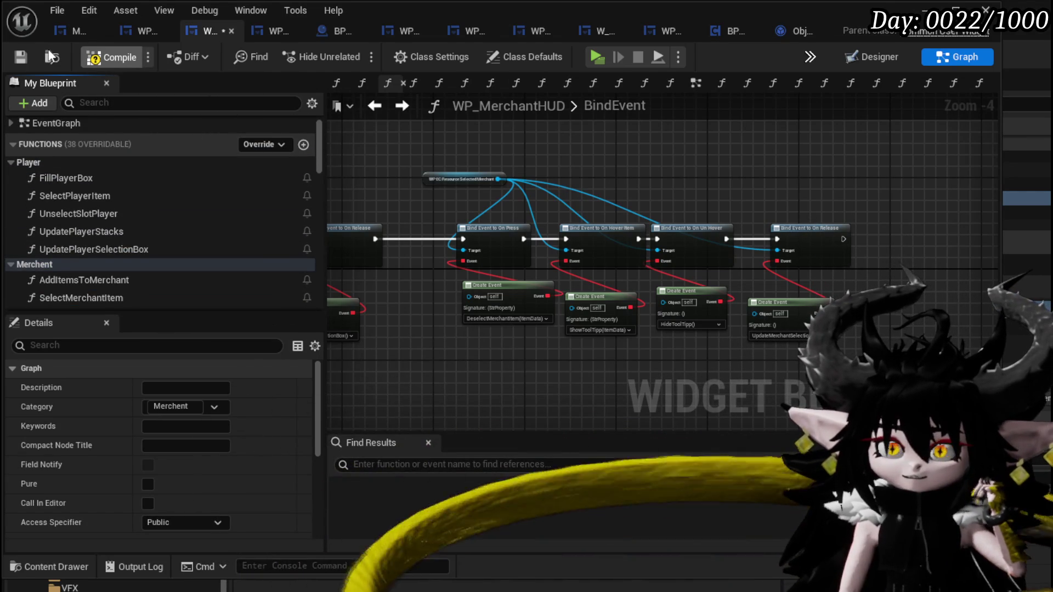
scroll(230, 192, down, 4)
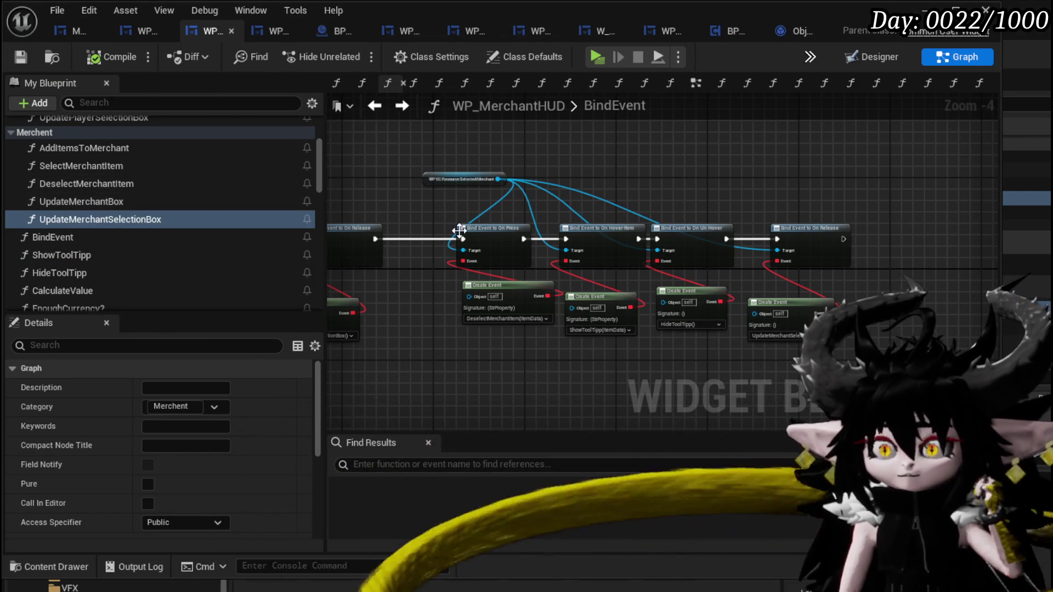
drag(441, 181, 583, 200)
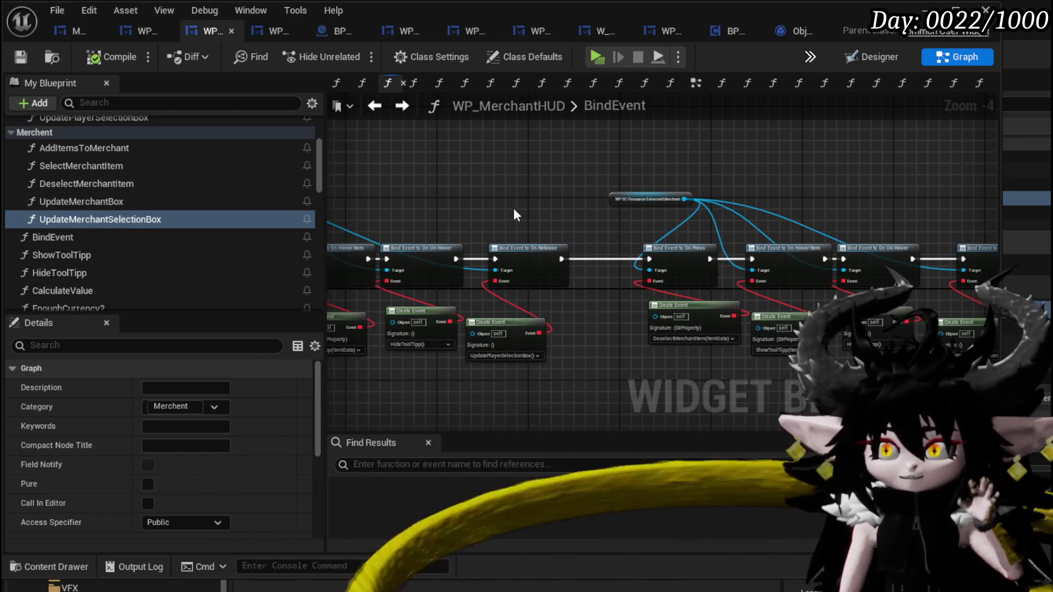
drag(513, 208, 694, 225)
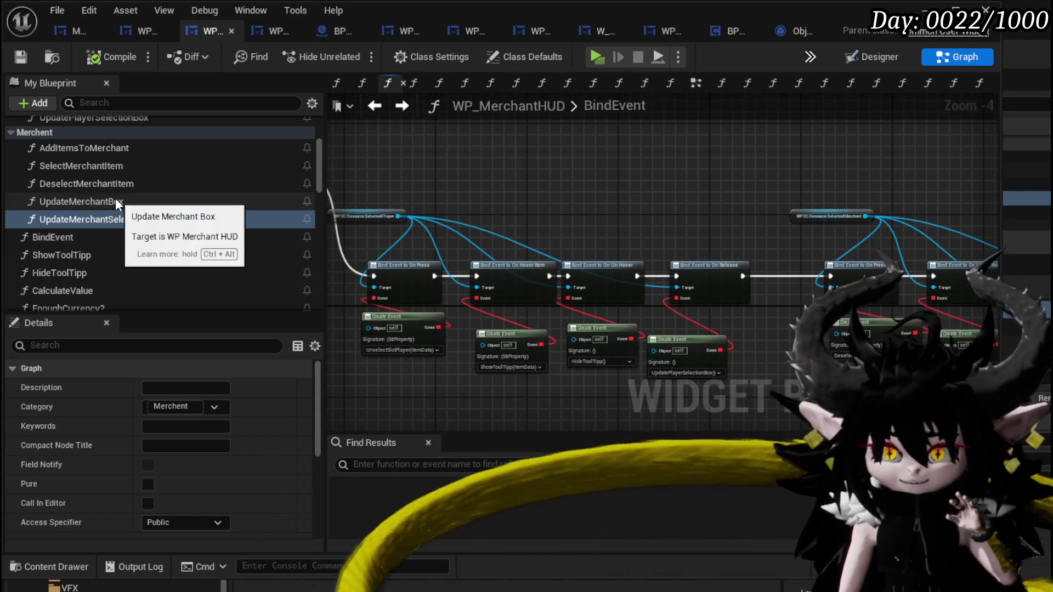
scroll(115, 199, up, 5)
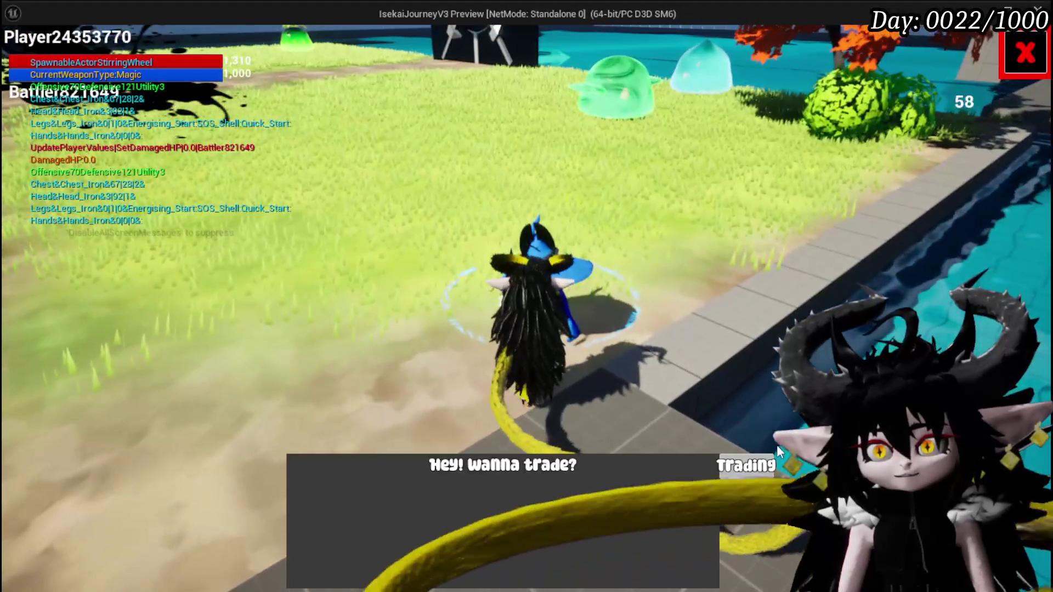
Start trading in PIE and sell Iron_Legs, Iron_Chest and Essence, resuming past the breakpoint.
click(748, 463)
click(169, 241)
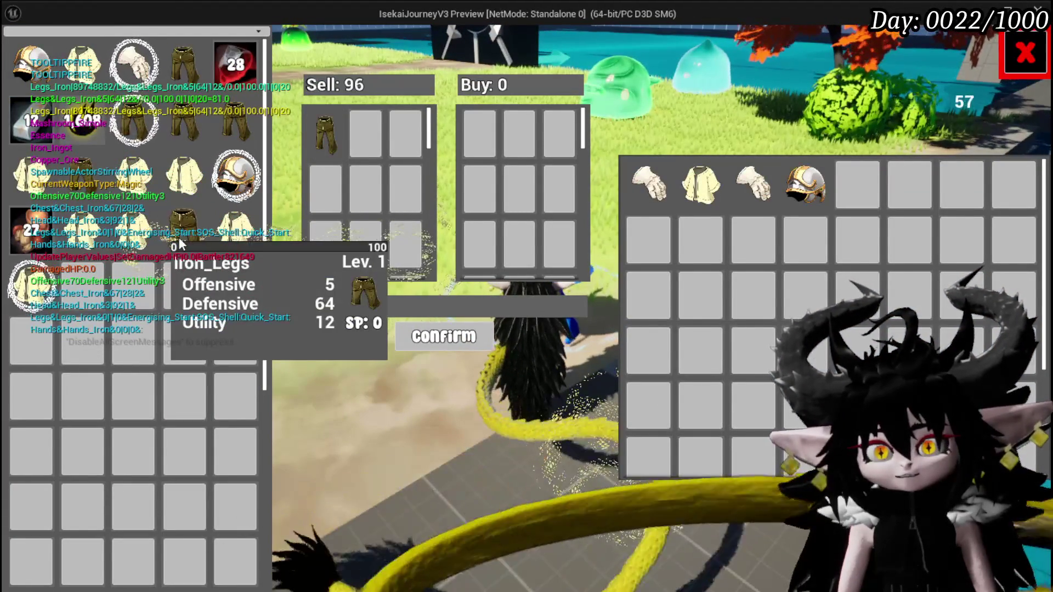
click(229, 231)
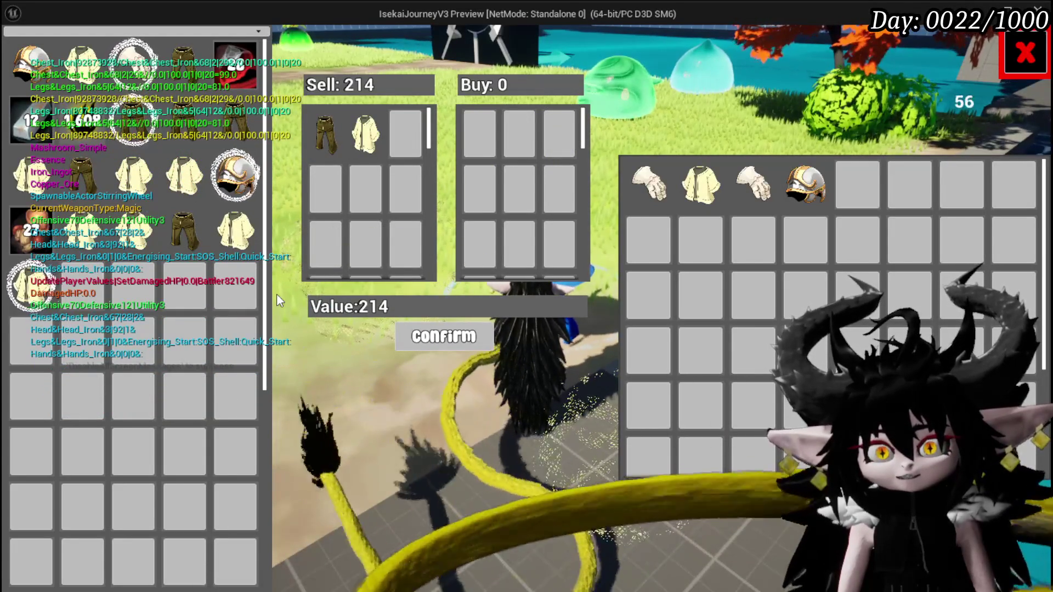
click(75, 124)
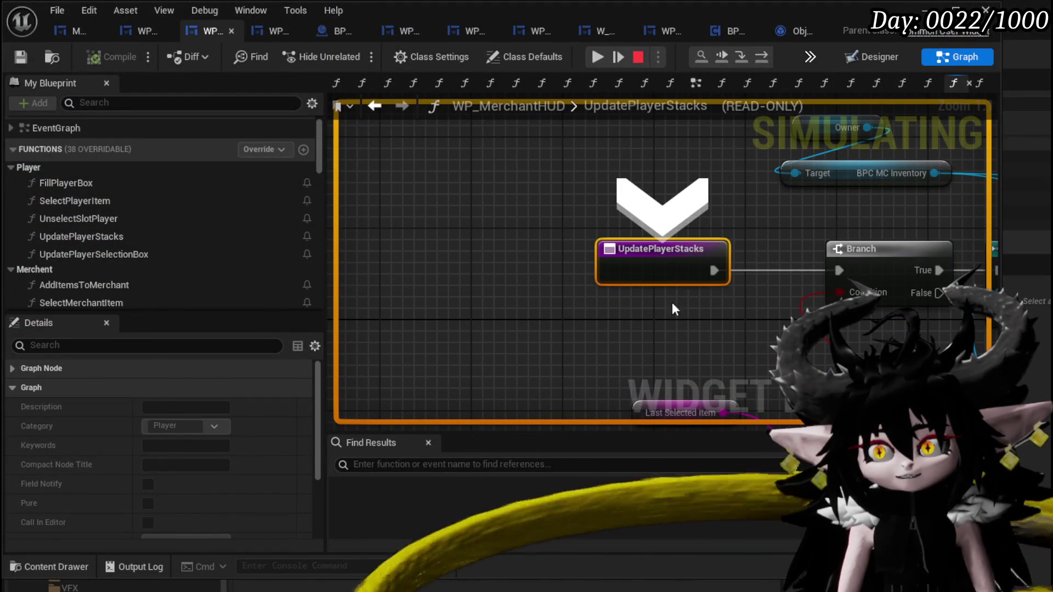
click(598, 56)
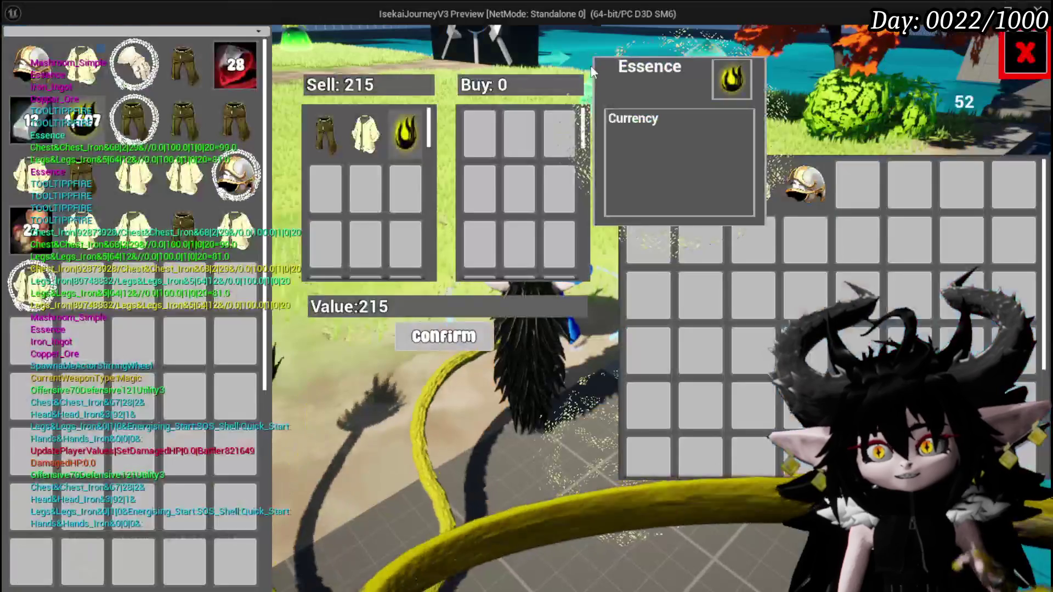
click(656, 156)
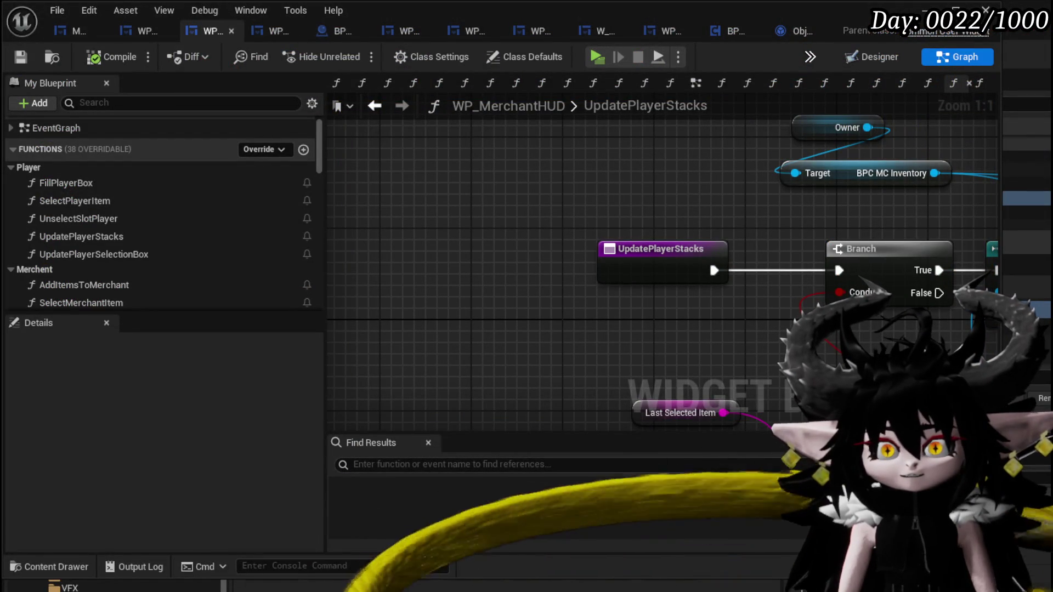
Step the debugger with F10 and open the SelectPlayerItem function graph.
key(F10)
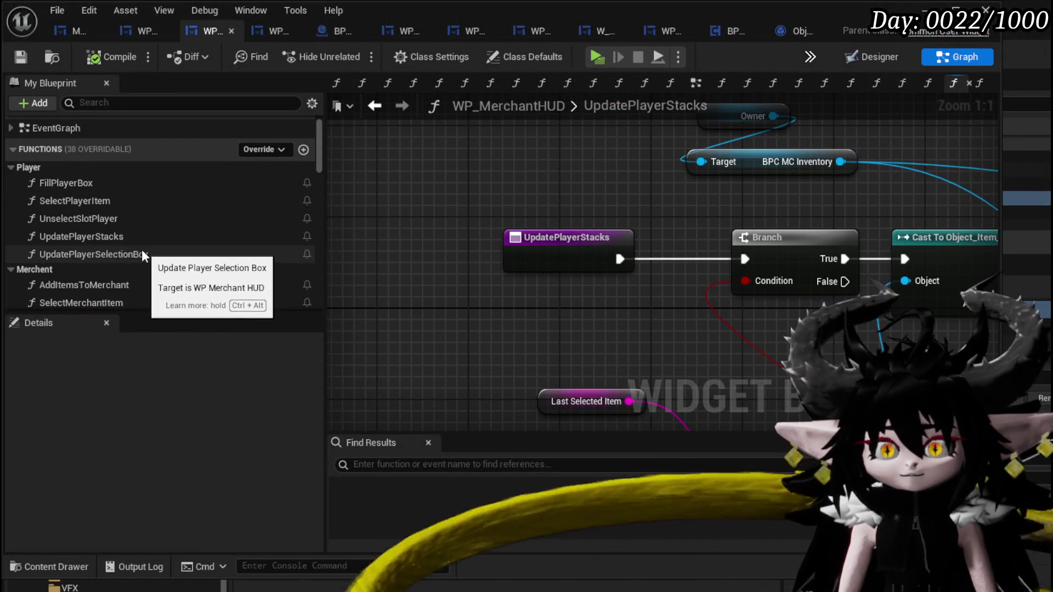
double_click(75, 201)
scroll(623, 282, down, 3)
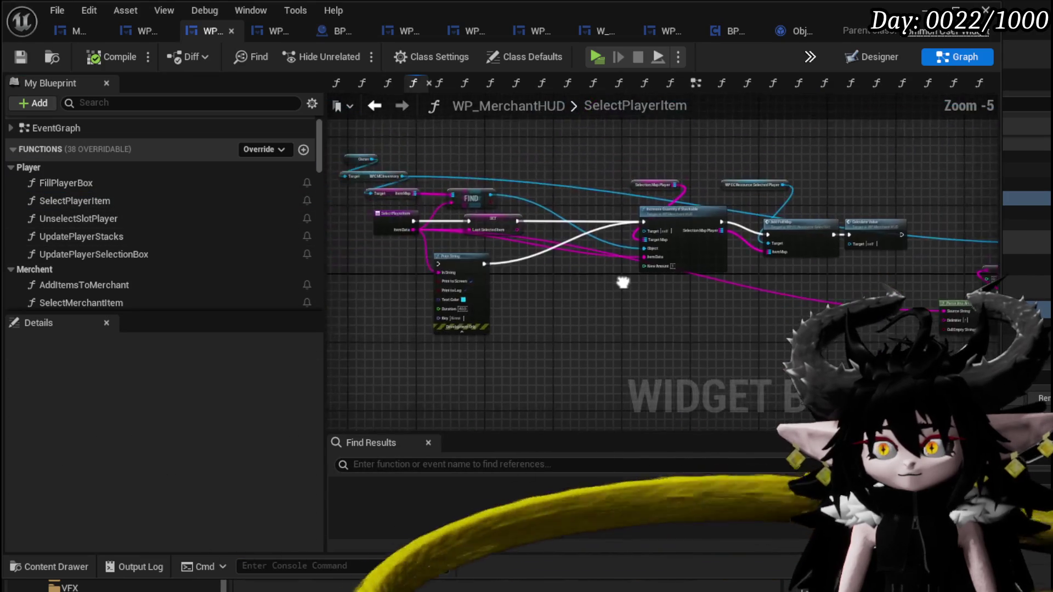
drag(623, 281, 376, 265)
scroll(532, 308, up, 3)
Spread out SelectPlayerItem's nodes, moving the GET, Parse Into Array and Remove Item group.
drag(532, 308, 475, 358)
mouse_move(378, 144)
mouse_down()
mouse_move(634, 340)
mouse_move(652, 340)
mouse_up()
mouse_move(552, 221)
mouse_down()
mouse_move(587, 224)
mouse_move(593, 197)
mouse_move(784, 219)
mouse_move(963, 276)
mouse_up()
mouse_move(493, 306)
mouse_down()
mouse_move(756, 297)
mouse_move(689, 312)
mouse_move(769, 351)
mouse_move(422, 318)
mouse_up()
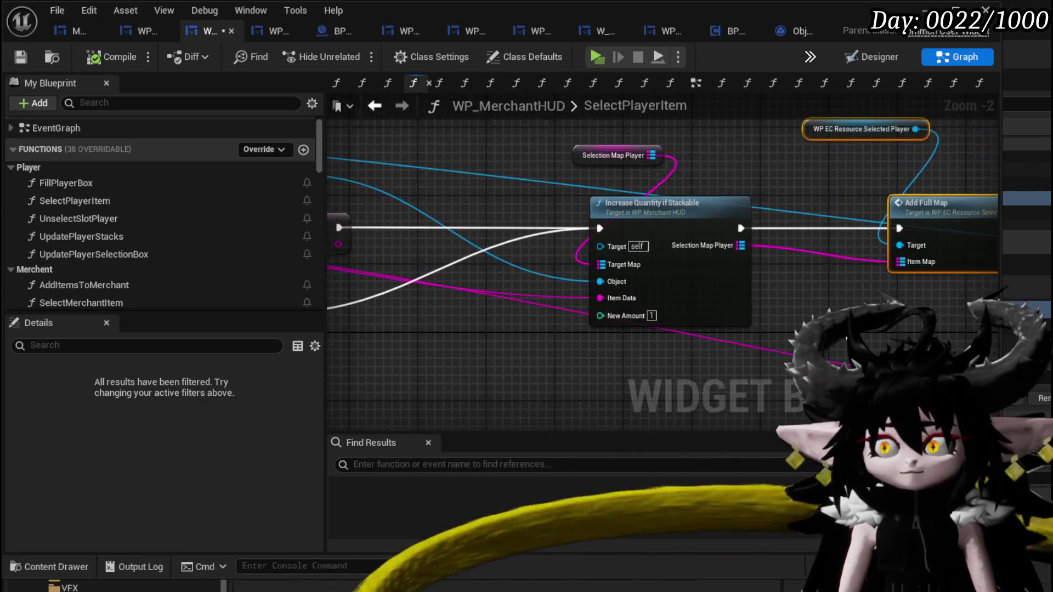
mouse_move(844, 307)
mouse_down()
mouse_move(527, 305)
mouse_move(502, 356)
mouse_move(532, 355)
mouse_move(482, 324)
mouse_move(265, 289)
mouse_up()
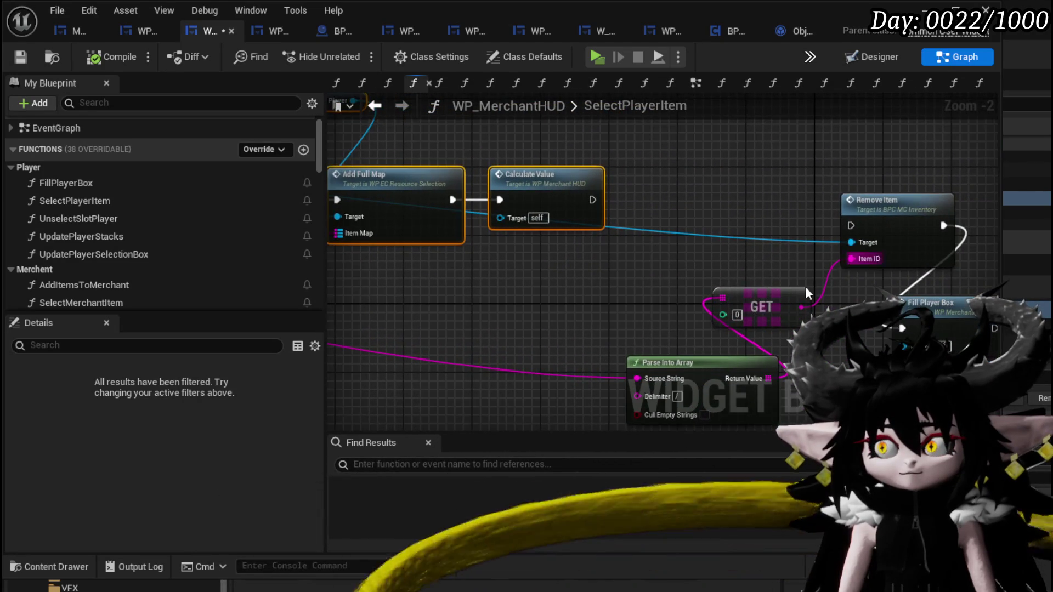
drag(805, 289, 754, 219)
mouse_move(656, 344)
mouse_down()
mouse_move(818, 153)
mouse_move(725, 235)
mouse_move(761, 251)
mouse_move(423, 272)
mouse_move(564, 252)
mouse_up()
scroll(598, 274, down, 2)
scroll(551, 276, up, 2)
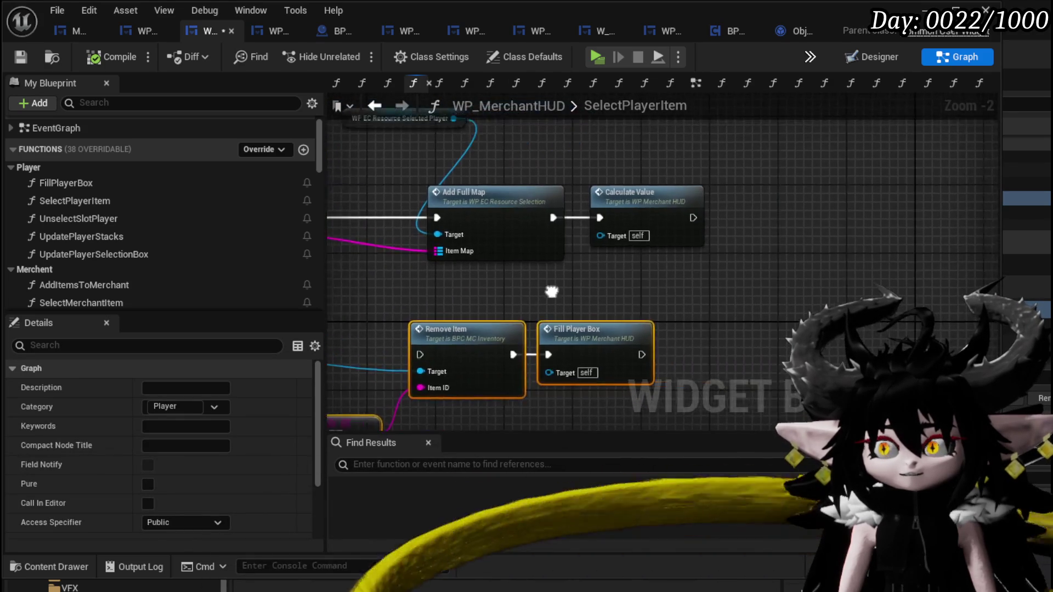
Add a map Find node fed by the Selection Map Player output.
mouse_move(357, 237)
mouse_down()
mouse_move(411, 267)
mouse_move(560, 291)
mouse_up()
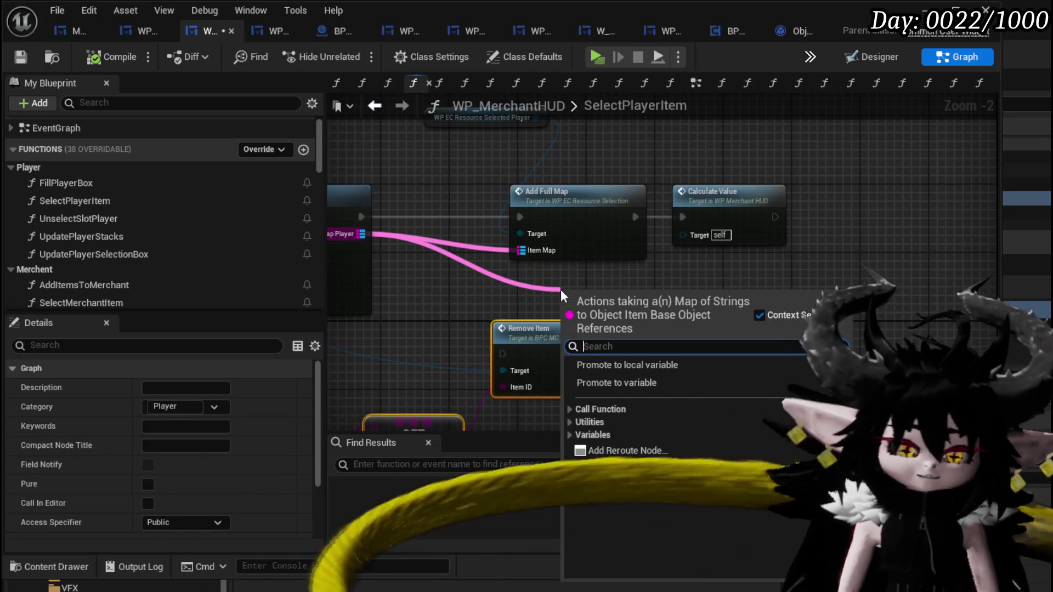
text(find)
key(Return)
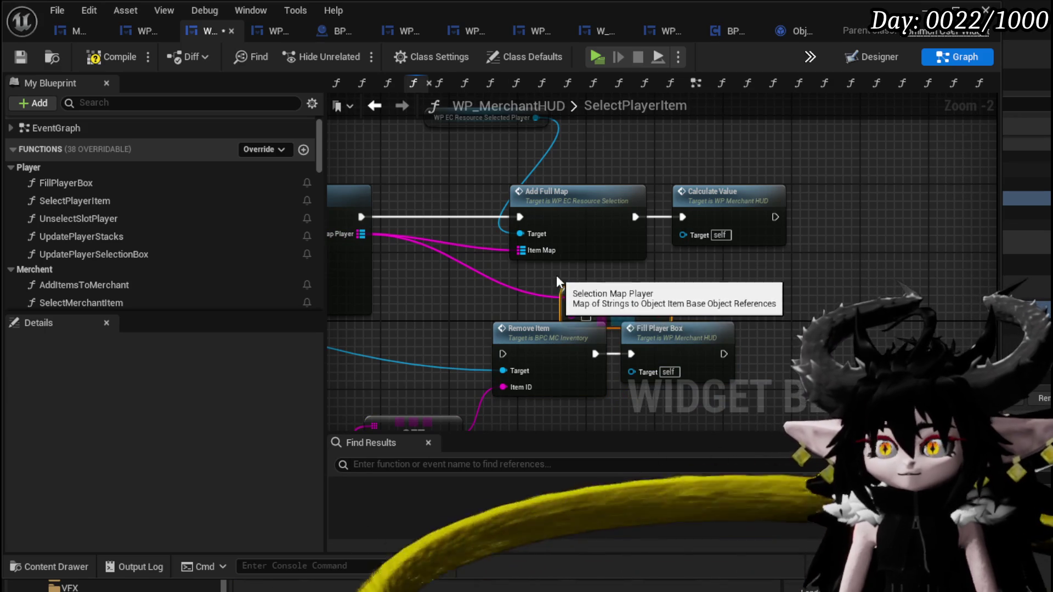
mouse_move(556, 275)
mouse_down()
mouse_move(873, 280)
mouse_move(627, 262)
mouse_up()
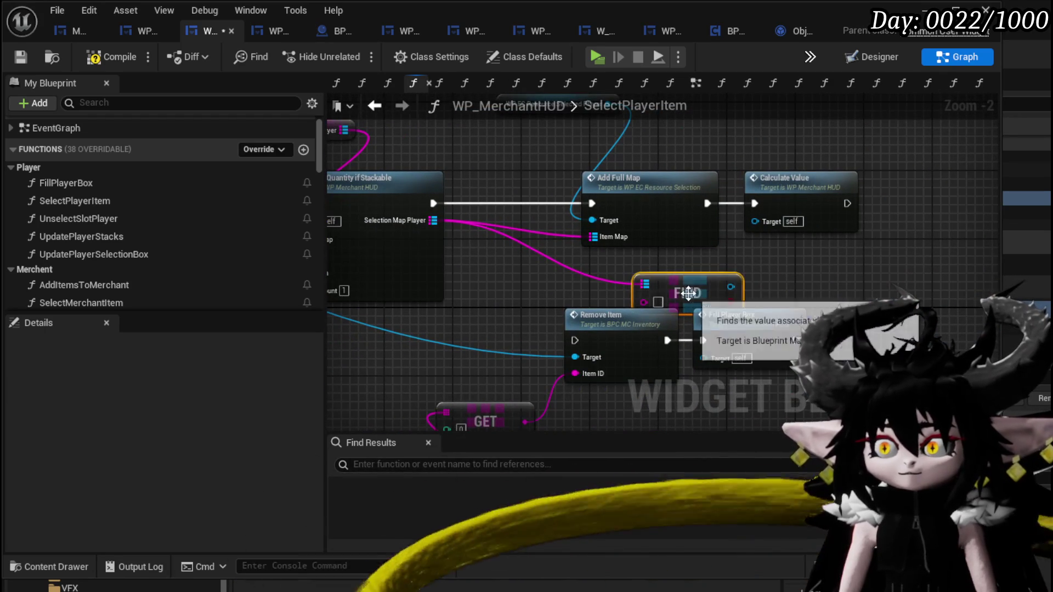
mouse_move(688, 293)
mouse_down()
mouse_move(830, 300)
mouse_move(770, 286)
mouse_move(787, 278)
mouse_up()
Add a Get Item Type node and place it on the left of the graph.
scroll(156, 247, down, 10)
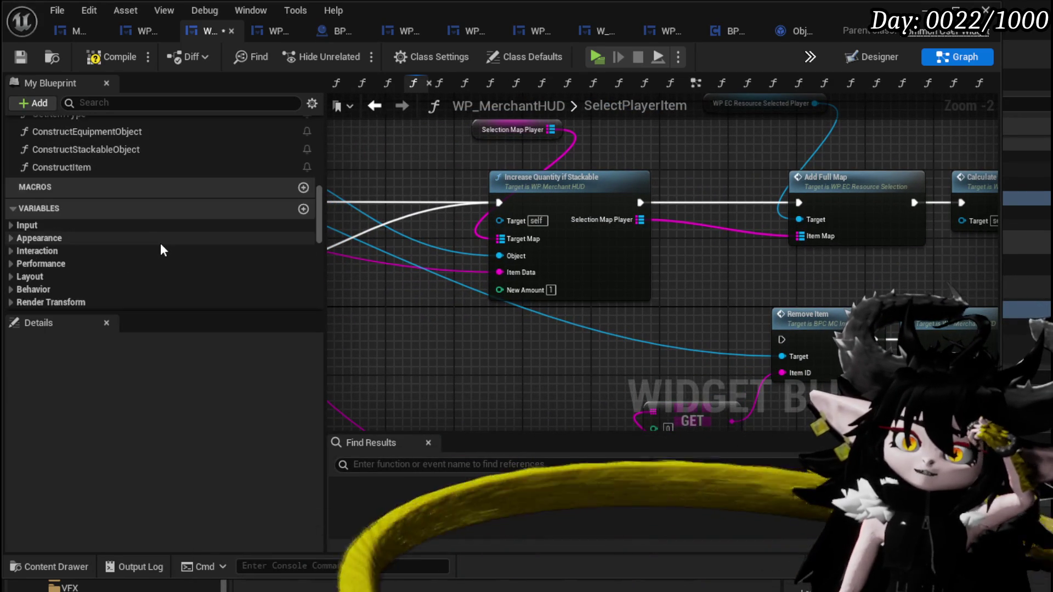
scroll(162, 249, down, 5)
scroll(164, 249, up, 10)
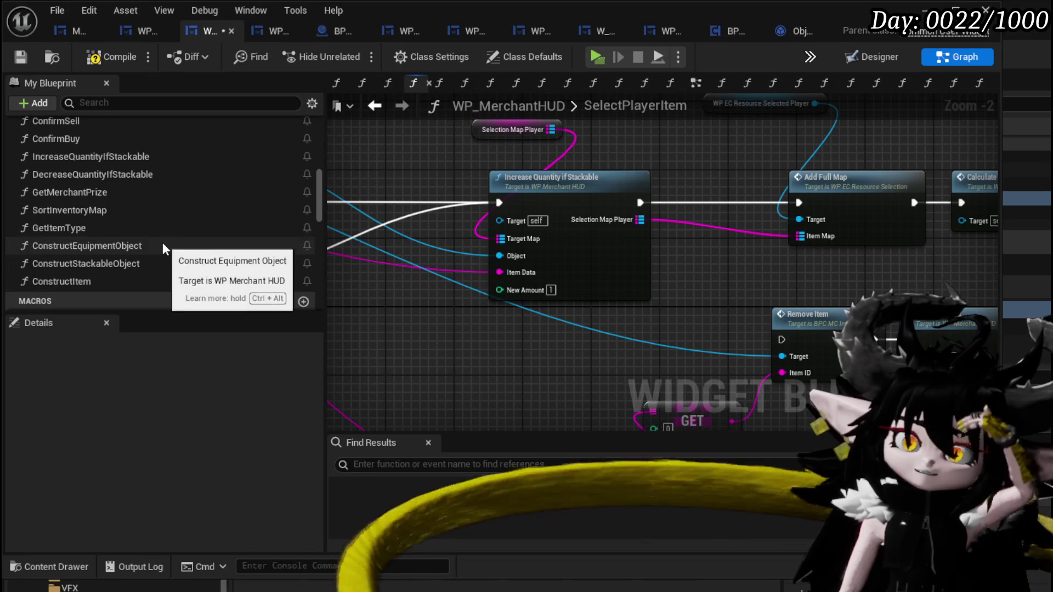
mouse_move(101, 236)
mouse_down()
mouse_move(395, 368)
mouse_move(389, 296)
mouse_up()
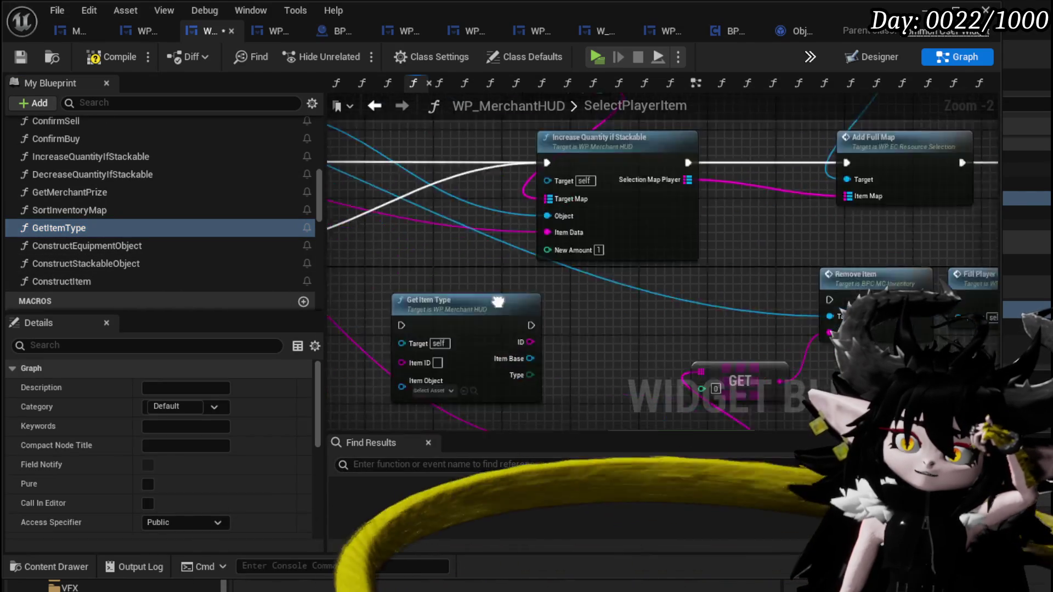
mouse_move(436, 346)
mouse_down()
mouse_move(565, 268)
mouse_move(388, 334)
mouse_up()
drag(529, 290, 565, 177)
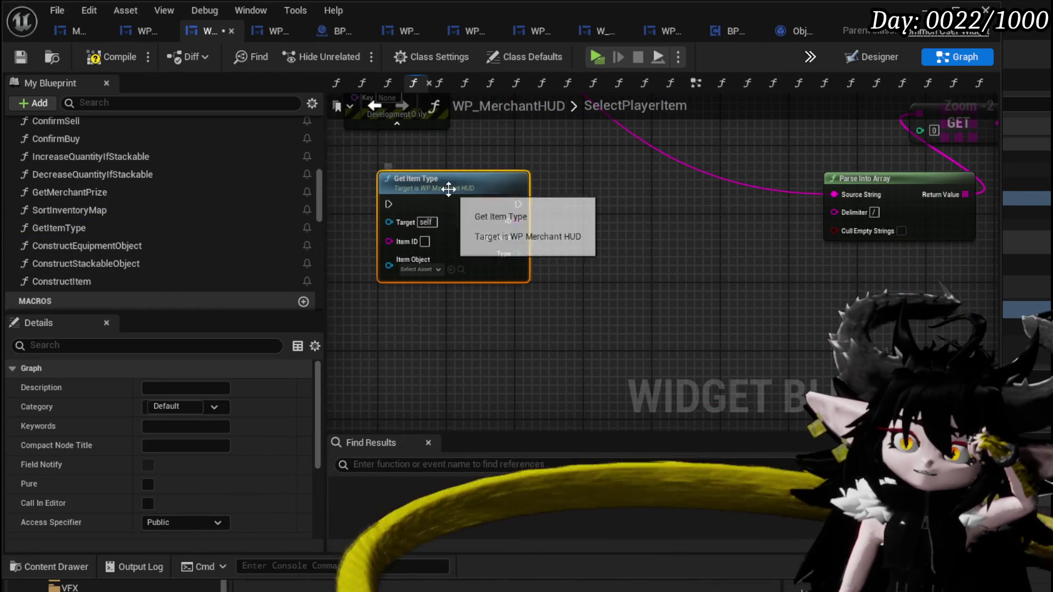
mouse_move(444, 189)
mouse_down()
mouse_move(85, 245)
mouse_move(466, 175)
mouse_up()
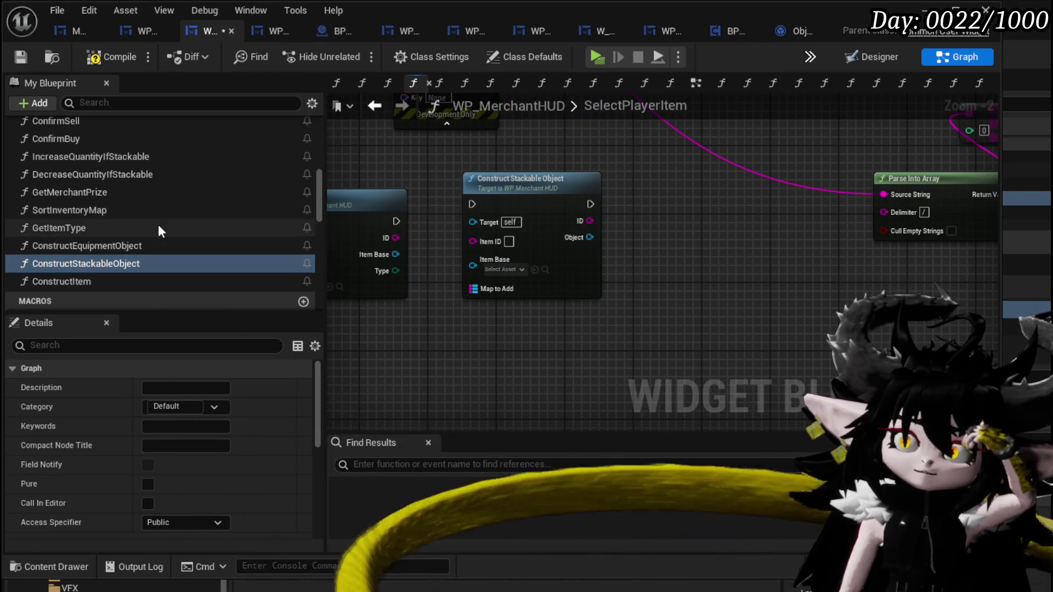
Add Construct Stackable Object and Construct Equipment Object nodes and position them together.
drag(105, 245, 489, 325)
mouse_move(558, 330)
mouse_down()
mouse_move(518, 321)
mouse_move(531, 320)
mouse_up()
scroll(628, 308, down, 2)
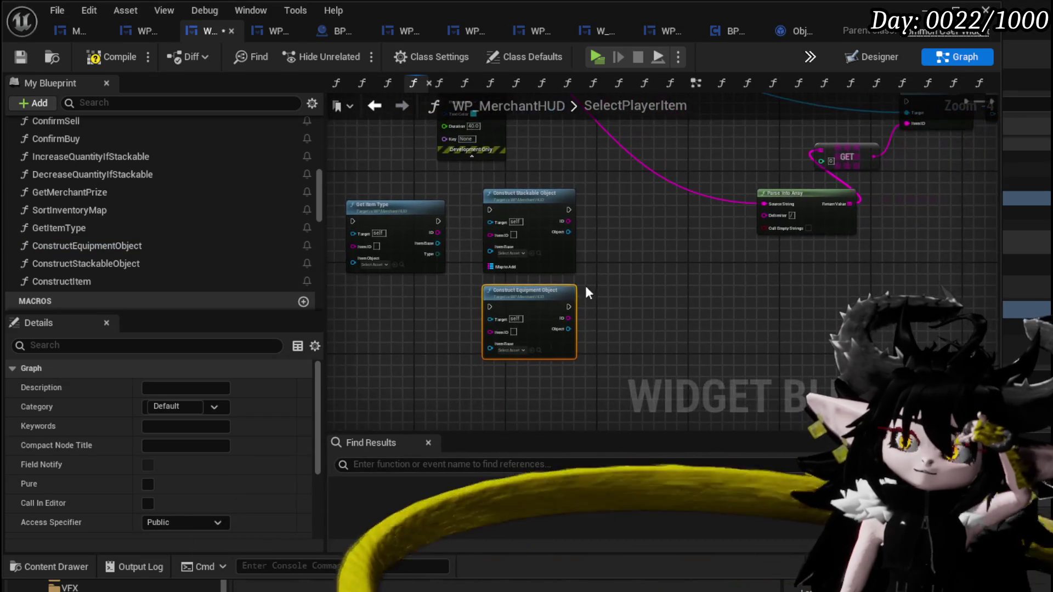
shift+click(555, 247)
drag(587, 210, 619, 196)
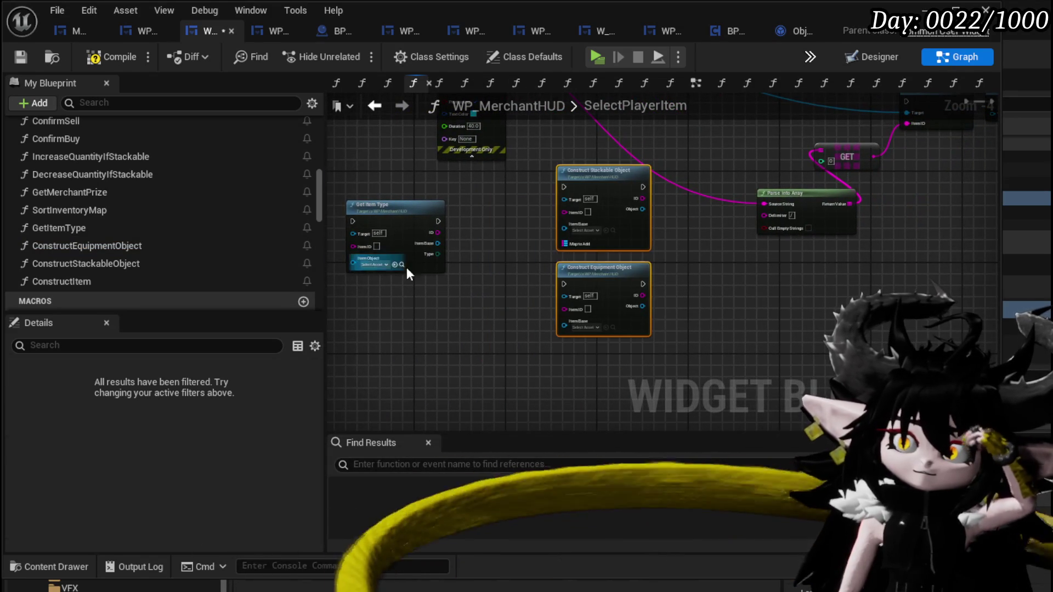
scroll(406, 268, up, 3)
Add a Switch on E_ItemType routing equipment and material items to their Construct nodes, with item ID and Item Base wired.
drag(539, 273, 542, 275)
text(Swithc)
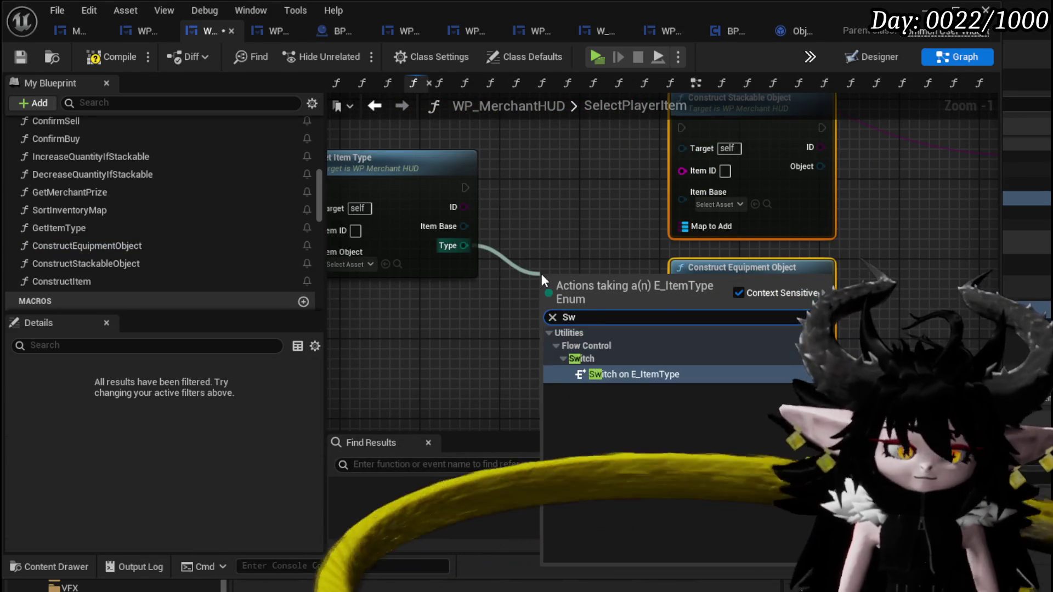
key(BackSpace)
key(BackSpace)
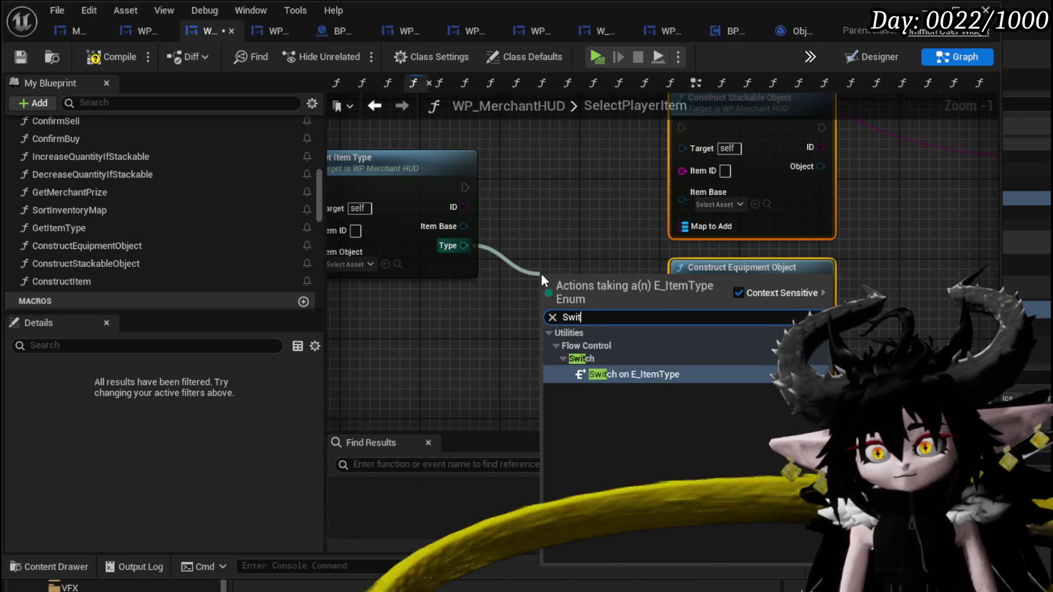
text(ch)
key(Return)
drag(542, 276, 502, 165)
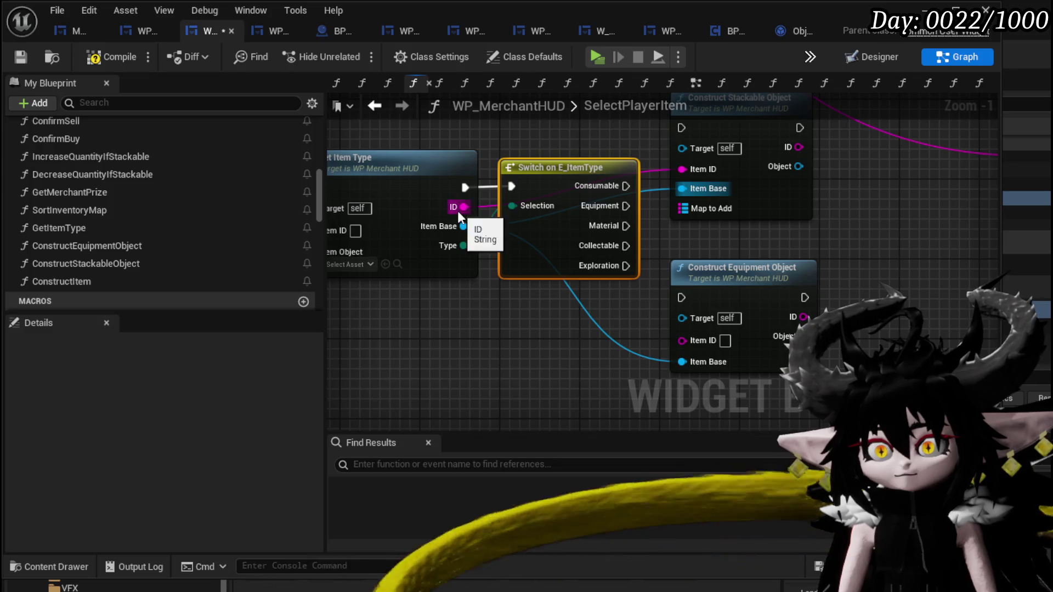
drag(464, 206, 683, 339)
drag(464, 226, 682, 358)
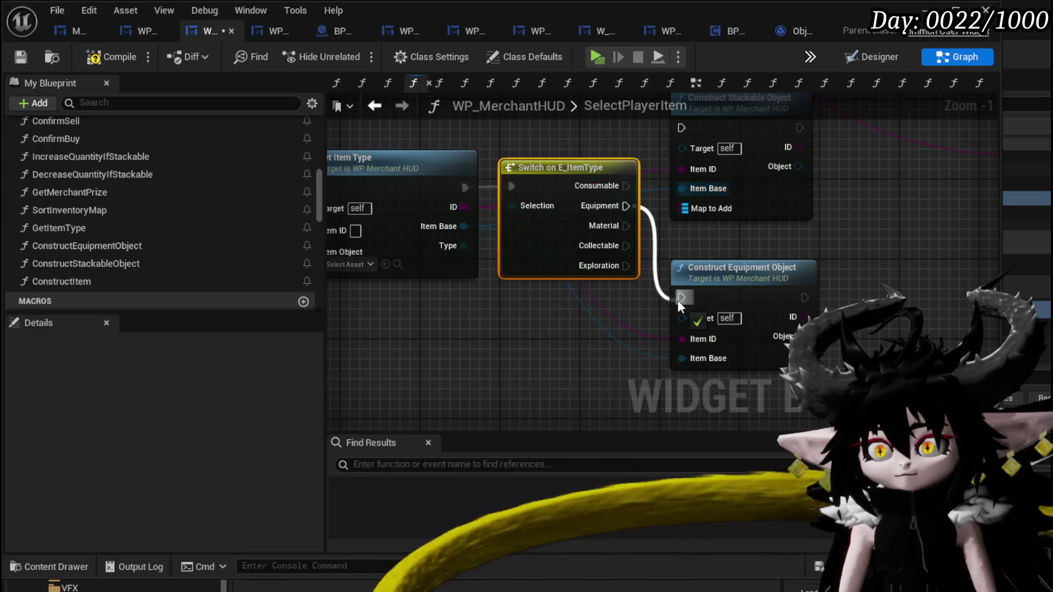
drag(679, 301, 680, 301)
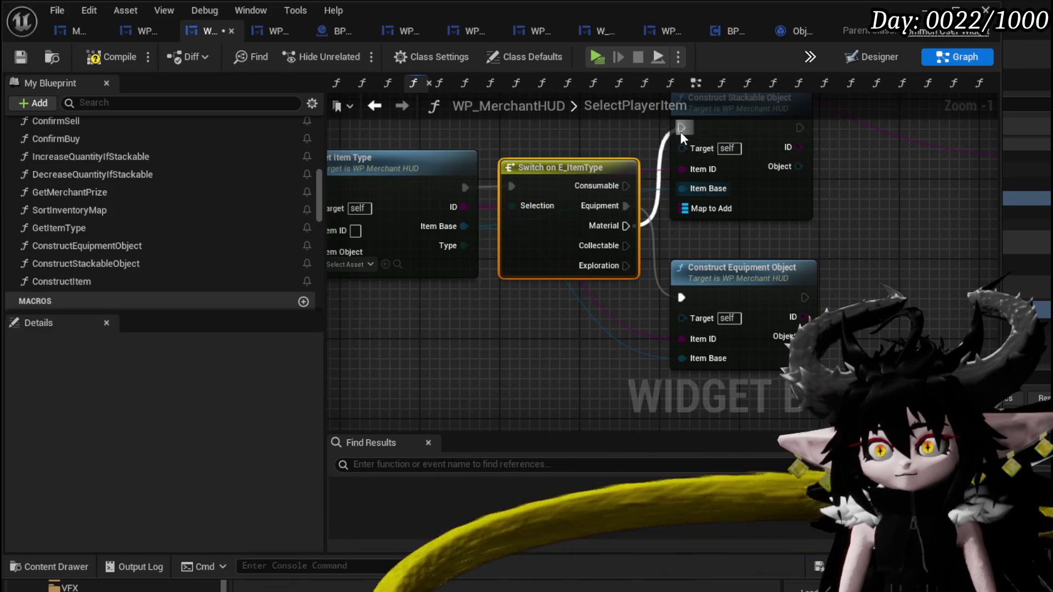
drag(681, 132, 681, 132)
Move the SET, FIND and Print String group aside and wire the item ID into Get Item Type.
scroll(499, 165, down, 3)
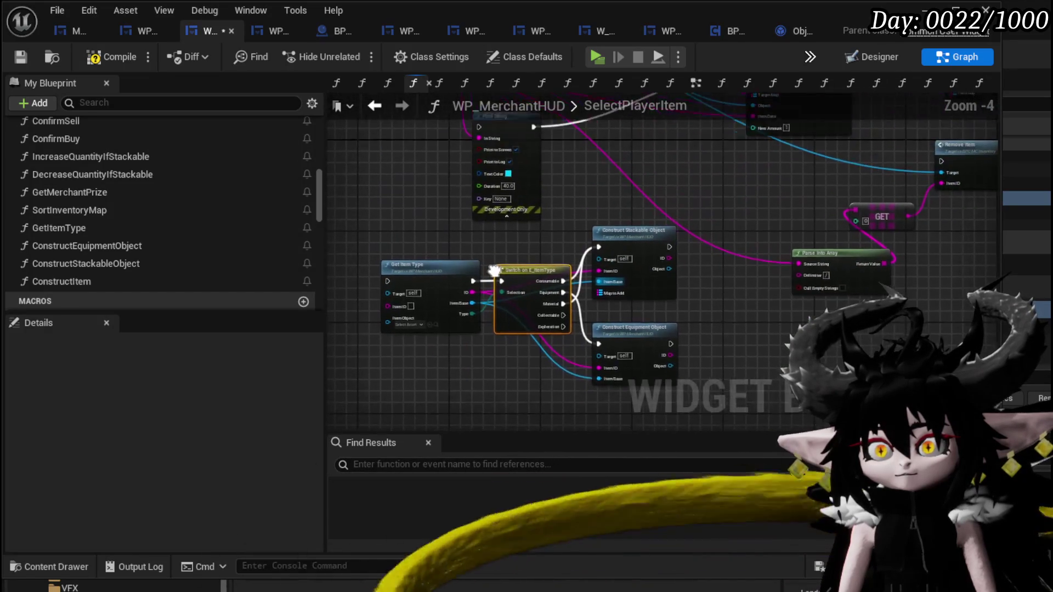
mouse_move(607, 252)
mouse_down()
mouse_move(684, 229)
mouse_move(553, 258)
mouse_move(423, 267)
mouse_move(663, 94)
mouse_move(689, 193)
mouse_up()
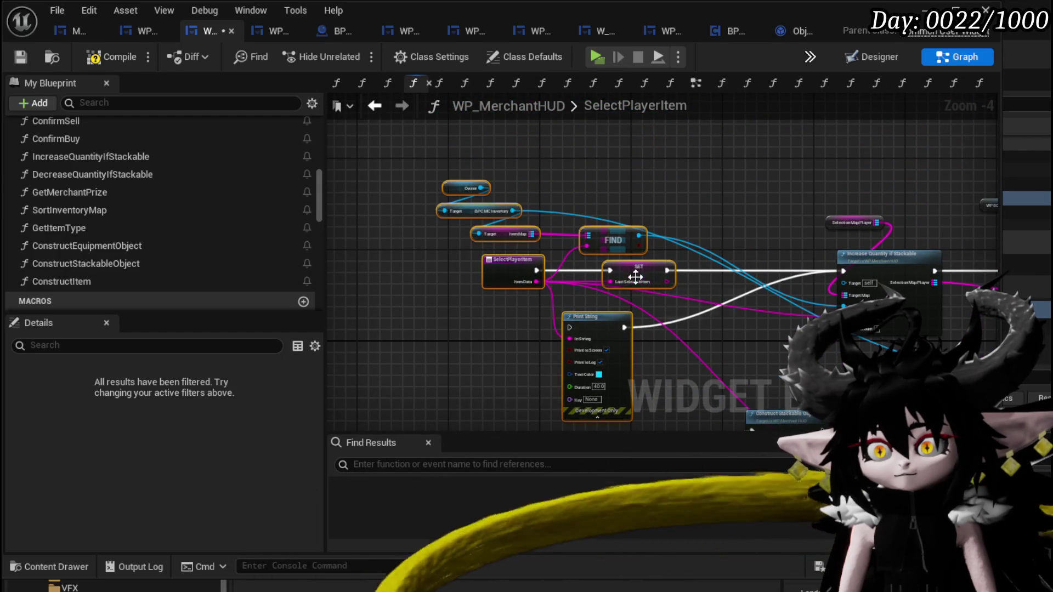
mouse_move(635, 277)
mouse_down()
mouse_move(474, 279)
mouse_move(507, 218)
mouse_up()
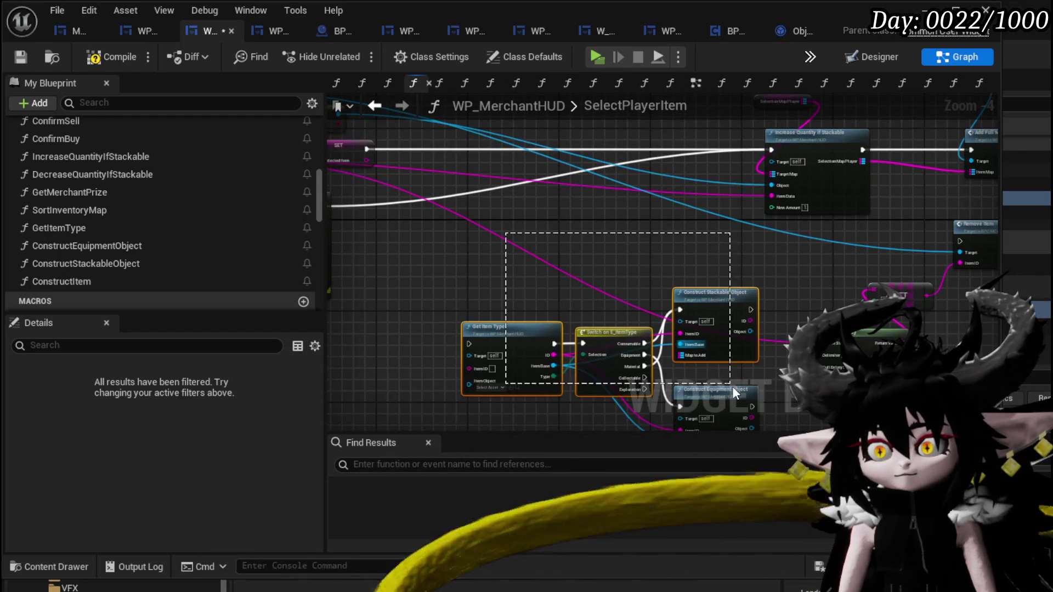
drag(718, 390, 683, 196)
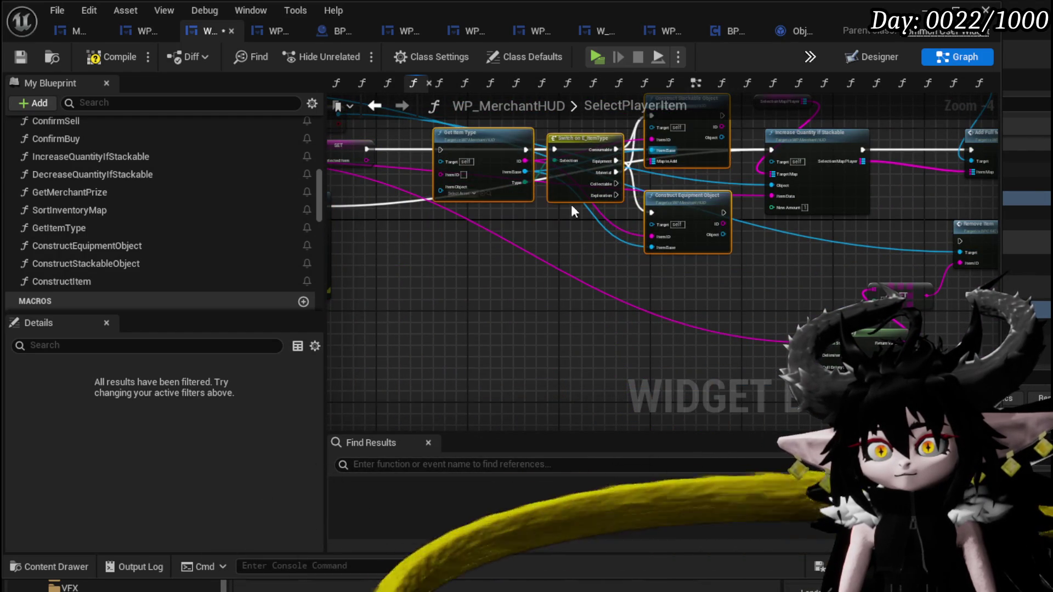
scroll(470, 297, up, 3)
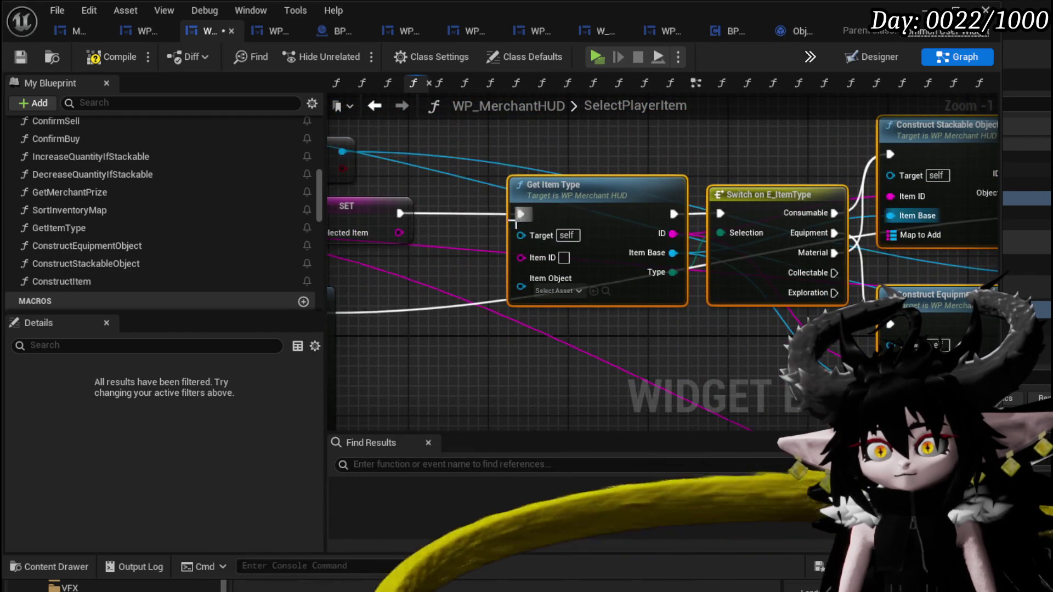
mouse_move(453, 269)
mouse_down()
mouse_move(672, 284)
mouse_move(551, 277)
mouse_move(639, 266)
mouse_move(461, 269)
mouse_up()
scroll(546, 271, down, 2)
drag(839, 272, 394, 251)
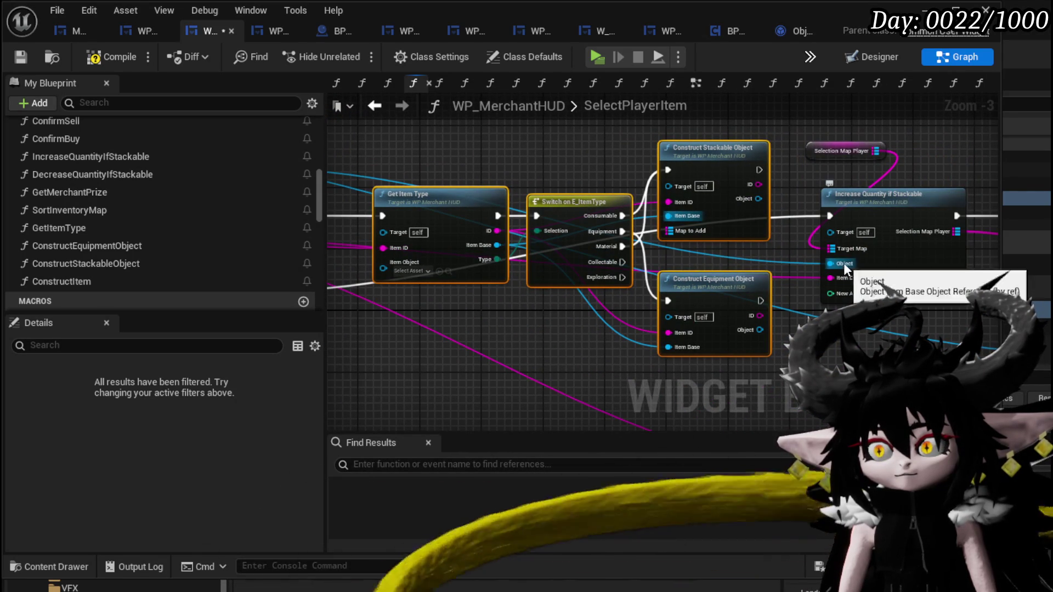
Wire Item Object into Get Item Type and Selection Map Player into Map to Add.
mouse_move(843, 262)
mouse_down()
mouse_move(403, 284)
mouse_move(390, 265)
mouse_up()
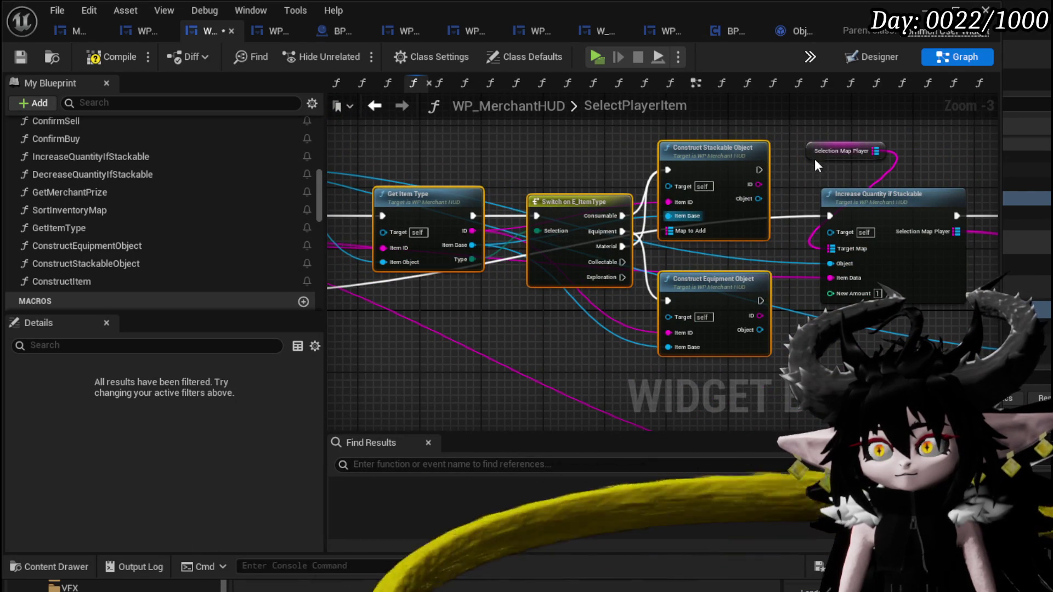
drag(815, 159, 554, 138)
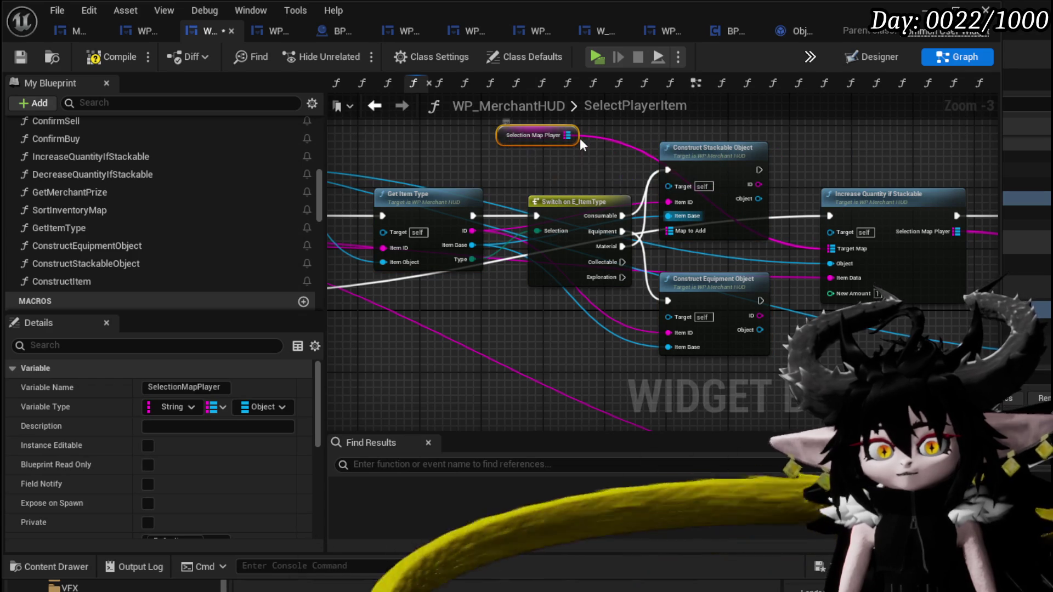
drag(566, 134, 683, 234)
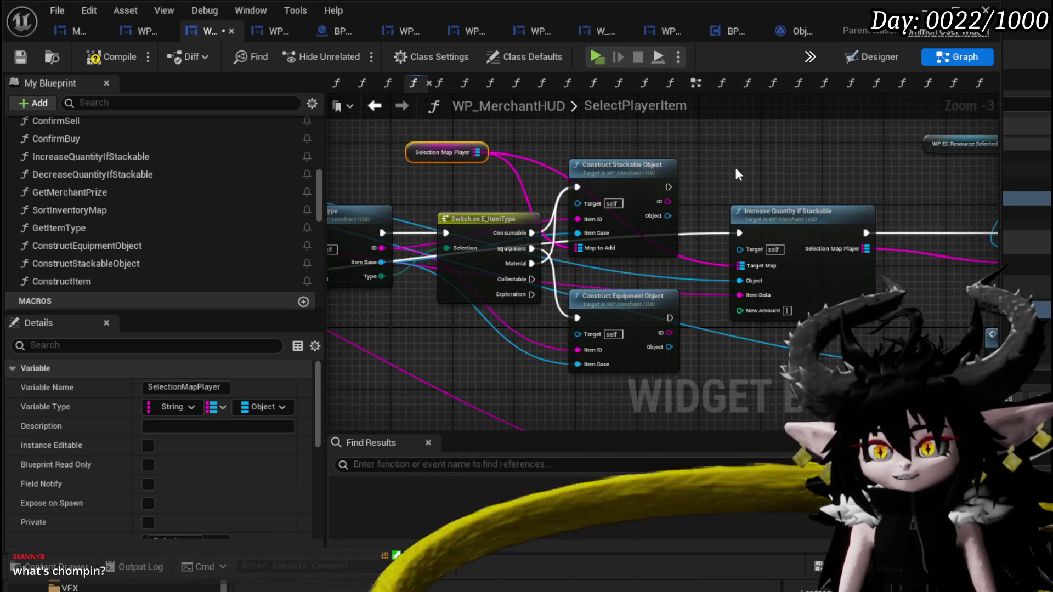
mouse_move(736, 175)
mouse_down()
mouse_move(557, 169)
mouse_move(705, 181)
mouse_move(461, 145)
mouse_move(485, 151)
mouse_move(436, 104)
mouse_move(605, 277)
mouse_move(709, 294)
mouse_move(692, 257)
mouse_up()
mouse_move(521, 245)
mouse_down()
mouse_move(829, 284)
mouse_move(806, 291)
mouse_move(823, 311)
mouse_move(743, 316)
mouse_move(744, 360)
mouse_move(825, 370)
mouse_up()
mouse_move(473, 149)
mouse_down()
mouse_move(526, 167)
mouse_move(541, 162)
mouse_move(504, 166)
mouse_move(557, 144)
mouse_move(722, 162)
mouse_up()
Add a Map Add node fed by Construct Stackable Object's exec, with the ID as key and the object as value.
text(add)
click(606, 247)
mouse_move(645, 211)
mouse_down()
mouse_move(702, 149)
mouse_move(703, 178)
mouse_up()
drag(644, 243, 702, 194)
drag(817, 212, 683, 225)
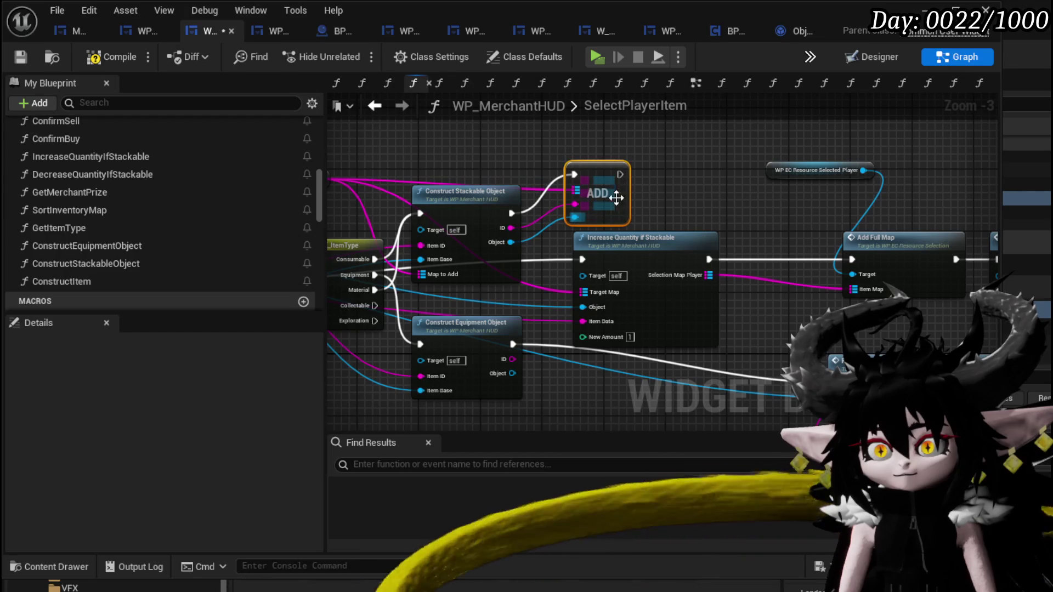
Add a second map ADD after Construct Equipment Object, keyed by equipment ID, feeding Add Full Map.
drag(728, 197, 716, 116)
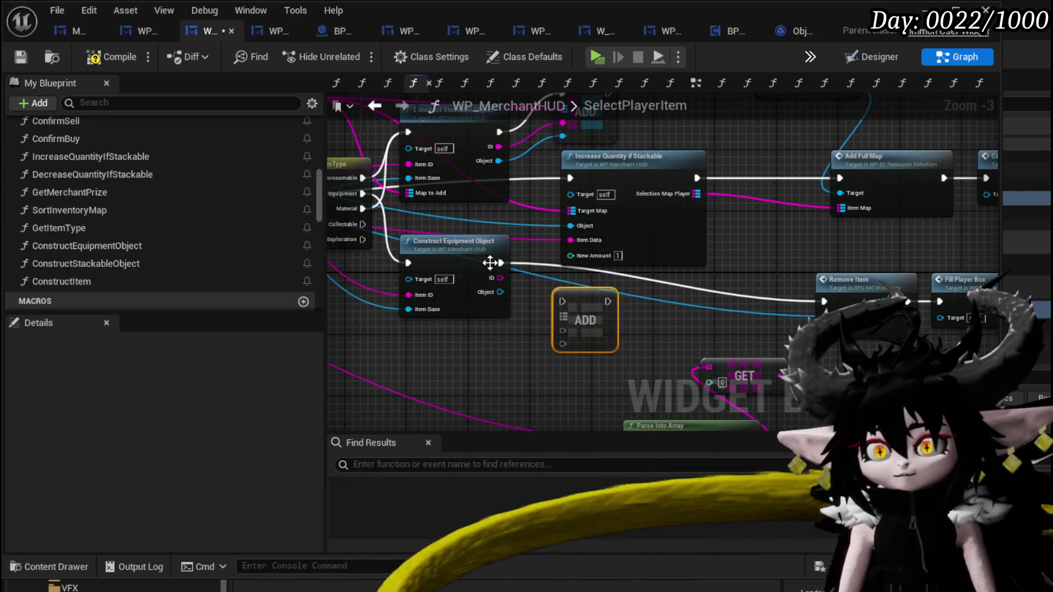
mouse_move(490, 264)
mouse_down()
mouse_move(565, 302)
mouse_move(593, 287)
mouse_up()
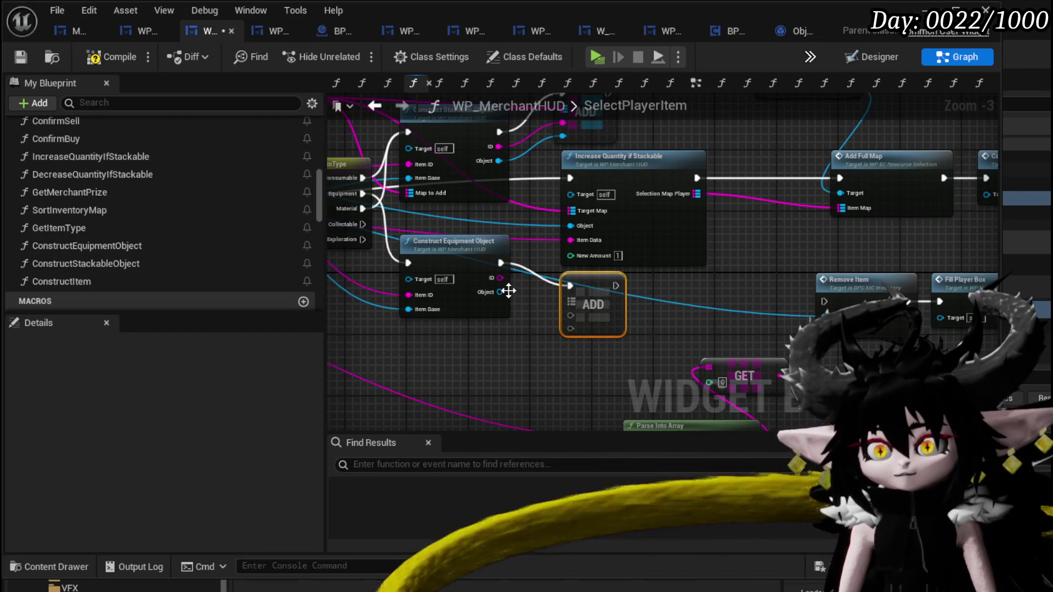
drag(508, 291, 506, 293)
mouse_move(584, 316)
mouse_down()
mouse_move(571, 317)
mouse_move(580, 340)
mouse_up()
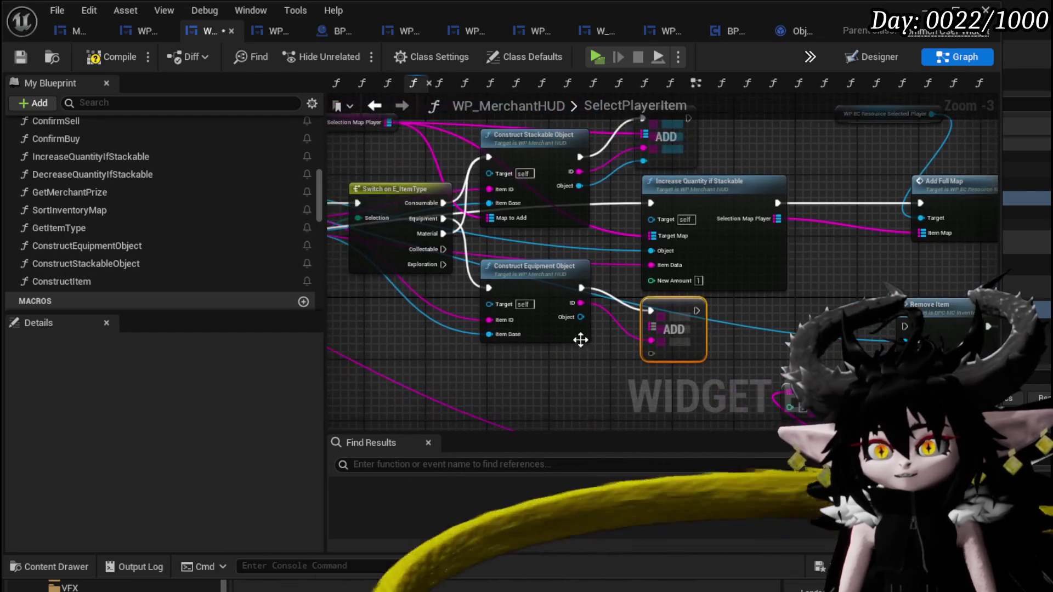
mouse_move(651, 340)
mouse_down()
mouse_move(658, 357)
mouse_move(656, 329)
mouse_up()
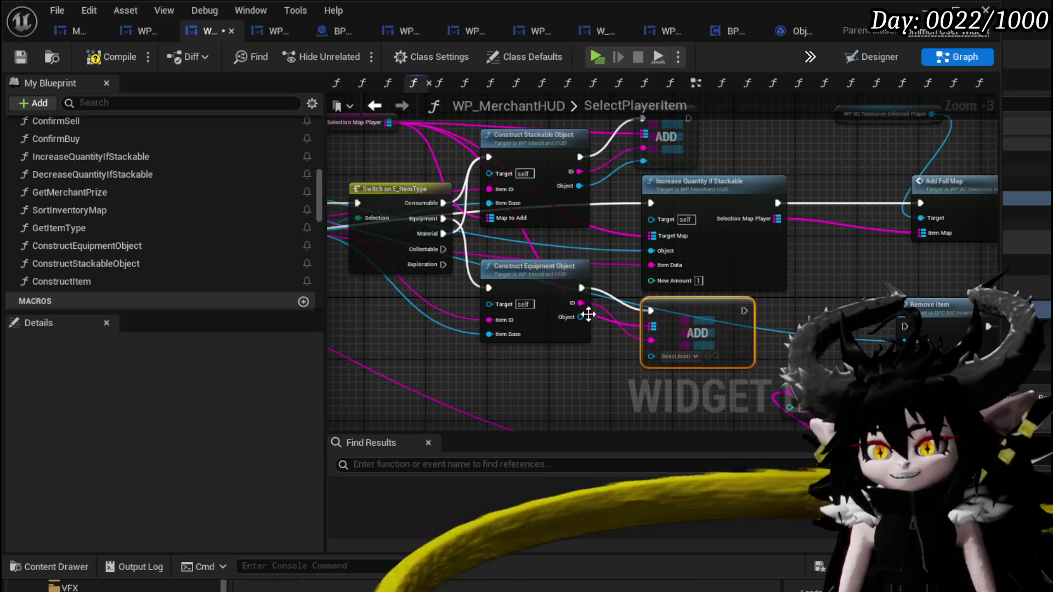
drag(581, 302, 651, 340)
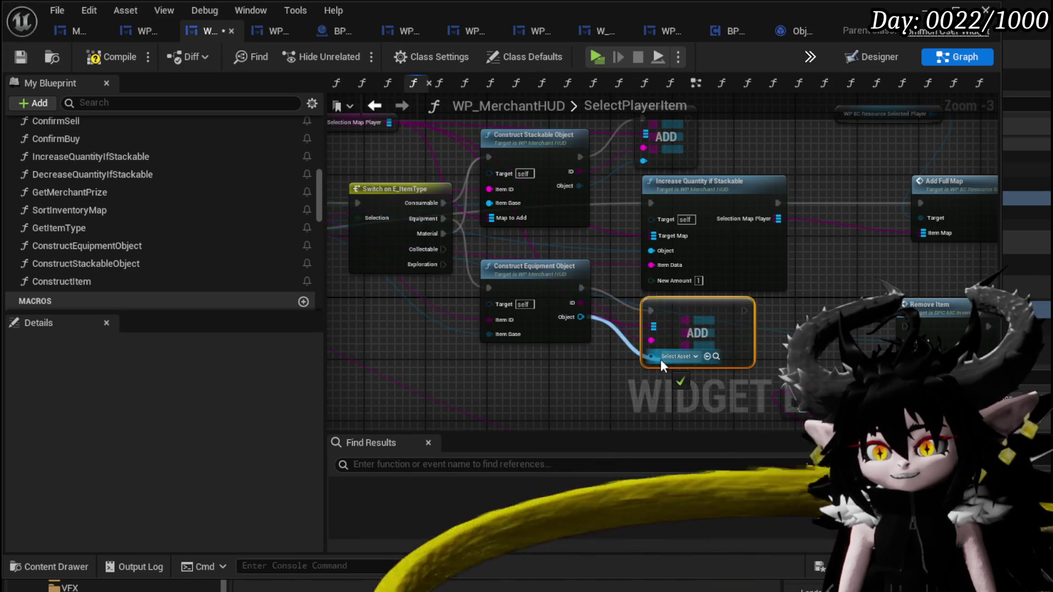
mouse_move(795, 311)
mouse_down()
mouse_move(558, 342)
mouse_move(588, 308)
mouse_move(583, 348)
mouse_move(676, 297)
mouse_move(580, 274)
mouse_move(593, 322)
mouse_move(538, 289)
mouse_move(511, 340)
mouse_up()
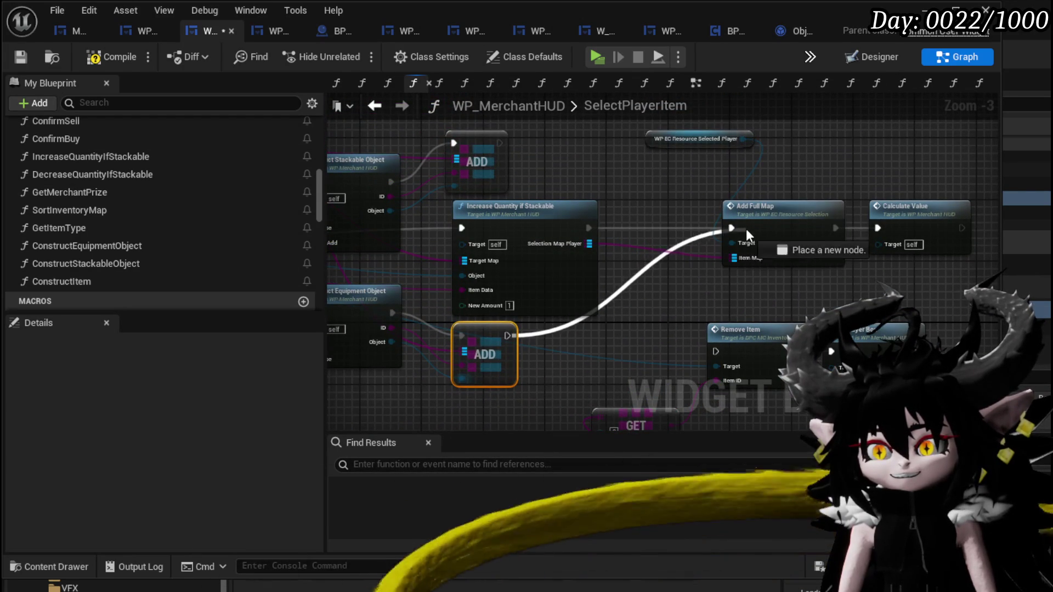
drag(746, 229, 647, 220)
Duplicate the Add Full Map and Calculate Value chain and wire the first ADD into the copy.
mouse_move(548, 296)
mouse_down()
mouse_move(840, 162)
mouse_move(788, 282)
mouse_up()
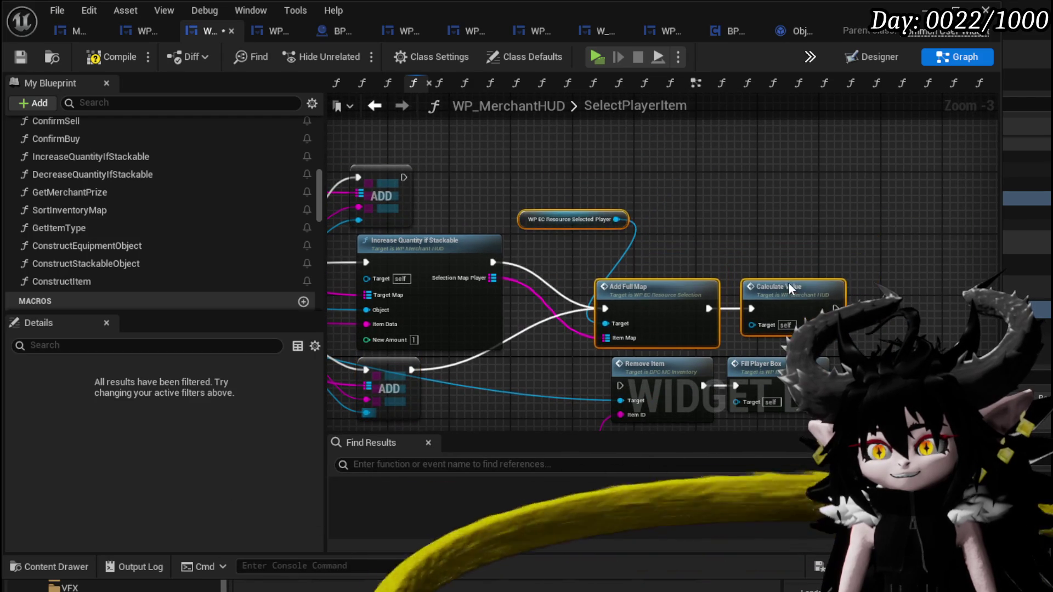
mouse_move(495, 267)
mouse_down()
mouse_move(534, 271)
mouse_move(661, 376)
mouse_move(607, 168)
mouse_move(478, 138)
mouse_move(502, 206)
mouse_up()
drag(814, 255, 848, 286)
key(ctrl+c)
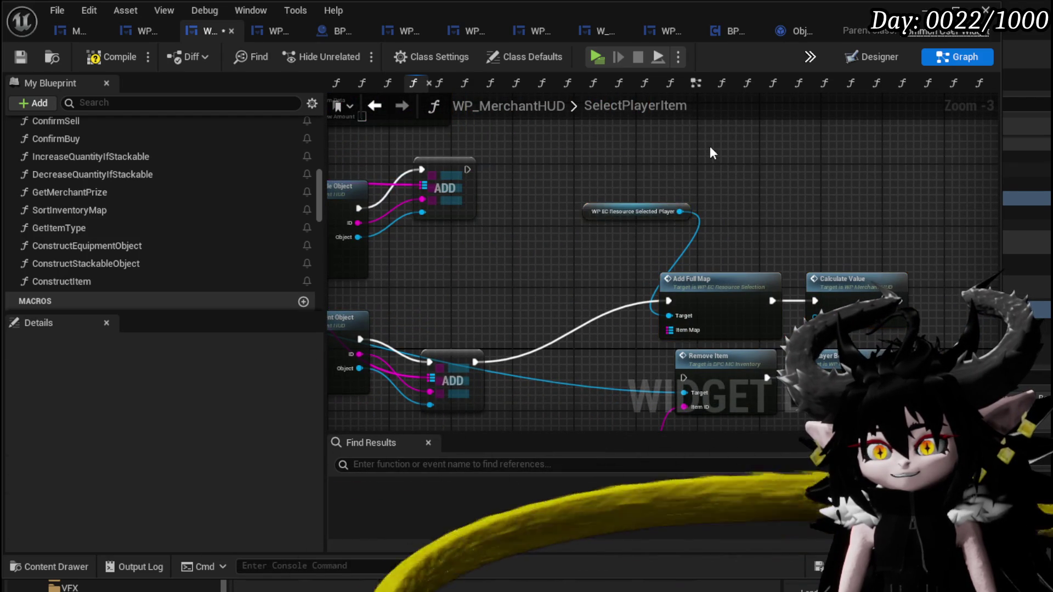
key(ctrl+v)
drag(743, 172, 609, 146)
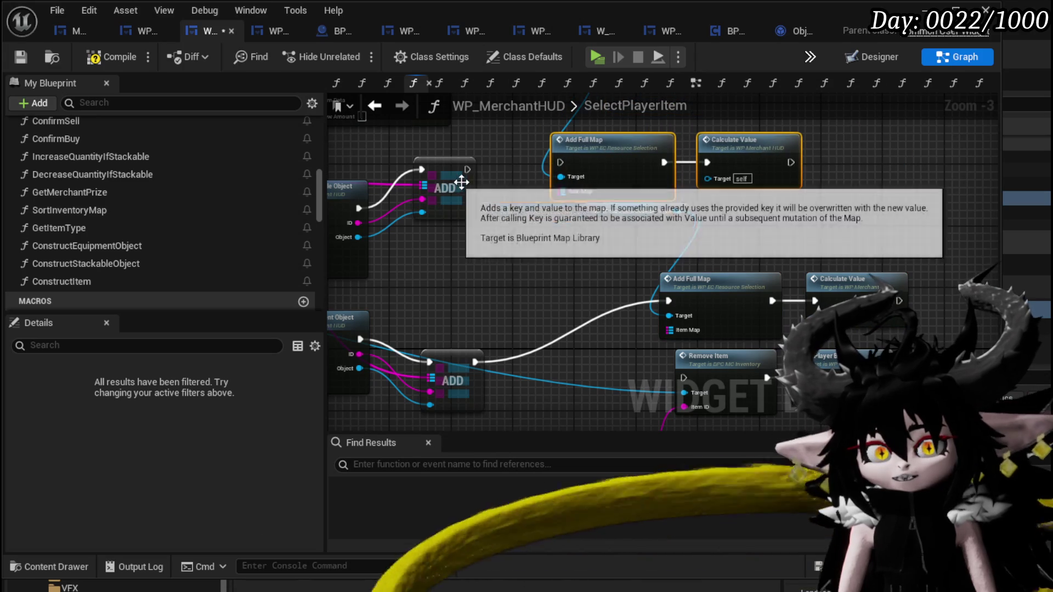
drag(467, 169, 559, 158)
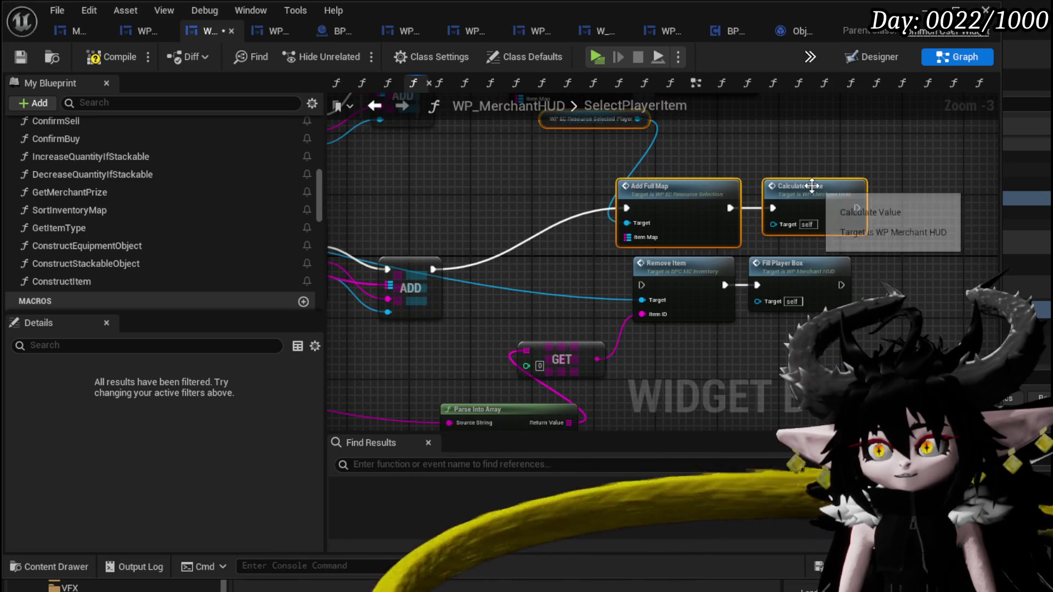
Connect Calculate Value into Remove Item and arrange the chain and resource variable above it.
mouse_move(812, 186)
mouse_down()
mouse_move(699, 194)
mouse_move(713, 193)
mouse_move(615, 282)
mouse_move(641, 285)
mouse_up()
drag(856, 181, 927, 211)
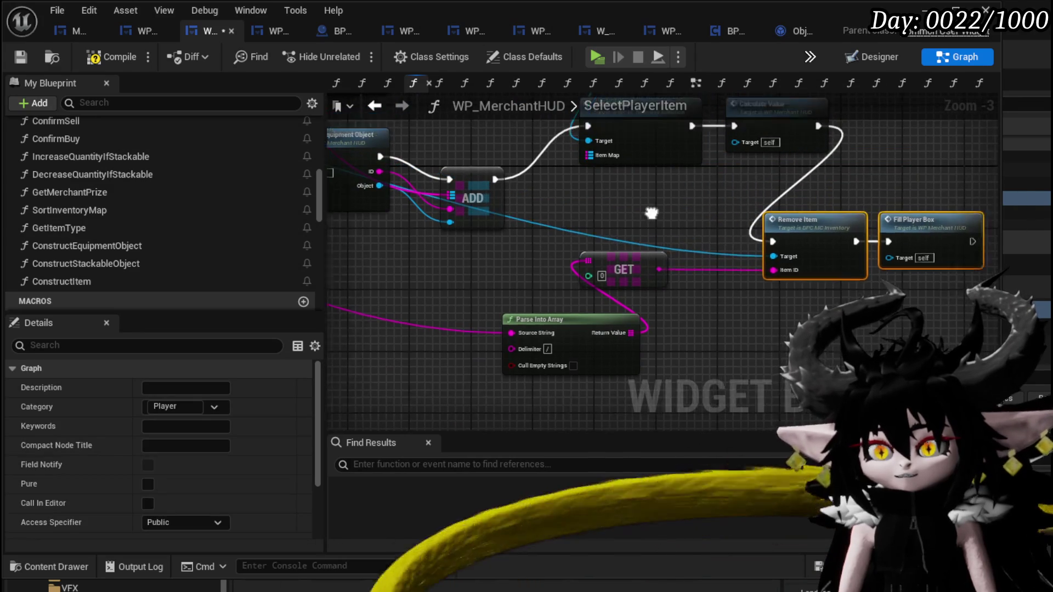
drag(651, 213, 596, 246)
mouse_move(522, 223)
mouse_down()
mouse_move(699, 135)
mouse_move(663, 186)
mouse_move(674, 205)
mouse_move(709, 196)
mouse_move(674, 232)
mouse_up()
drag(535, 139, 622, 230)
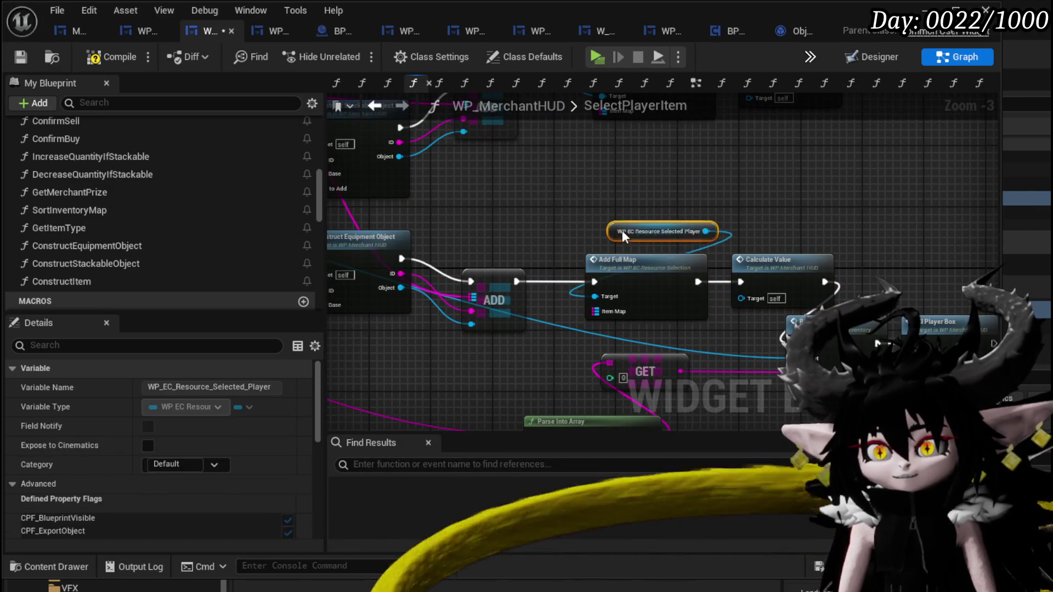
click(542, 203)
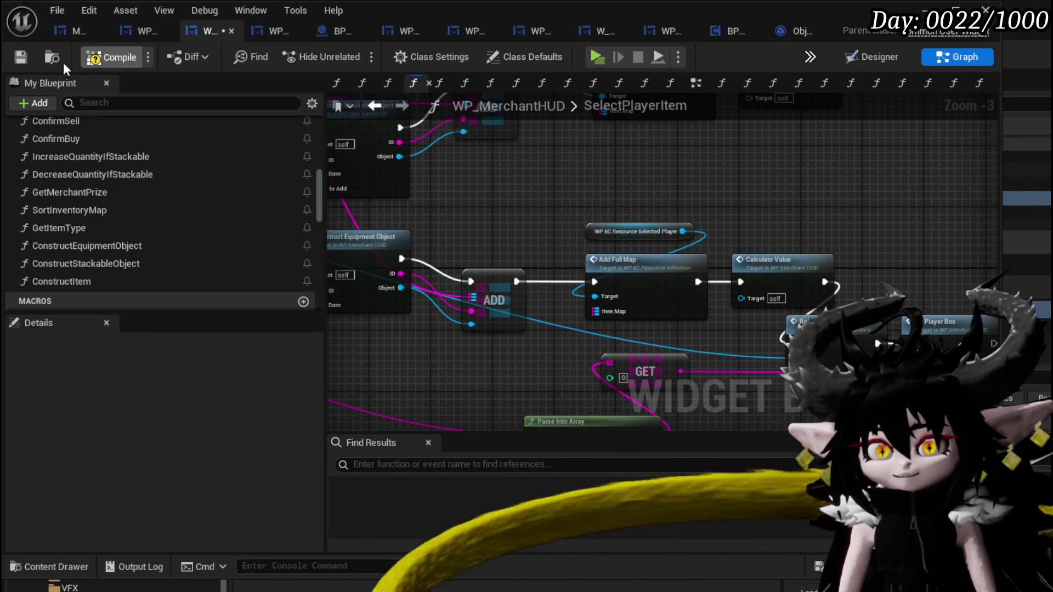
Compile to expose the errors, then wire a copied Selection Map Player getter into Add Full Map's Item Map.
click(16, 60)
mouse_move(512, 200)
mouse_down()
mouse_move(531, 268)
mouse_move(523, 300)
mouse_move(509, 281)
mouse_move(519, 228)
mouse_move(469, 327)
mouse_move(494, 230)
mouse_move(476, 228)
mouse_up()
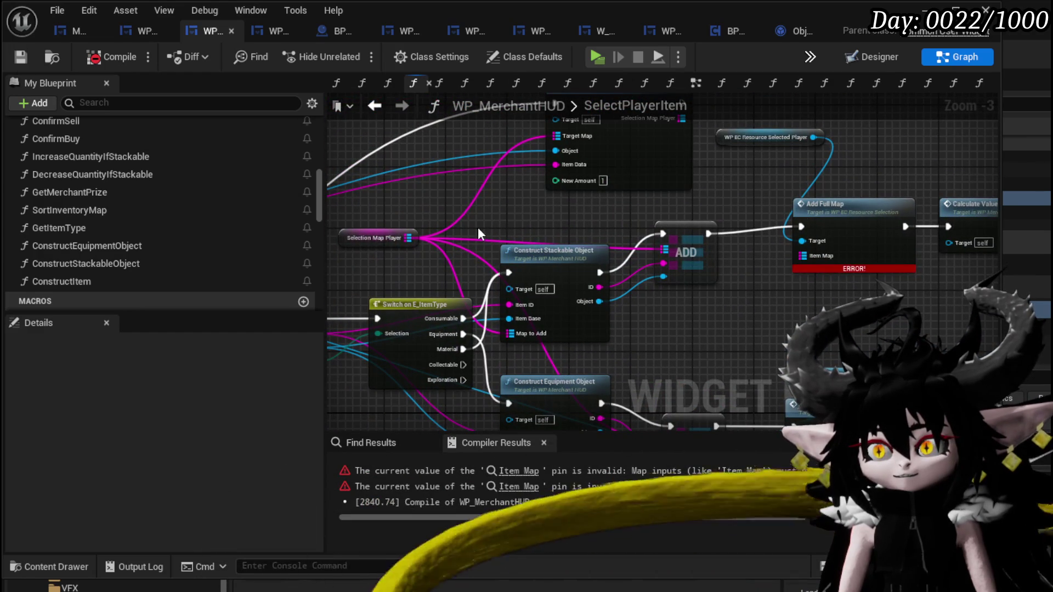
drag(577, 199, 582, 205)
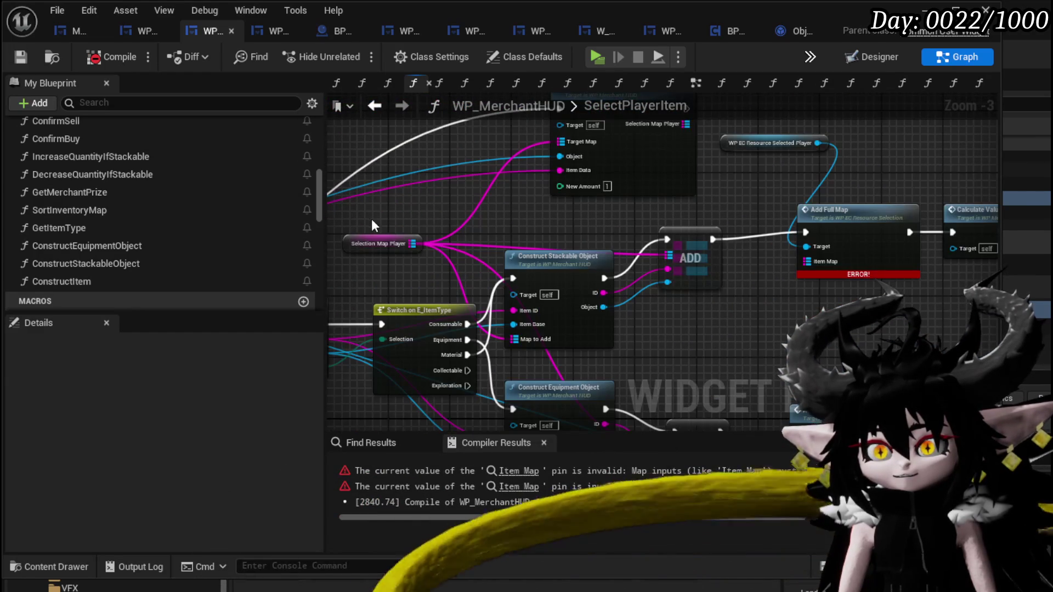
click(378, 243)
key(ctrl+c)
key(ctrl+v)
mouse_move(775, 205)
mouse_down()
mouse_move(813, 276)
mouse_move(807, 261)
mouse_up()
drag(742, 294, 654, 243)
Paste another Selection Map Player getter into the lower Add Full Map's Item Map.
drag(660, 327, 469, 265)
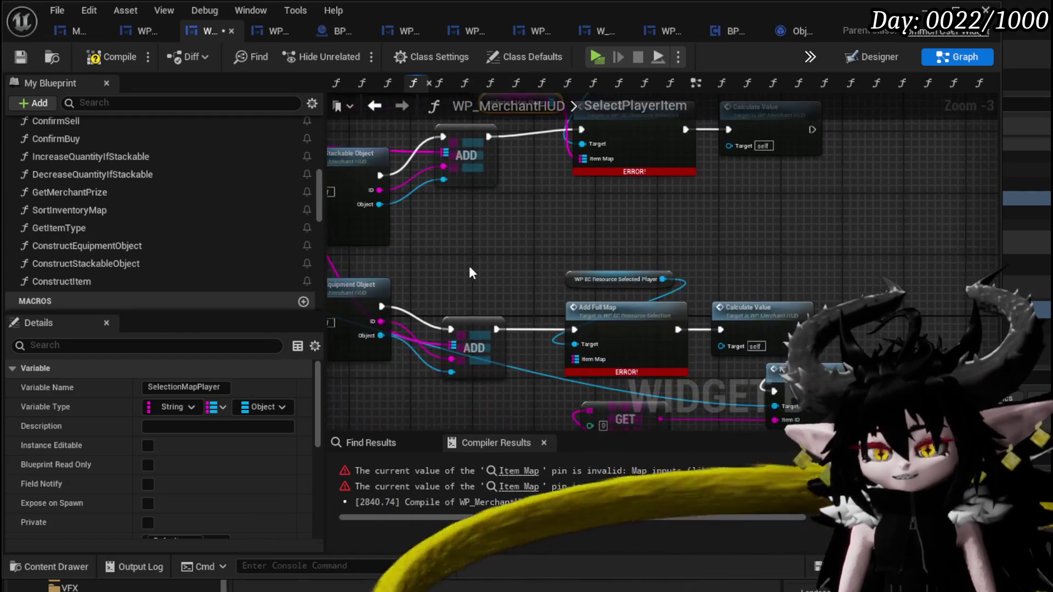
click(469, 265)
key(ctrl+v)
drag(543, 280, 587, 361)
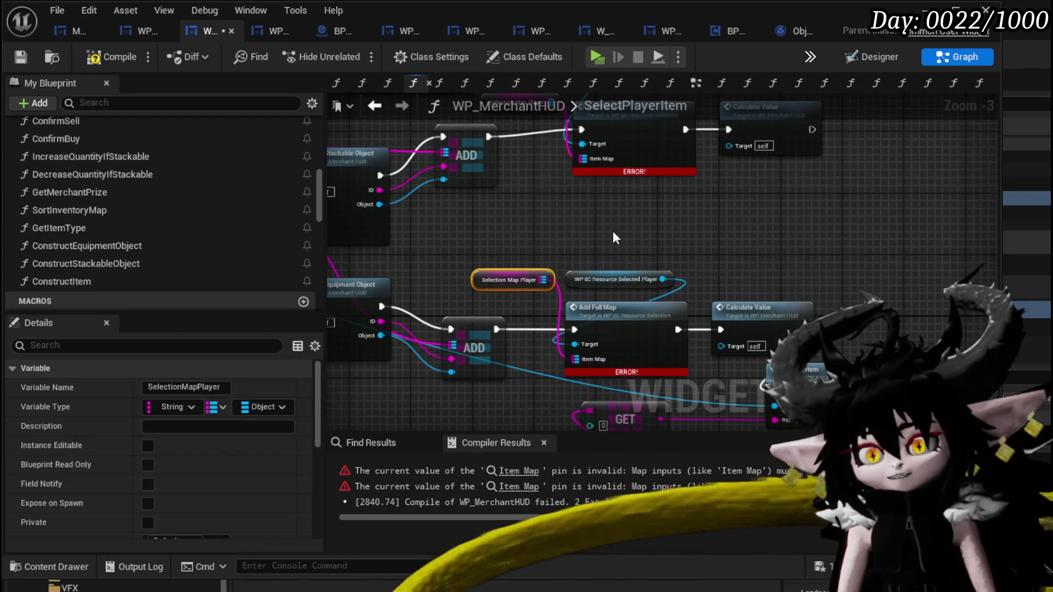
Recompile and save the widget, then return to the level editor.
click(613, 237)
click(104, 56)
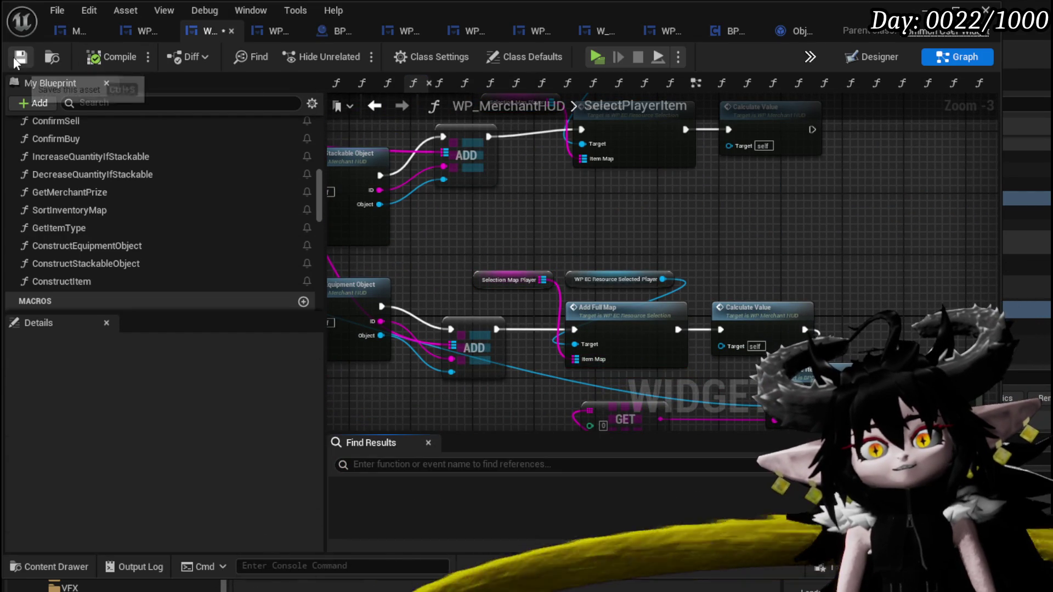
click(20, 56)
mouse_move(663, 187)
mouse_down()
mouse_move(698, 176)
mouse_move(688, 189)
mouse_up()
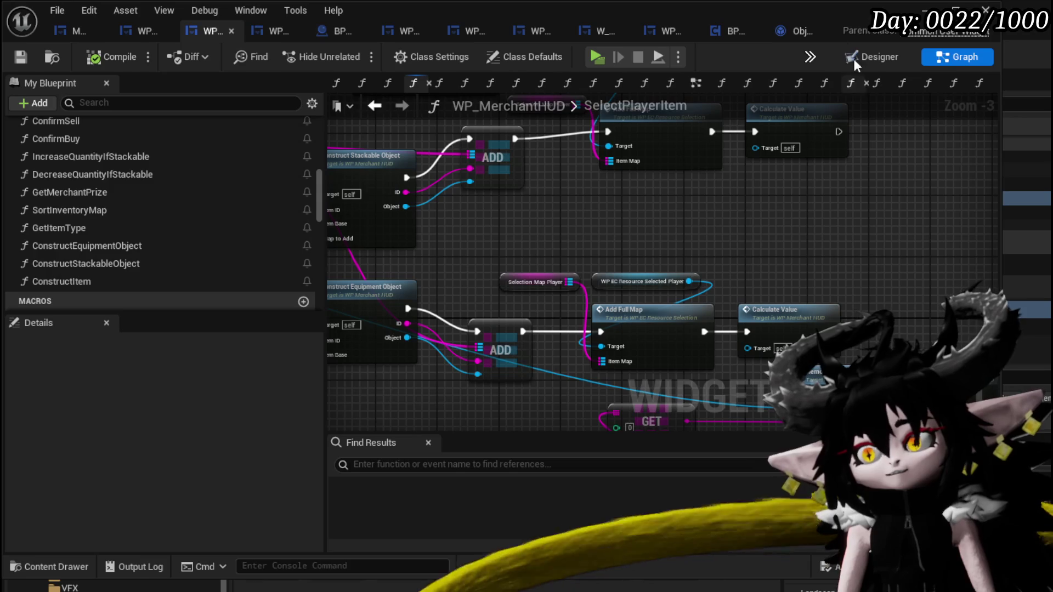
key(alt+Tab)
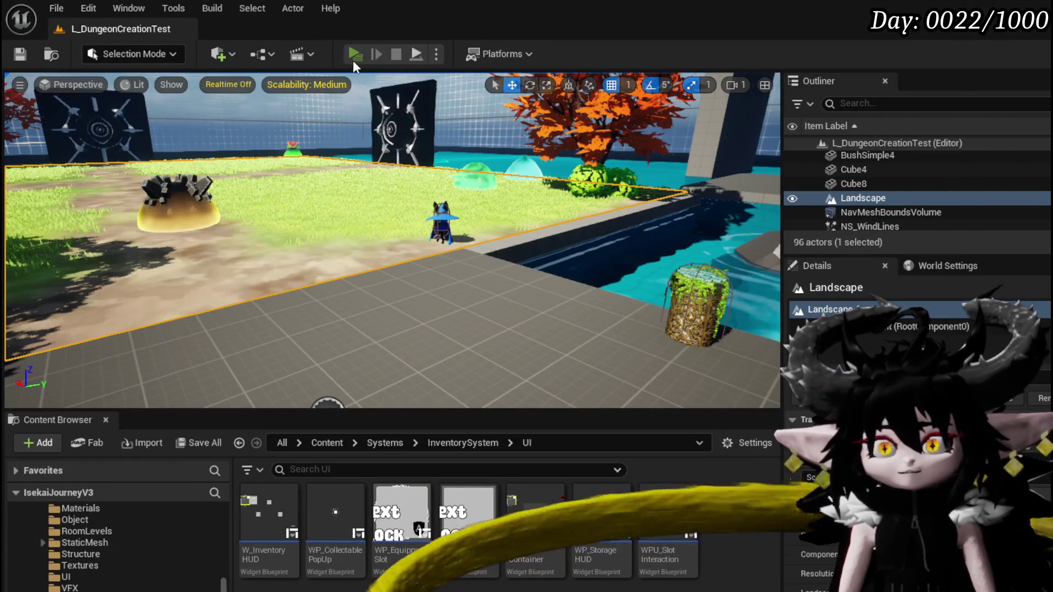
Play the level, trade with the merchant, and put Essence up for sale at value 158362.
click(354, 62)
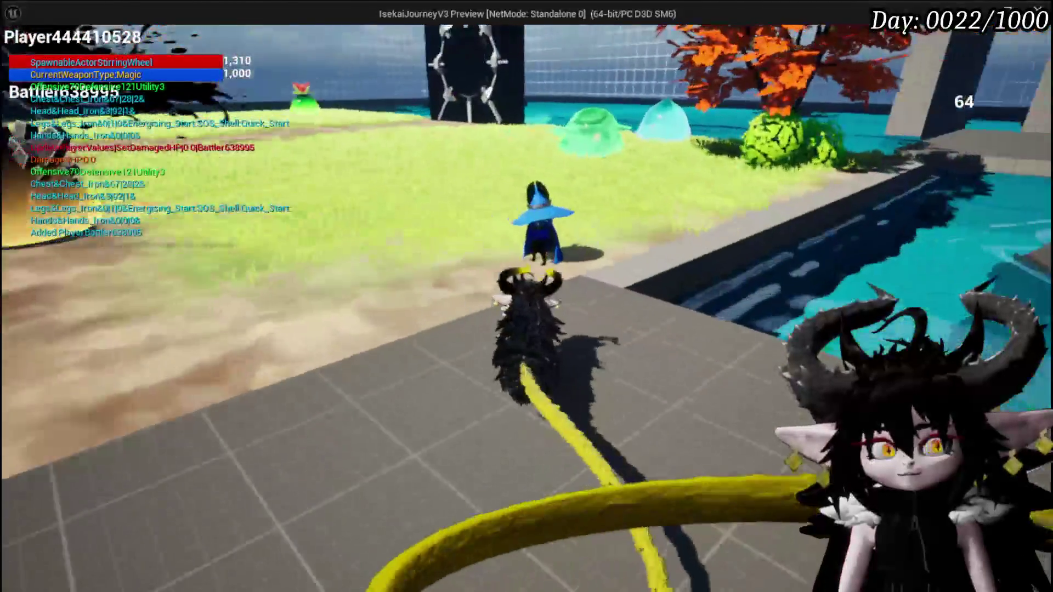
key(w)
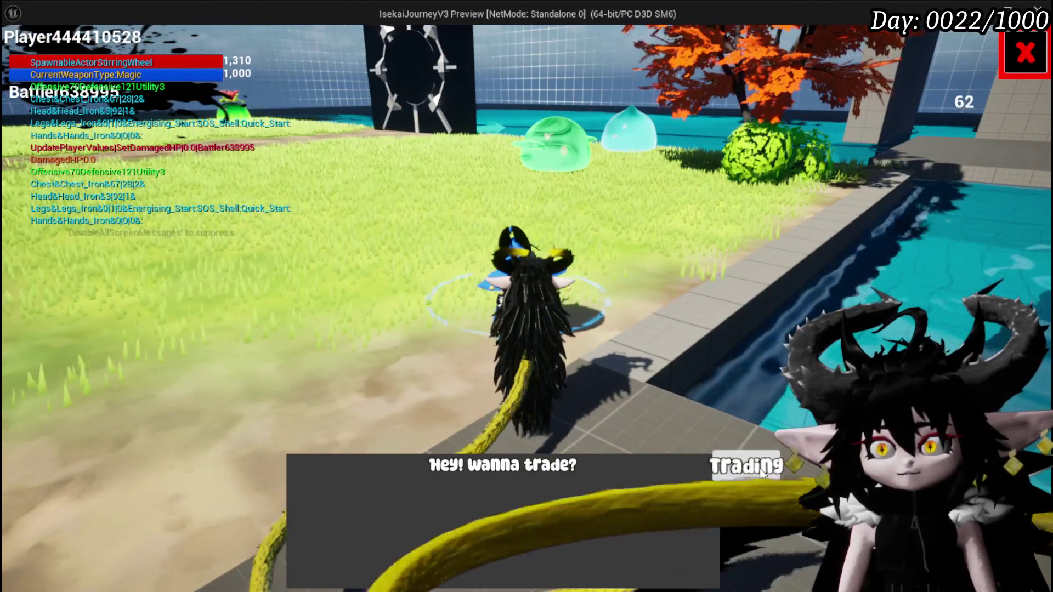
click(761, 473)
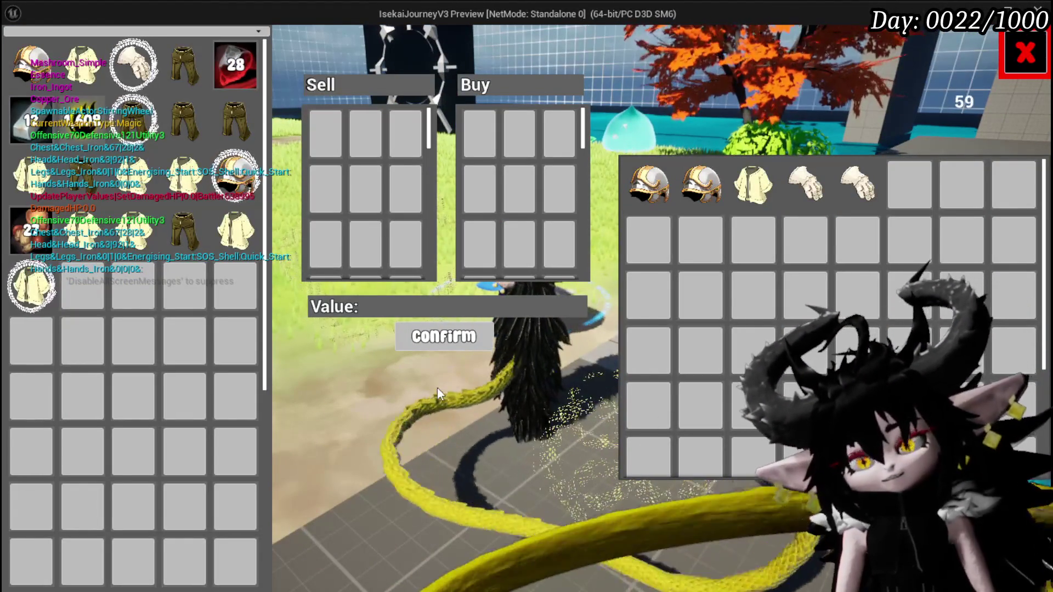
mouse_move(70, 132)
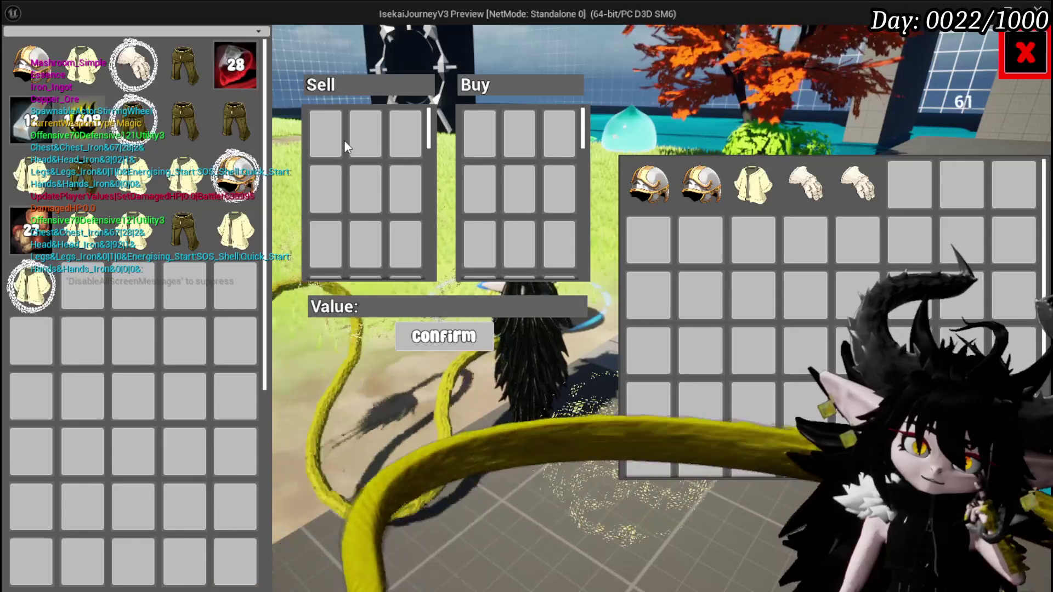
click(80, 127)
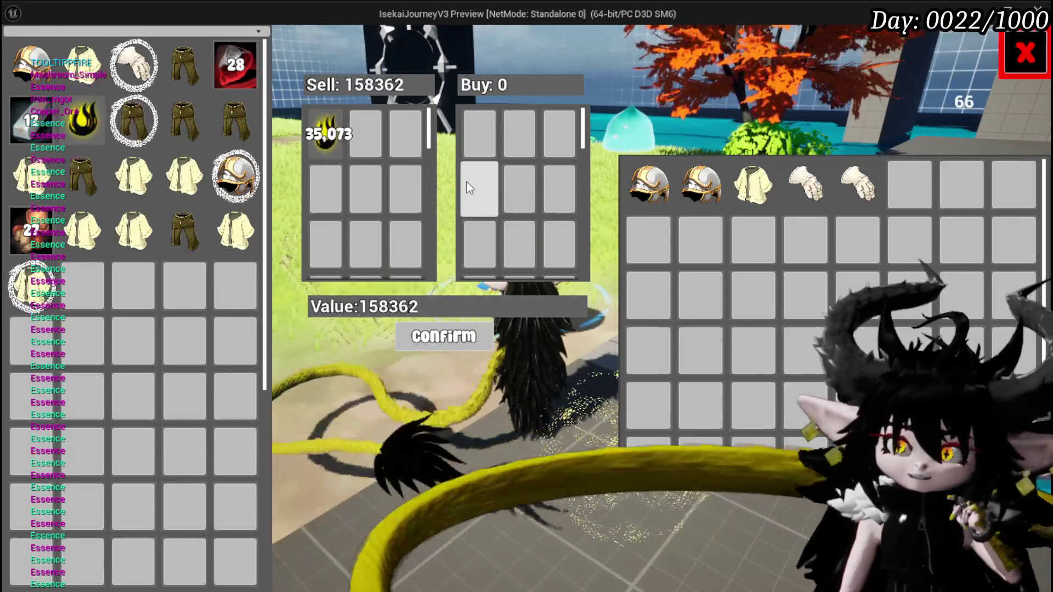
mouse_move(336, 141)
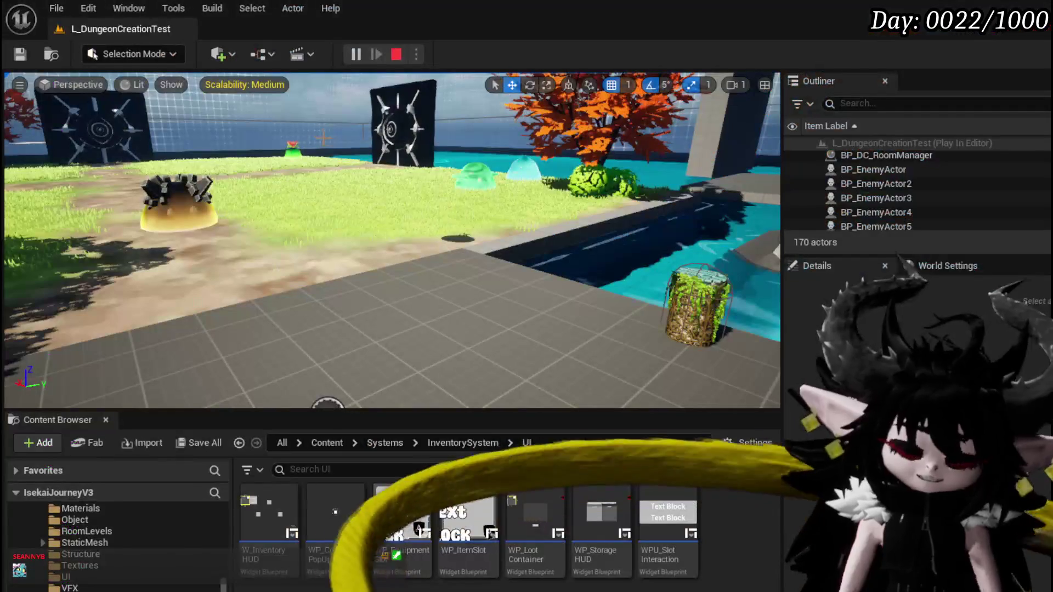
Leave the play test and line up Parse Into Array, GET and Remove Item in SelectPlayerItem.
key(ctrl+s)
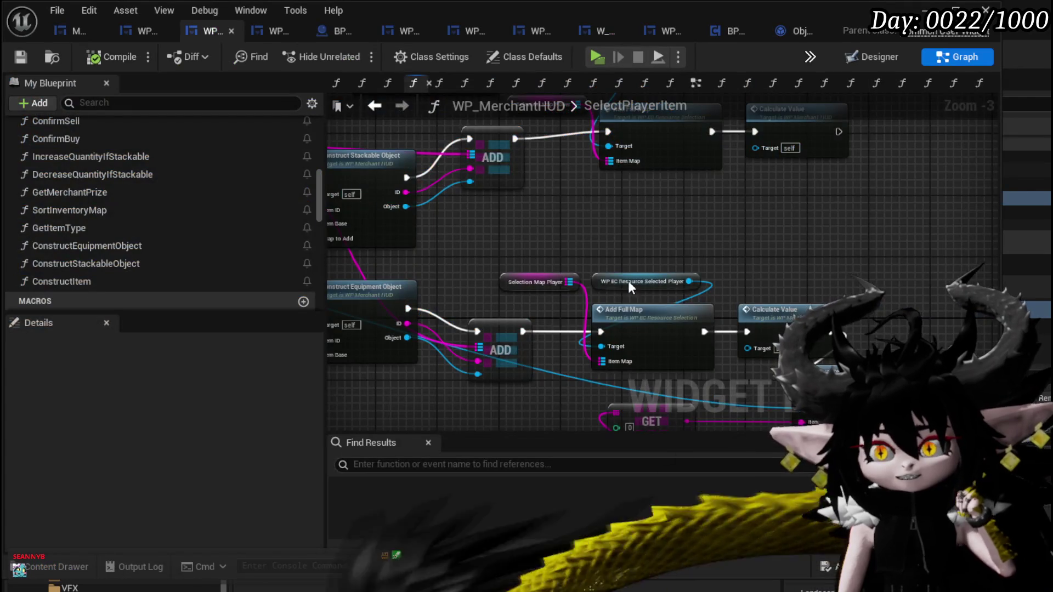
mouse_move(630, 286)
mouse_down()
mouse_move(713, 258)
mouse_move(728, 264)
mouse_move(522, 364)
mouse_move(606, 378)
mouse_up()
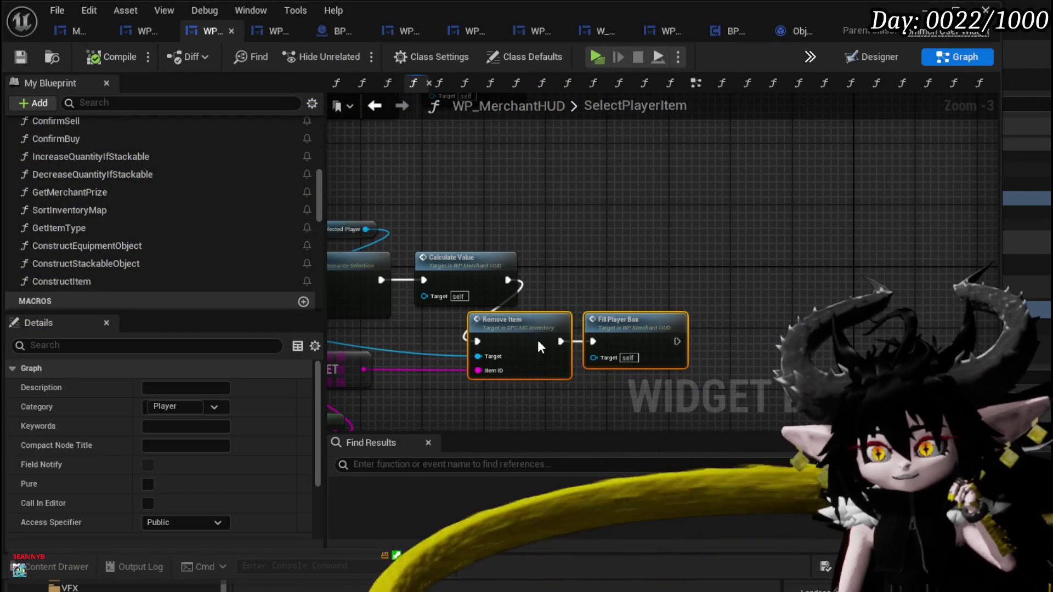
drag(538, 340, 601, 340)
mouse_move(711, 347)
mouse_down()
mouse_move(587, 337)
mouse_move(545, 354)
mouse_move(686, 356)
mouse_up()
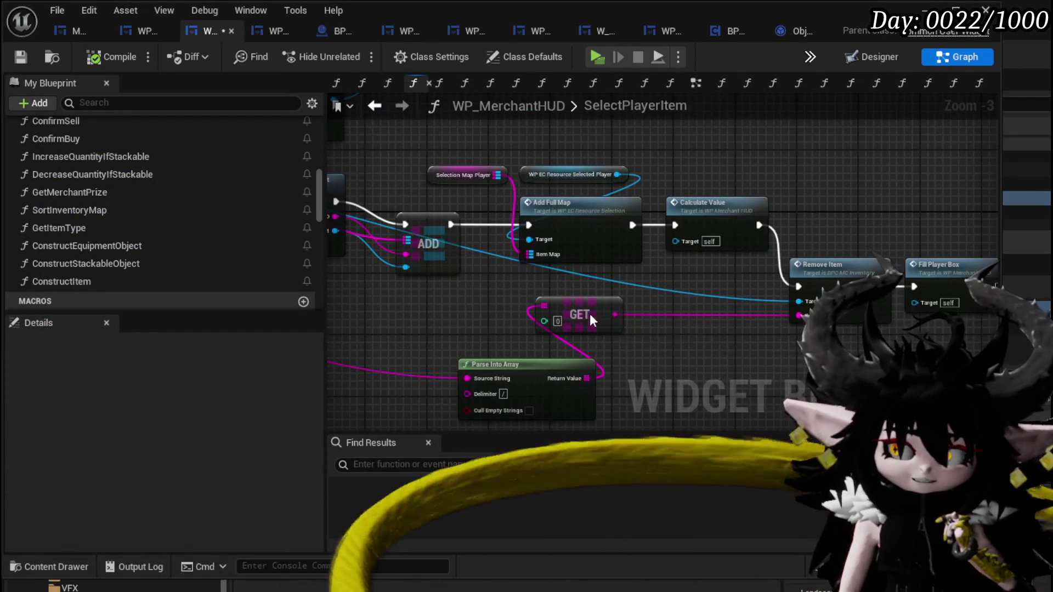
drag(590, 314, 724, 313)
mouse_move(541, 364)
mouse_down()
mouse_move(546, 331)
mouse_move(593, 295)
mouse_move(578, 306)
mouse_up()
drag(713, 364, 657, 376)
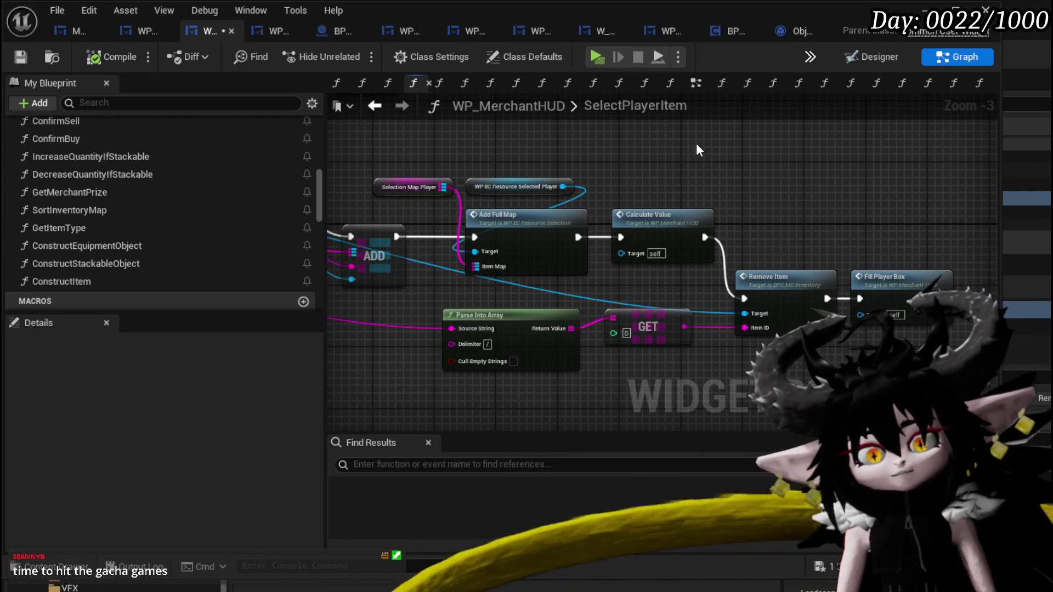
Raise Construct Stackable Object and shift Add Full Map and Calculate Value to the right.
scroll(672, 183, down, 1)
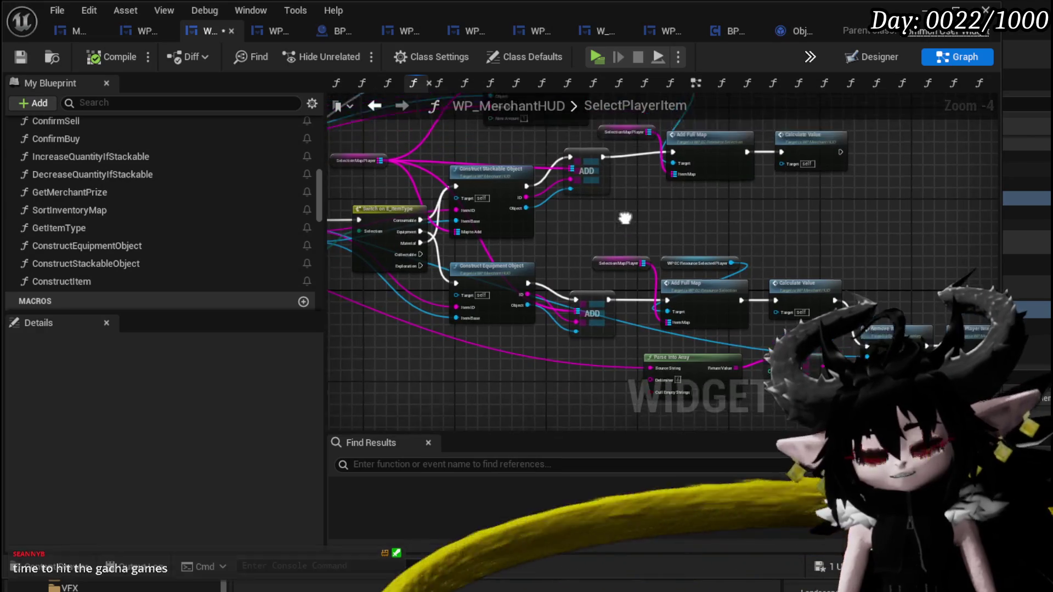
scroll(679, 300, up, 1)
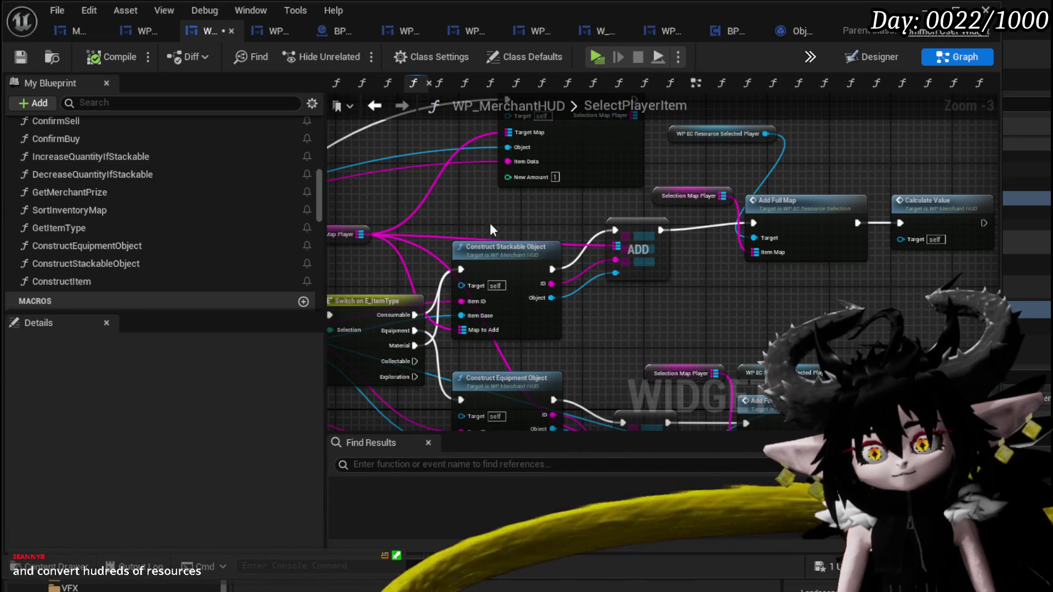
drag(496, 253, 514, 216)
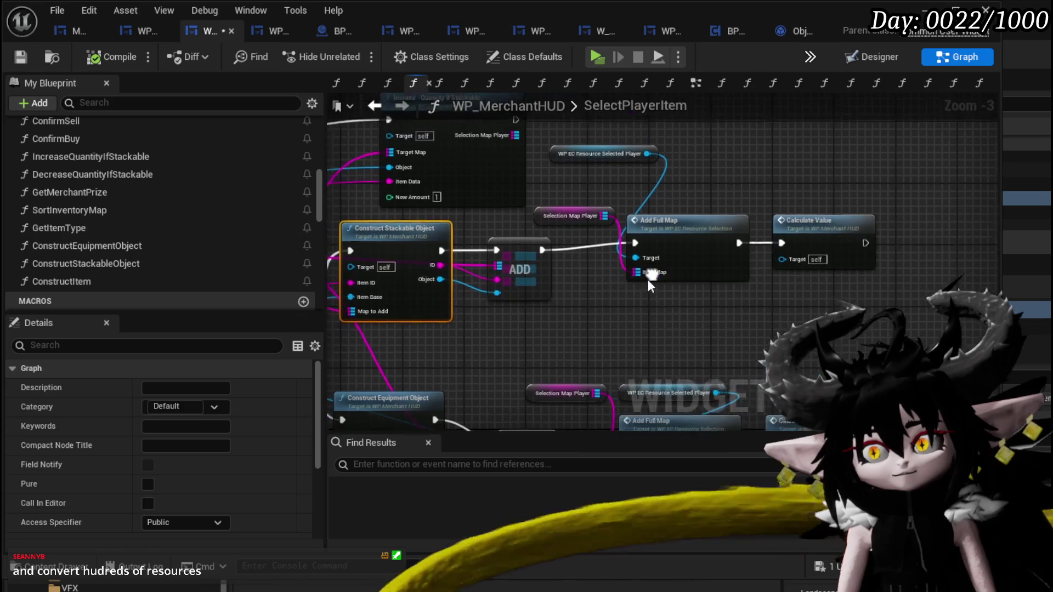
click(647, 279)
ctrl+click(817, 235)
drag(818, 234, 819, 245)
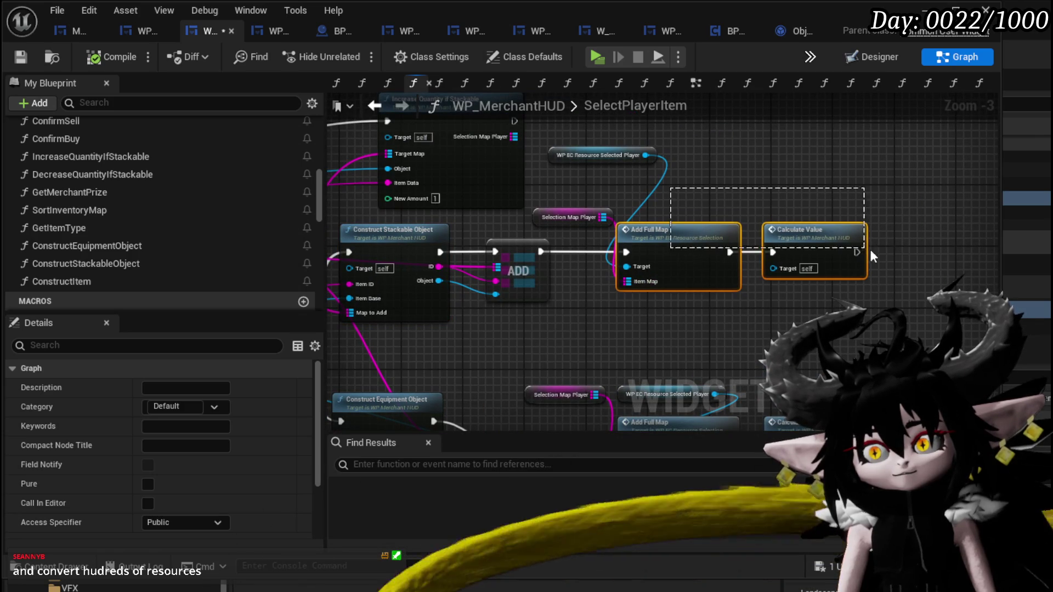
drag(696, 240, 726, 239)
Stack Selection Map Player and WP EC Resource Selected Player above Add Full Map, then compile and save.
click(570, 216)
drag(570, 213, 692, 200)
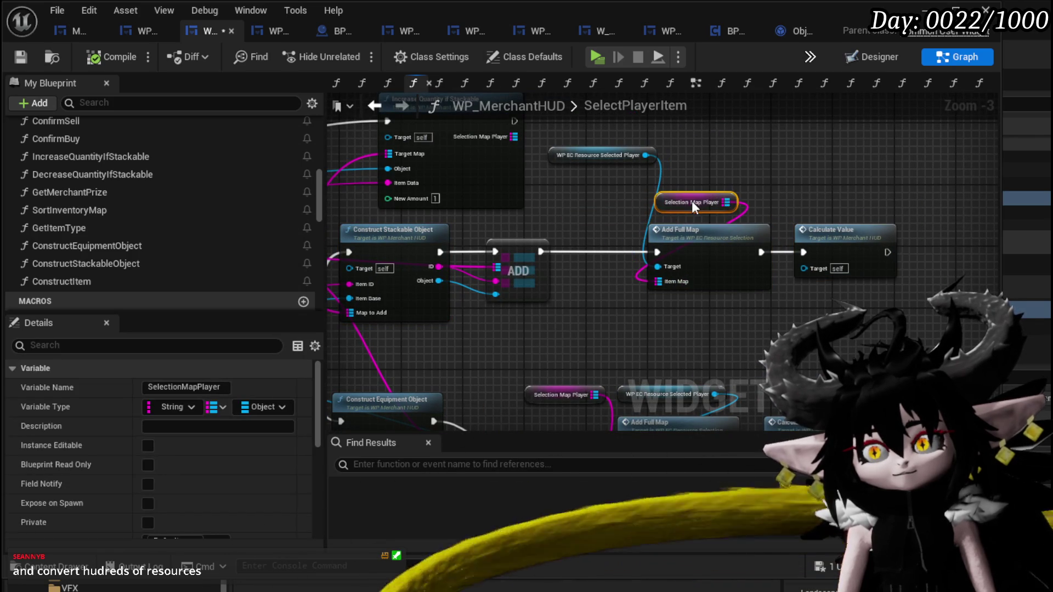
mouse_move(558, 159)
mouse_down()
mouse_move(628, 157)
mouse_move(657, 173)
mouse_move(635, 182)
mouse_up()
click(814, 172)
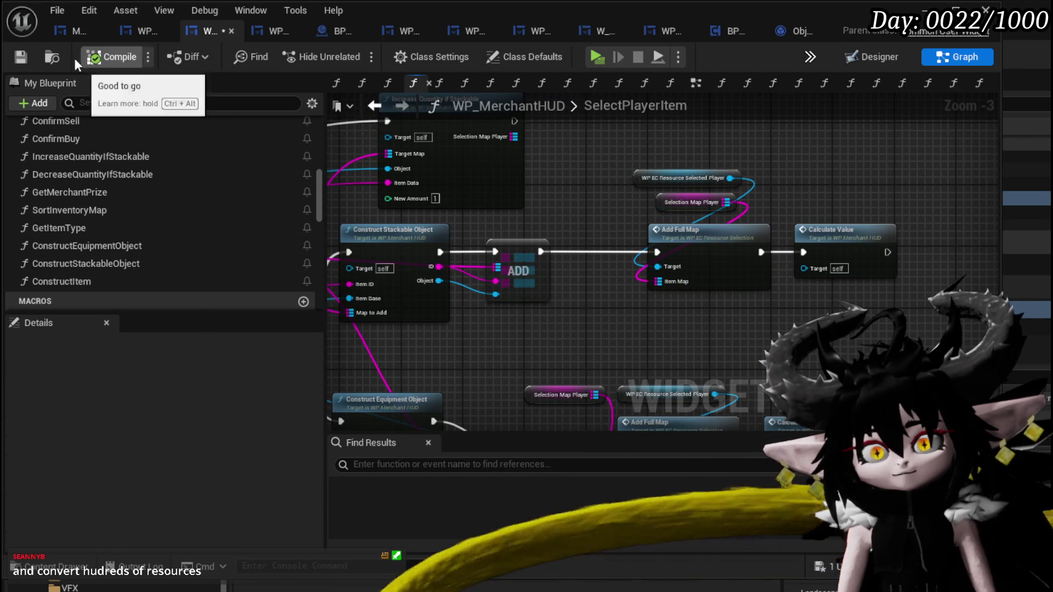
click(21, 56)
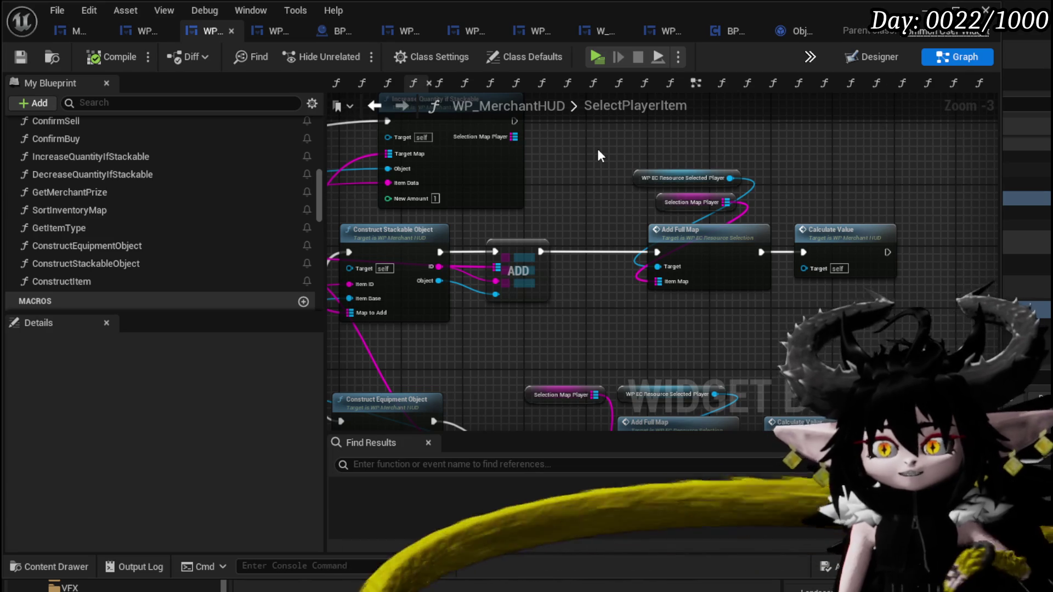
Zoom out over SelectPlayerItem and nudge Increase Quantity If Stackable slightly upward.
scroll(604, 143, down, 2)
drag(604, 144, 740, 173)
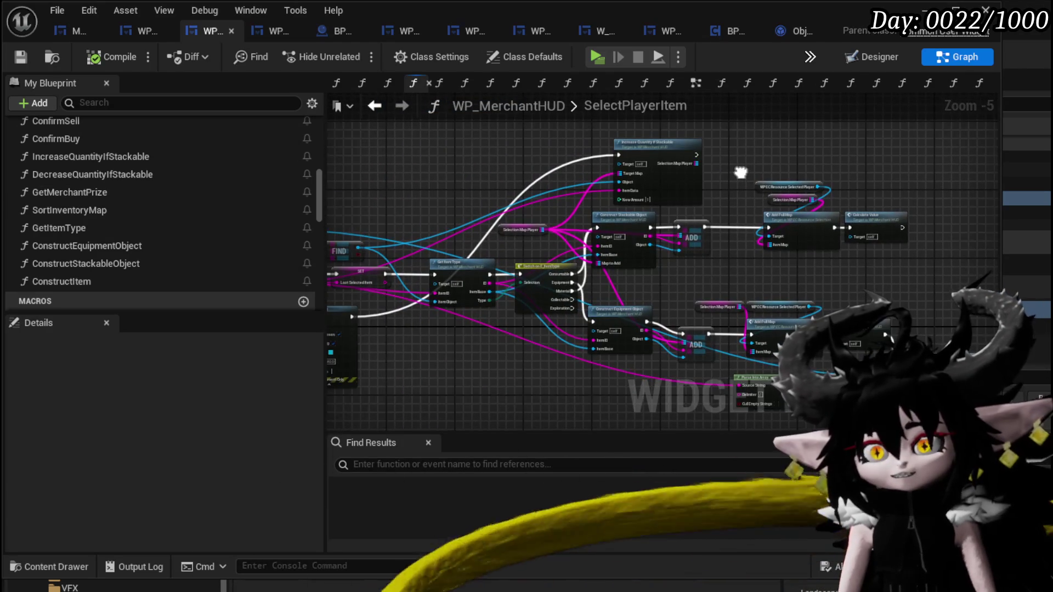
drag(663, 169, 659, 148)
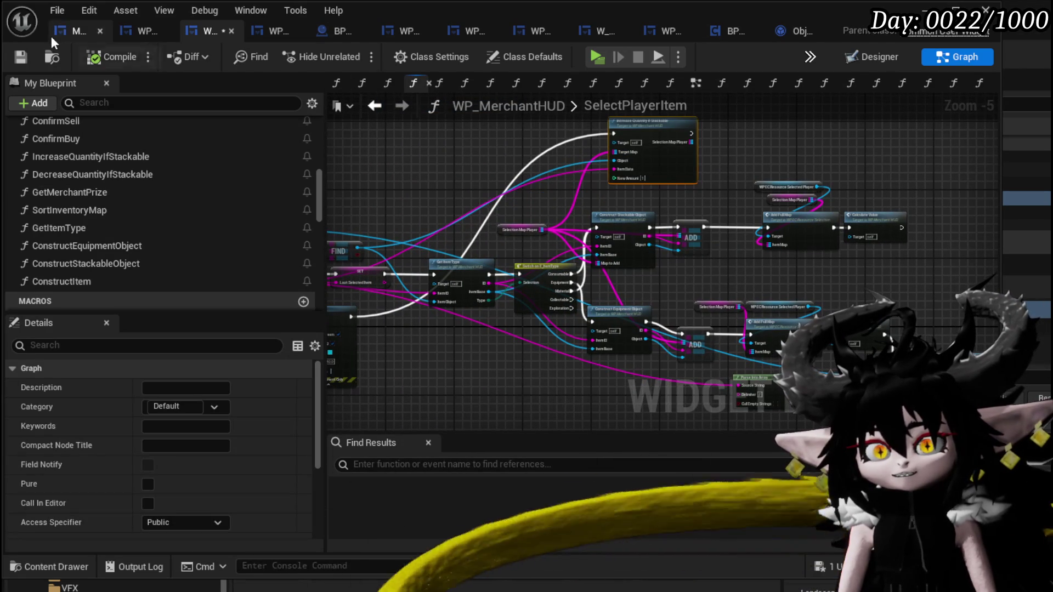
click(480, 144)
Open the ConstructStackableObject function from its node in the graph.
mouse_move(480, 144)
mouse_down()
mouse_move(565, 179)
mouse_move(613, 174)
mouse_up()
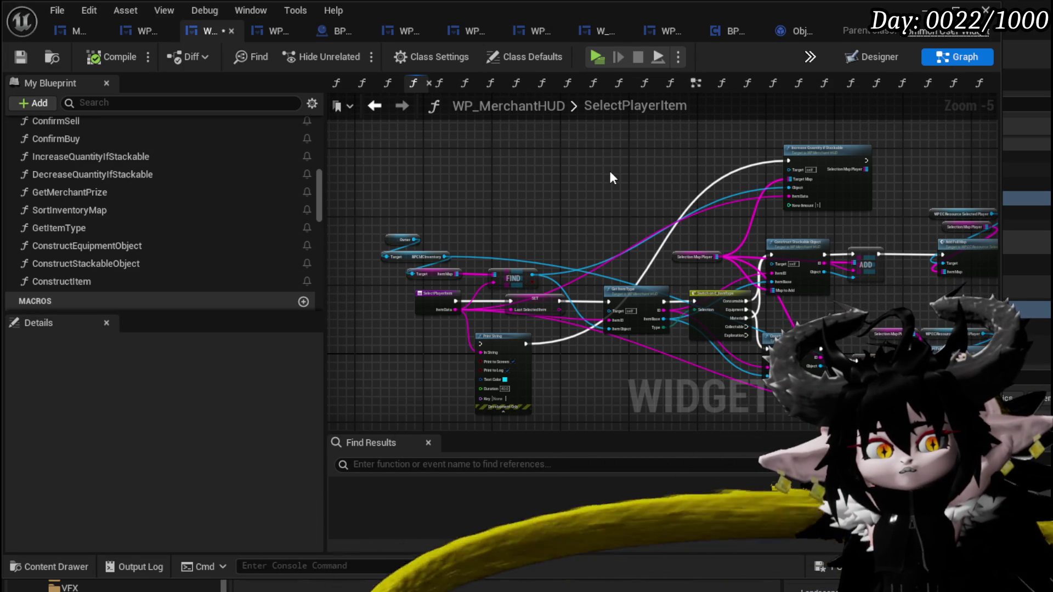
mouse_move(610, 173)
mouse_down()
mouse_move(545, 125)
mouse_move(742, 218)
mouse_up()
scroll(809, 233, up, 3)
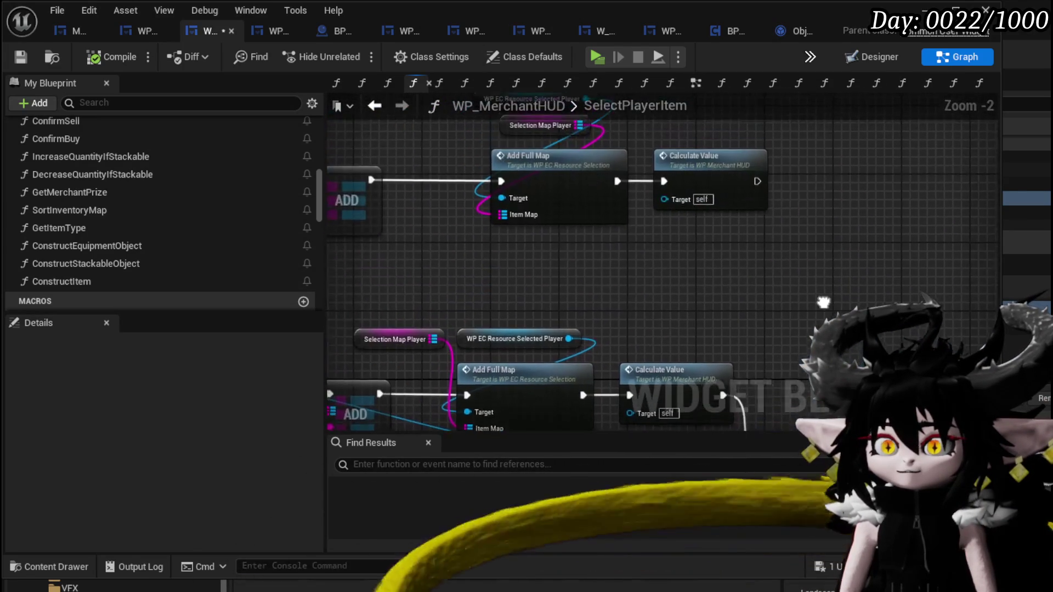
mouse_move(495, 267)
mouse_down()
mouse_move(741, 270)
mouse_move(806, 197)
mouse_move(981, 285)
mouse_up()
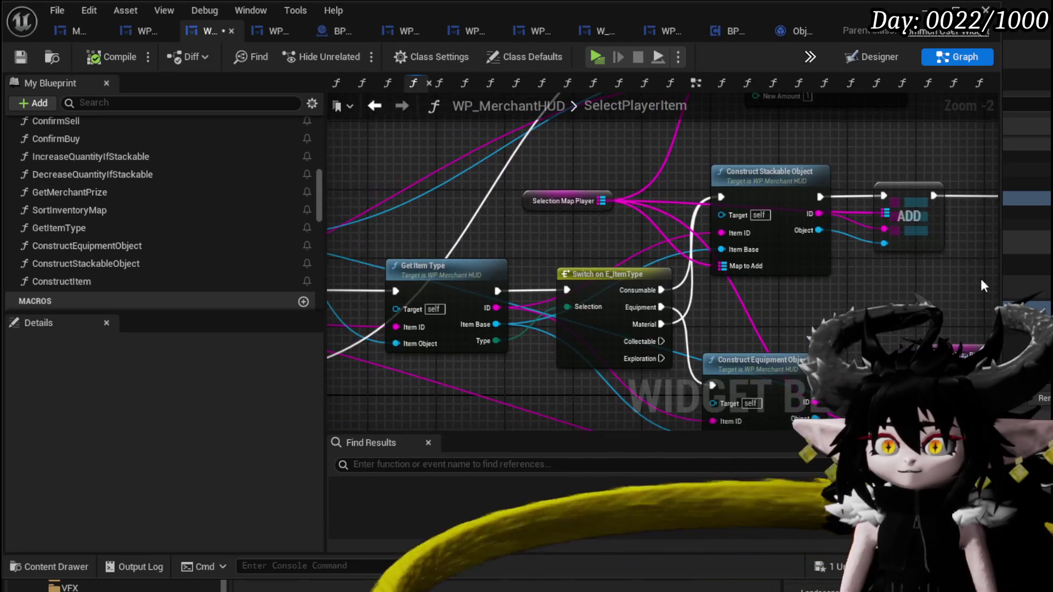
double_click(736, 176)
Make room around Add Quantity by moving it right and Get Quantity left.
mouse_move(786, 200)
mouse_down()
mouse_move(648, 231)
mouse_move(804, 236)
mouse_up()
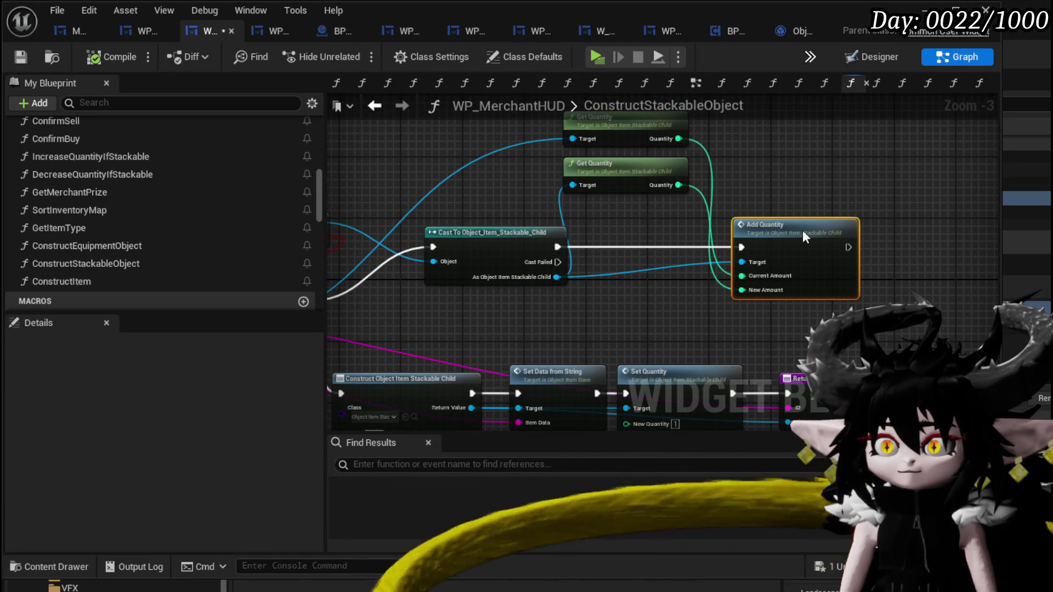
drag(557, 277, 647, 294)
text(inc)
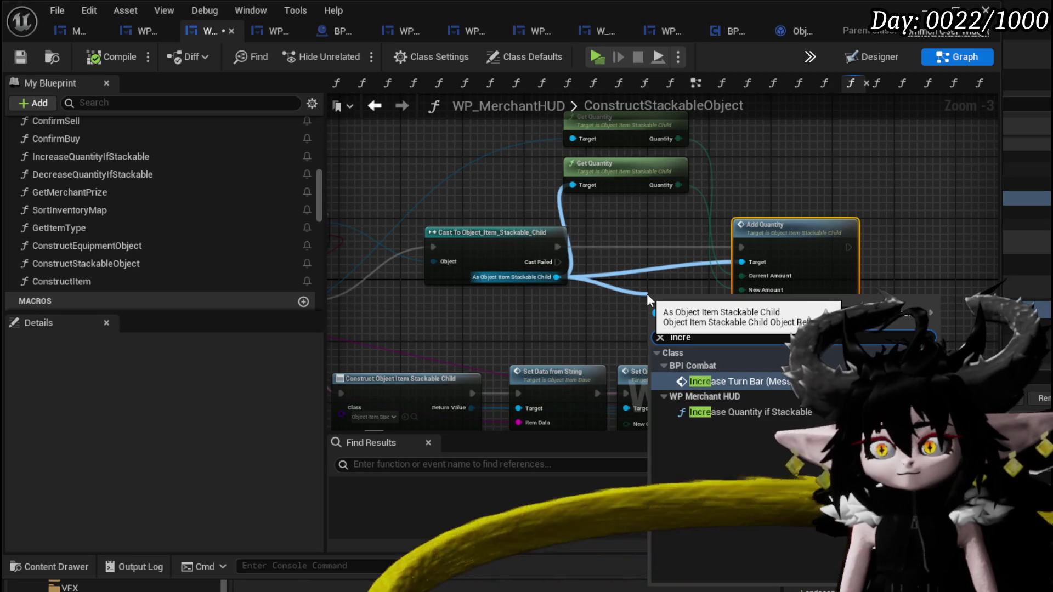
text(re)
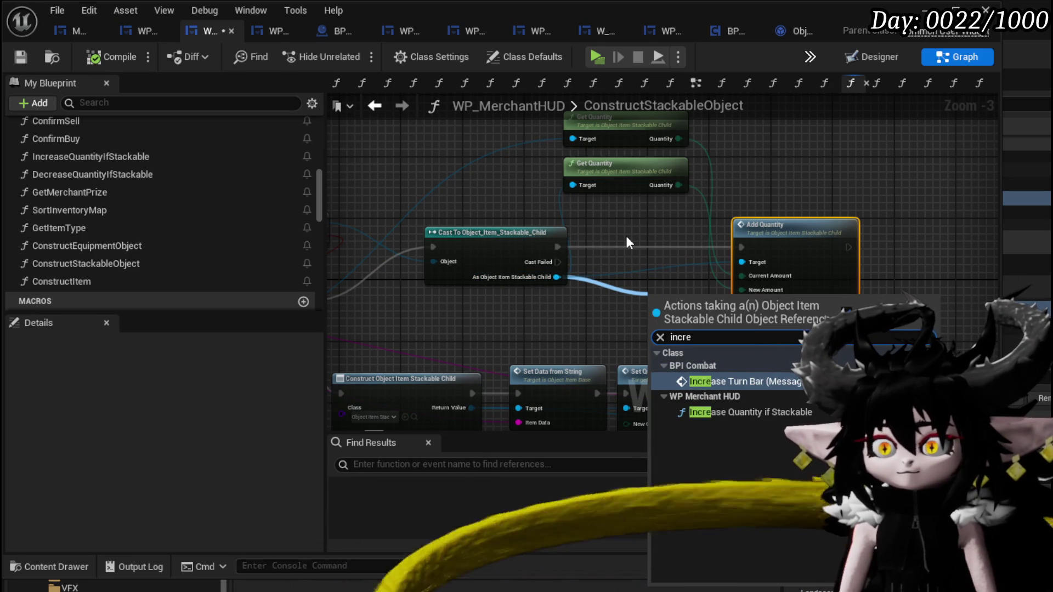
drag(599, 222, 552, 215)
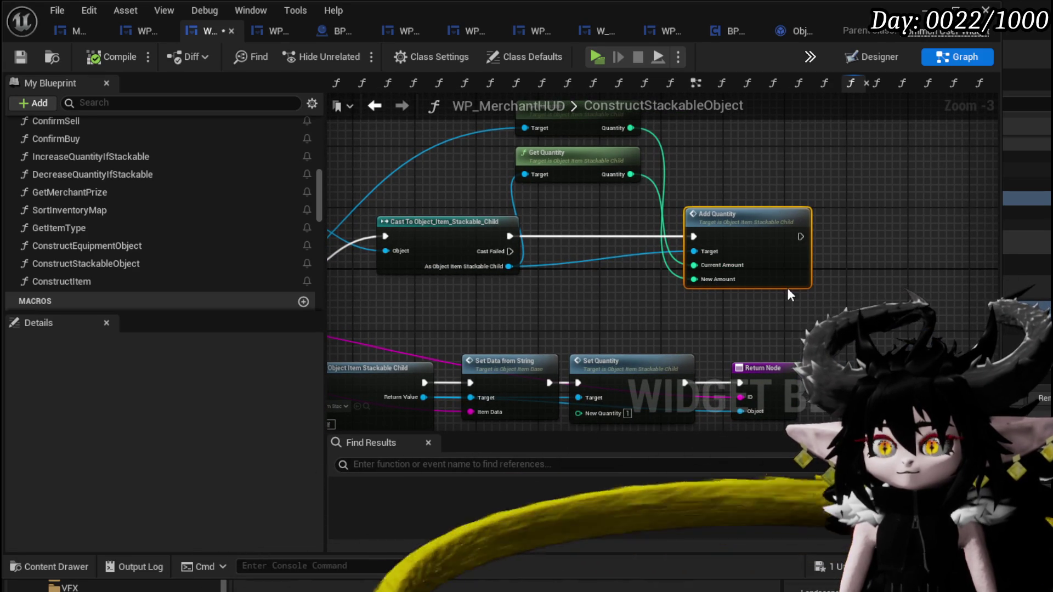
drag(769, 267, 837, 267)
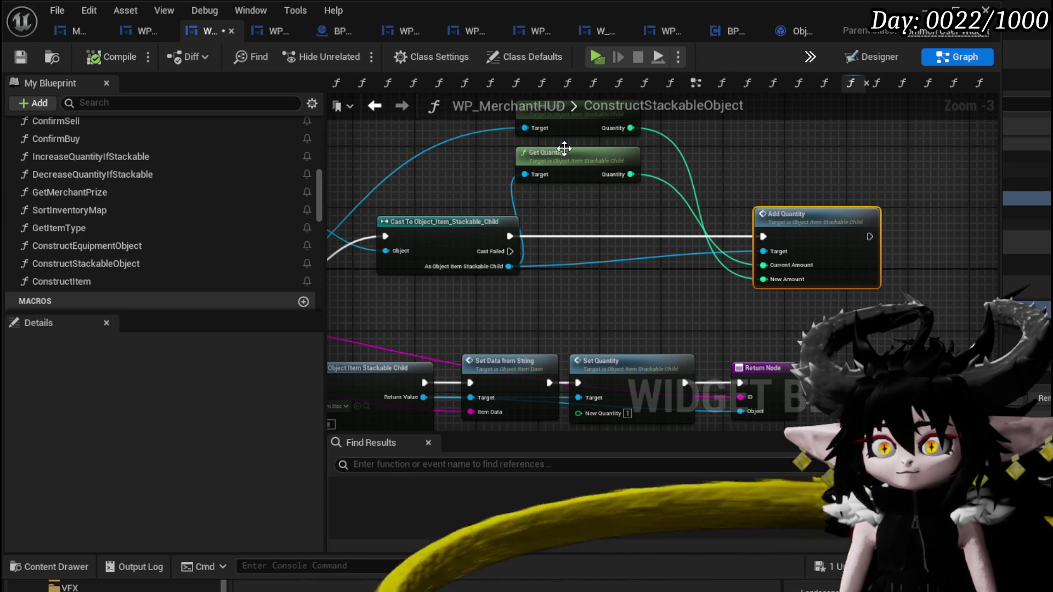
drag(564, 148, 478, 148)
Add an Increment Int on Get Quantity after the cast, feeding Add Quantity's New Amount.
drag(546, 174, 587, 206)
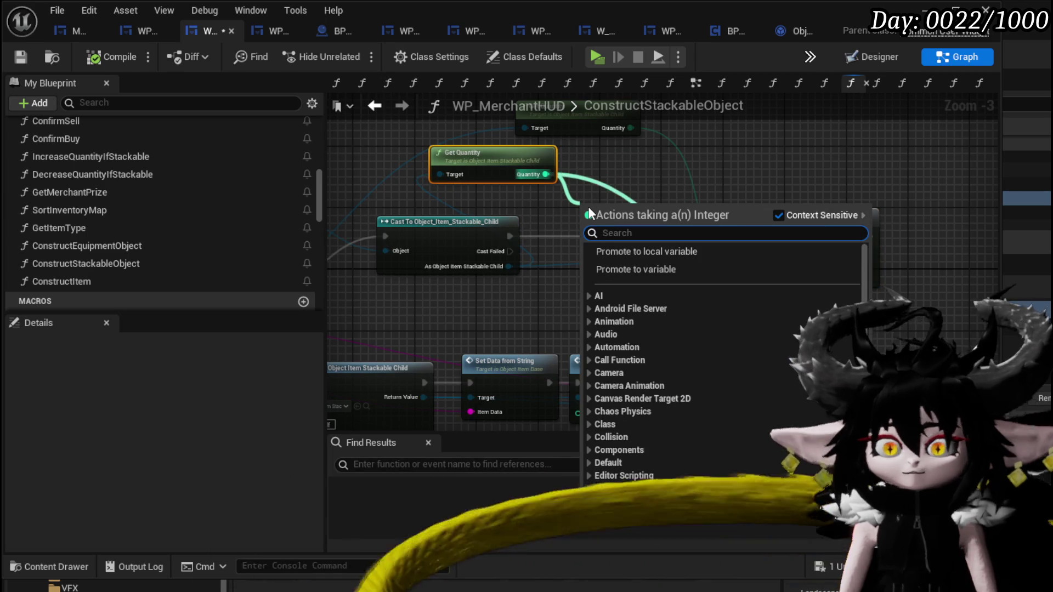
text(Increme)
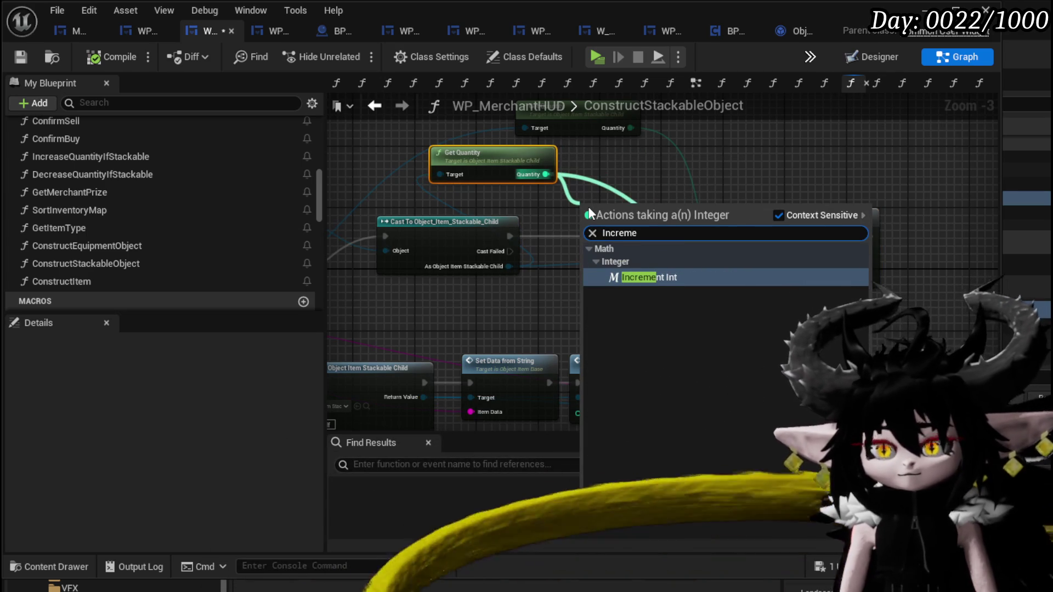
click(652, 278)
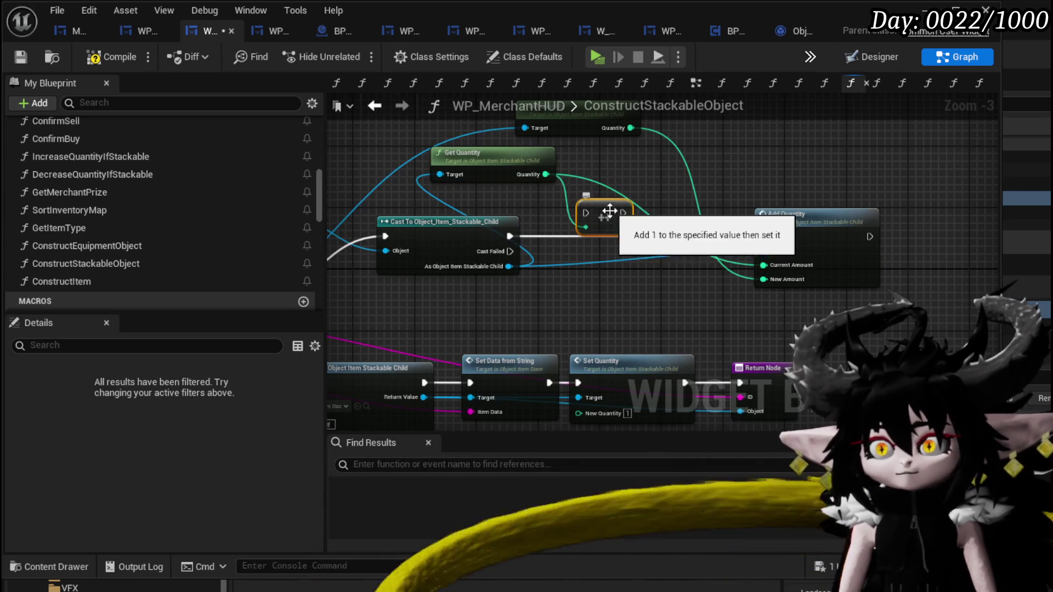
mouse_move(511, 236)
mouse_down()
mouse_move(769, 246)
mouse_move(764, 237)
mouse_up()
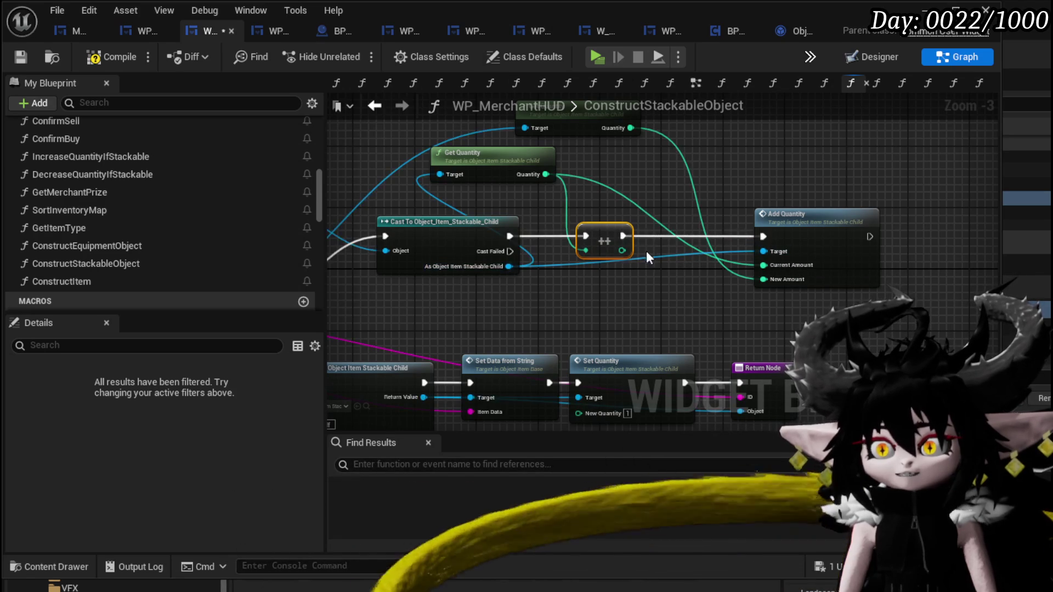
mouse_move(621, 250)
mouse_down()
mouse_move(743, 268)
mouse_move(772, 279)
mouse_move(771, 291)
mouse_move(718, 245)
mouse_up()
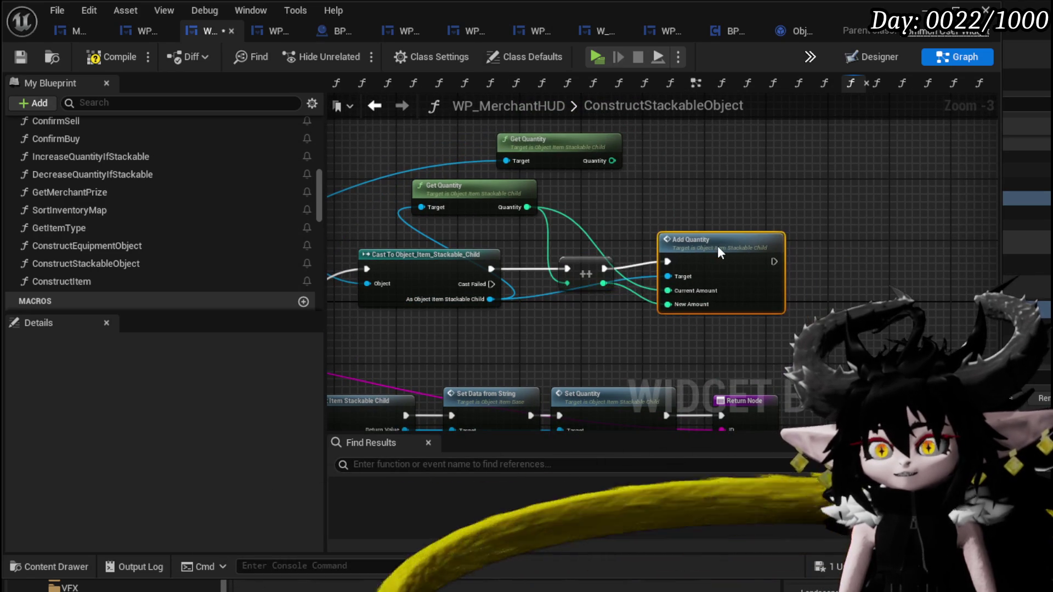
Reposition the lower Get Quantity node, then compile and save WP_MerchantHUD.
drag(487, 199, 472, 222)
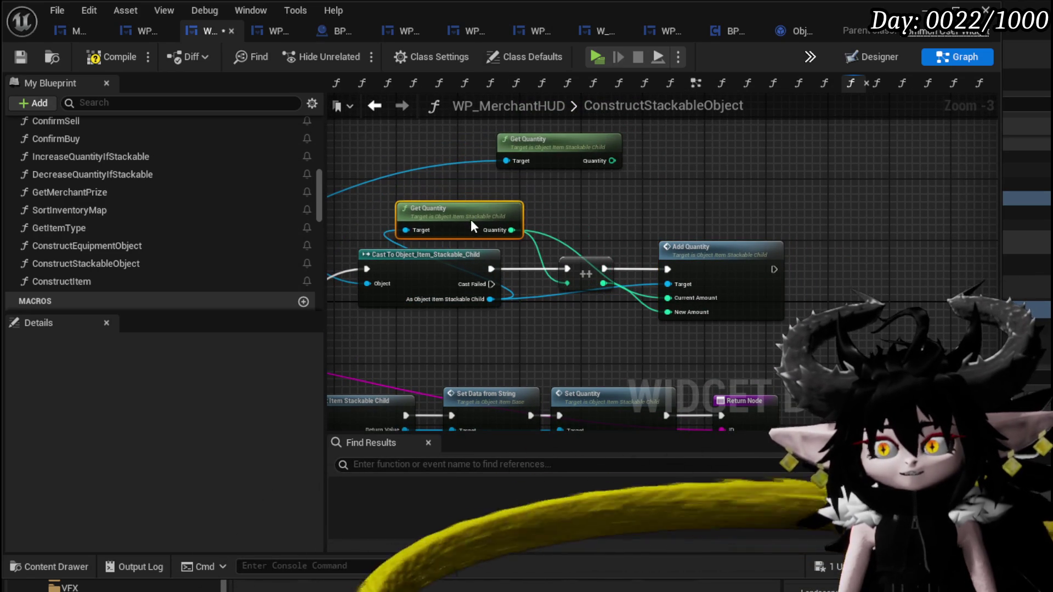
click(99, 65)
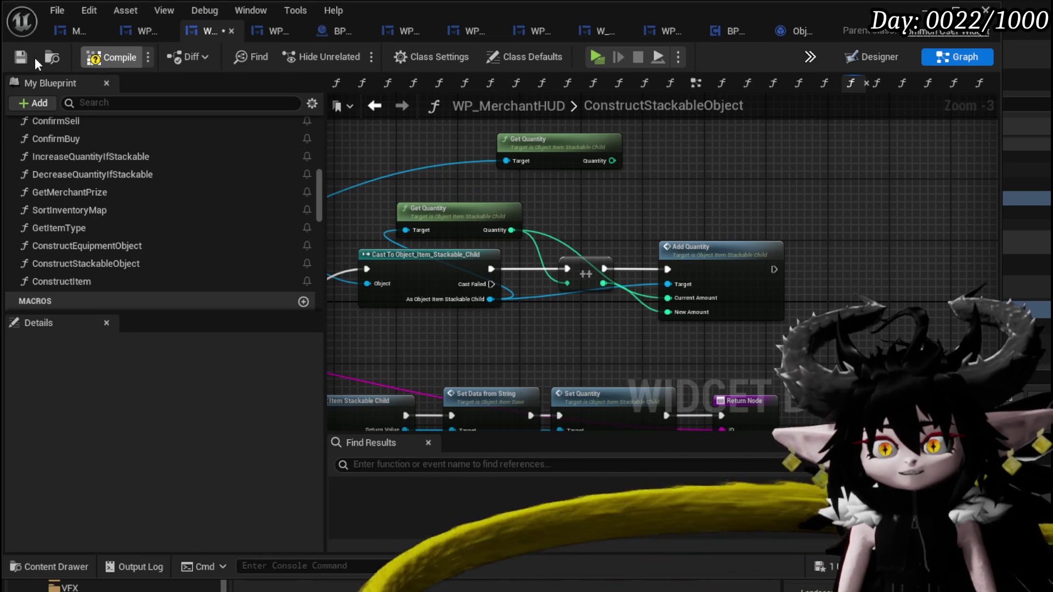
click(24, 57)
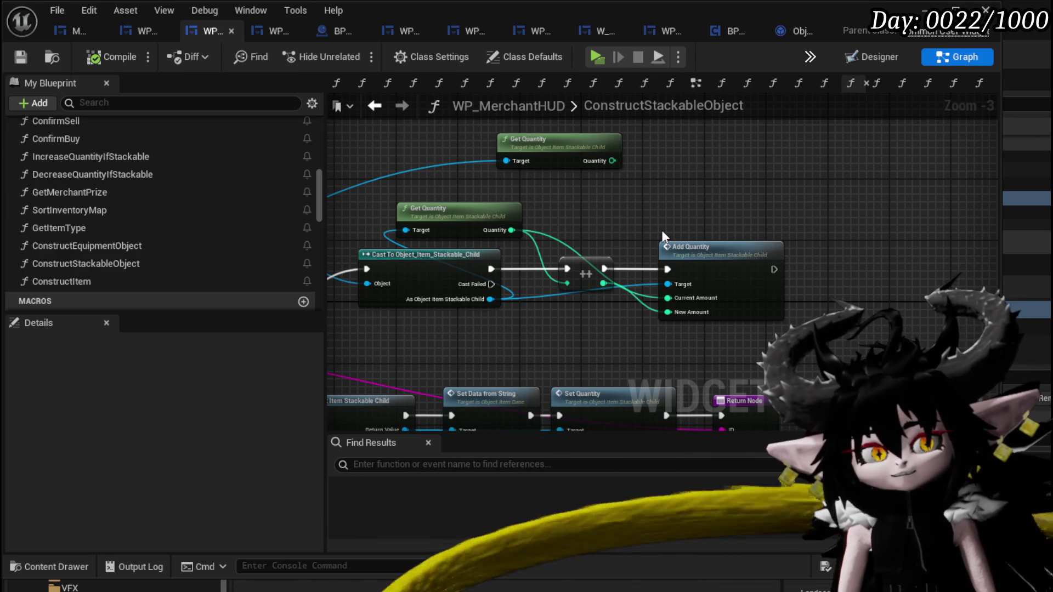
scroll(656, 219, down, 1)
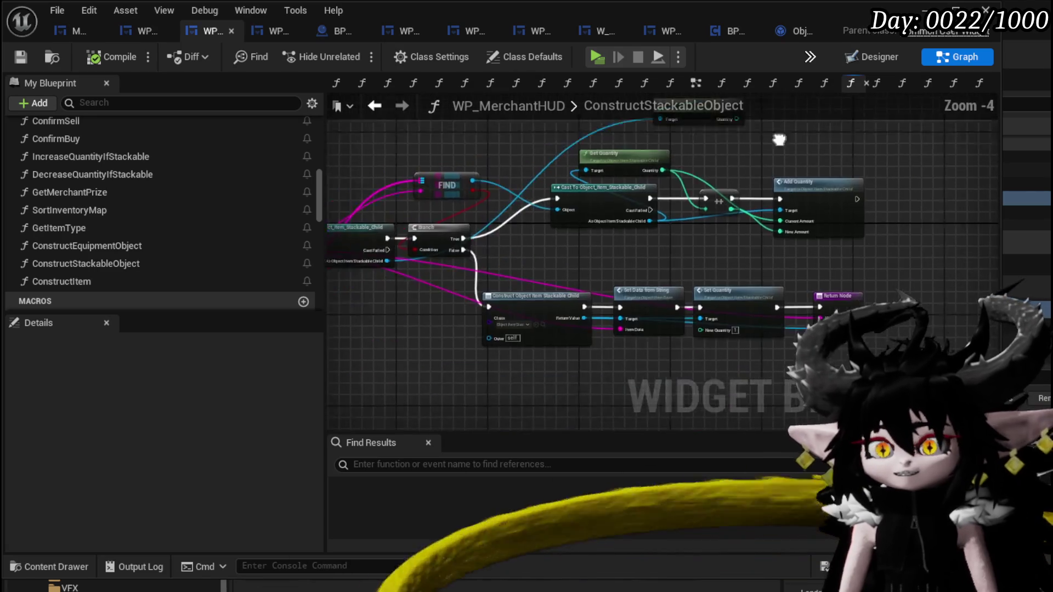
Play-test trading with the wizard, adding Essence to the Sell slots three times, then stop.
click(20, 55)
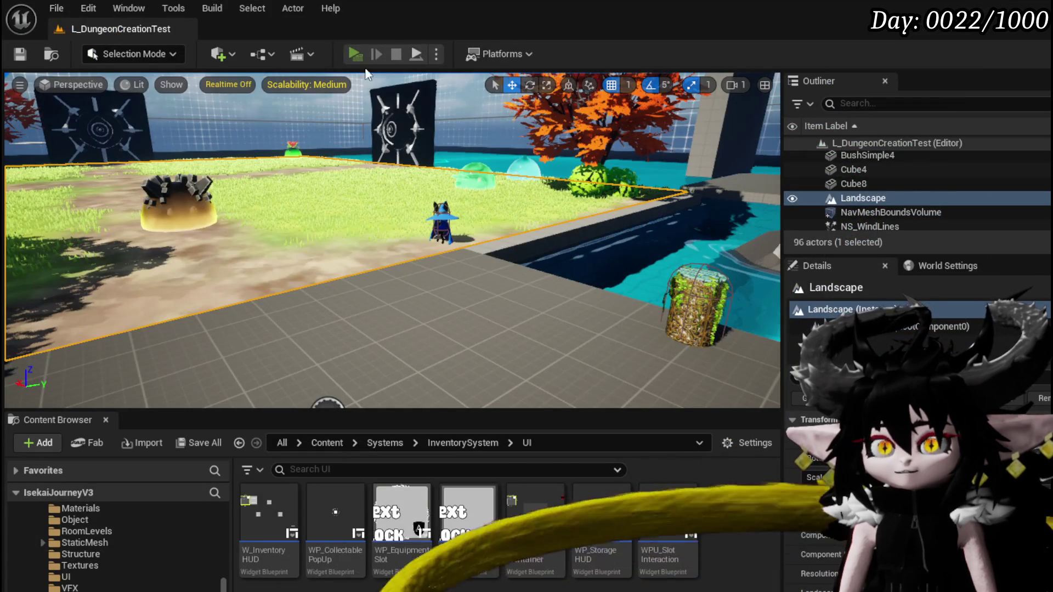
key(w)
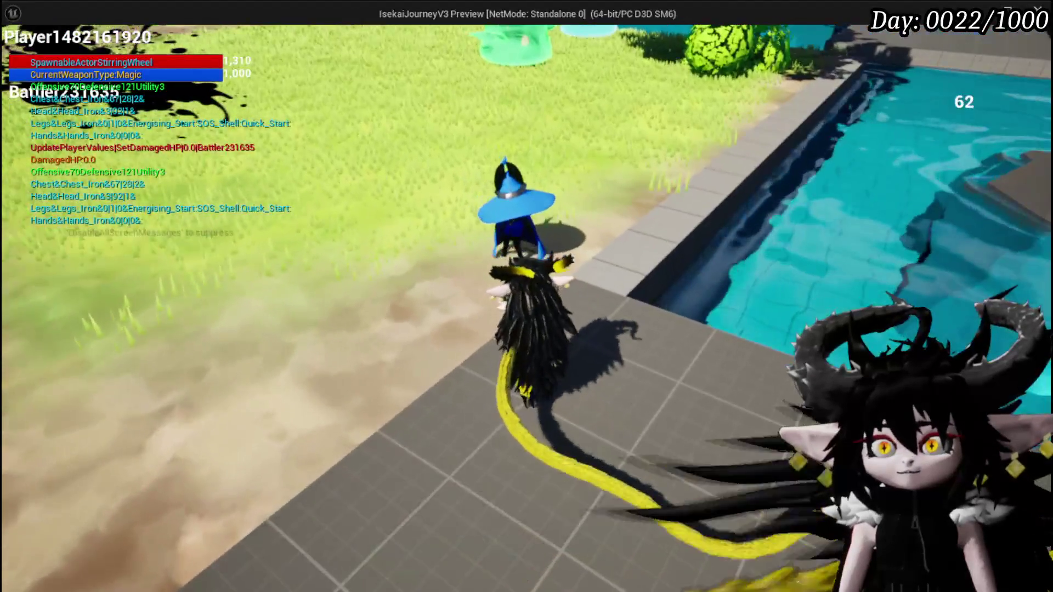
key(e)
click(747, 463)
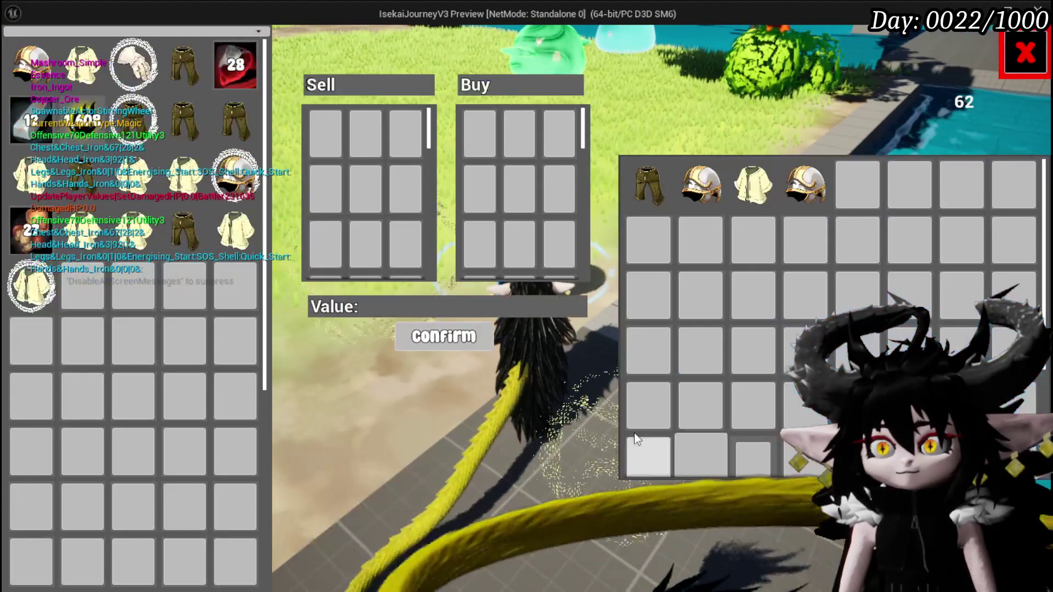
click(75, 136)
click(75, 137)
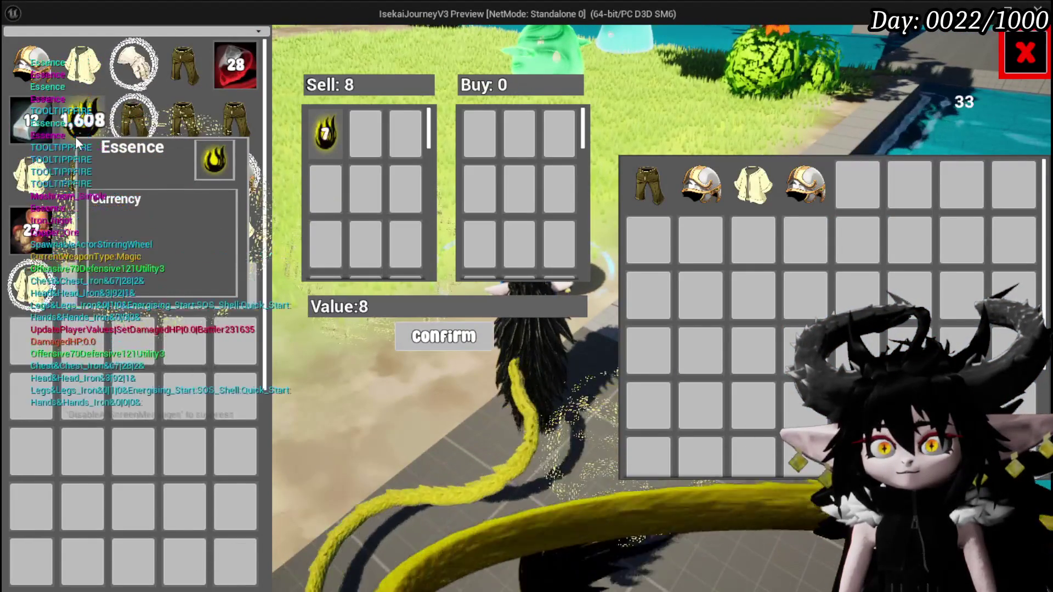
click(74, 137)
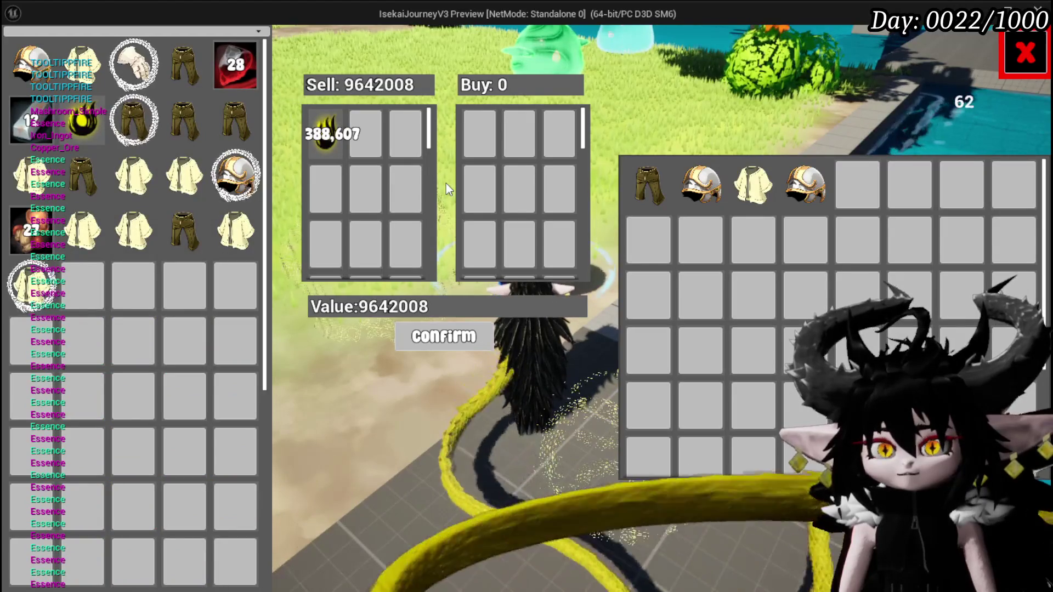
mouse_move(324, 130)
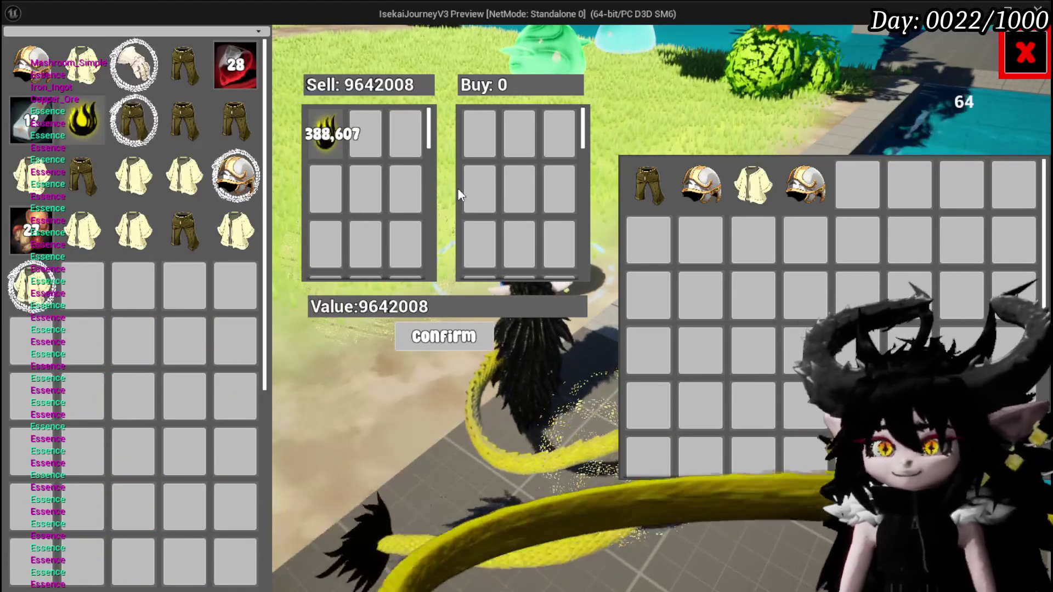
key(Escape)
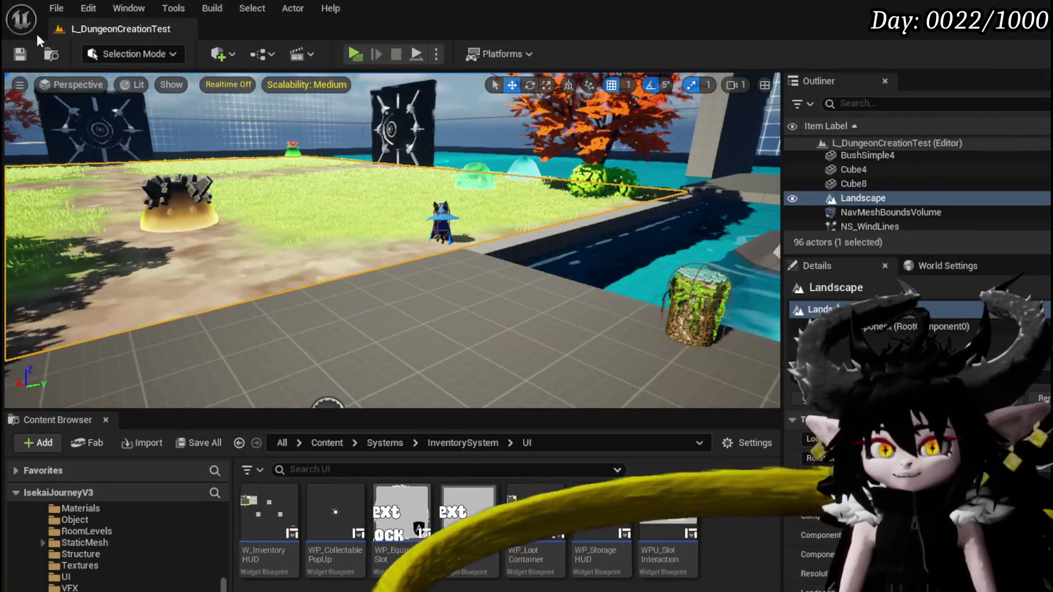
Save the level and retest, moving Essence into and back out of the Sell slots.
click(19, 54)
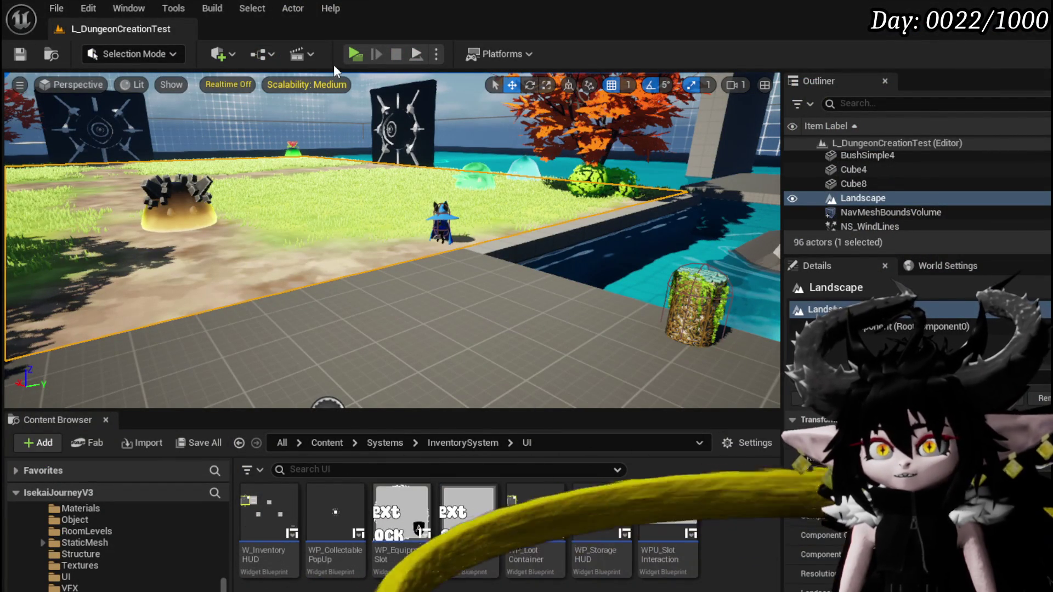
click(355, 54)
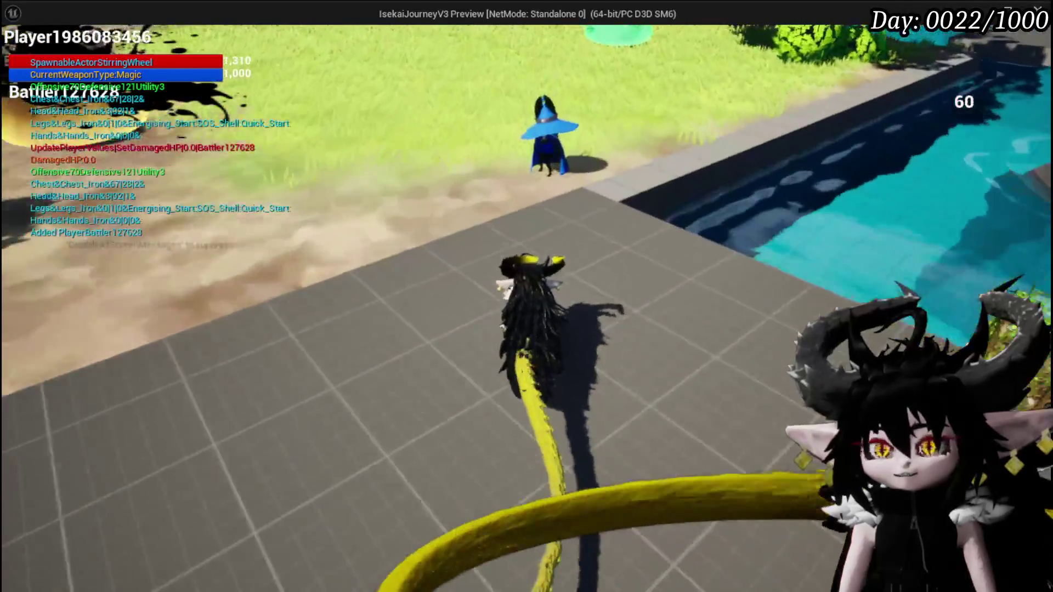
key(w)
click(747, 465)
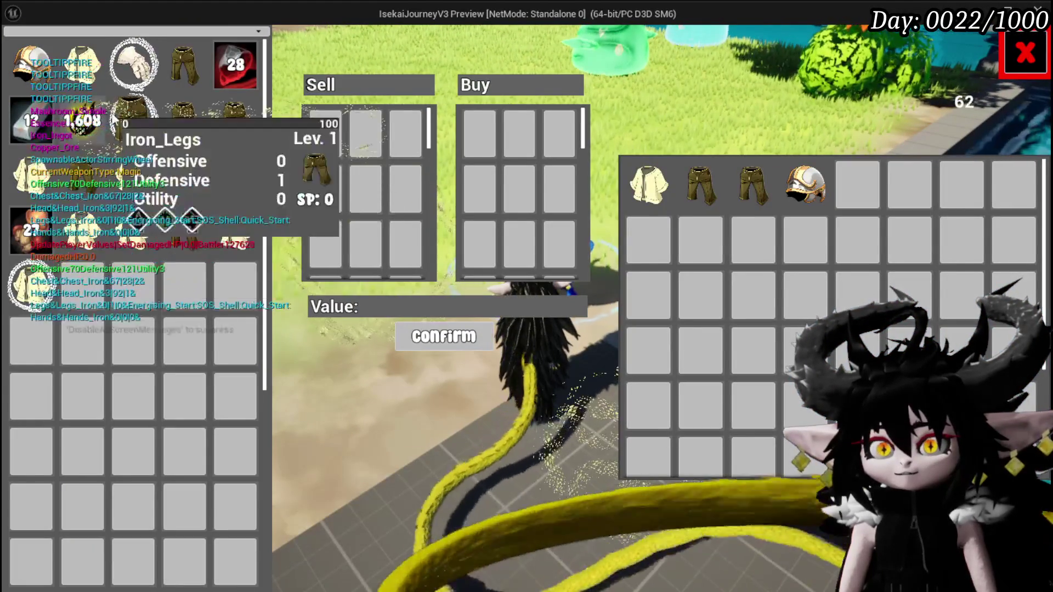
click(84, 110)
click(86, 126)
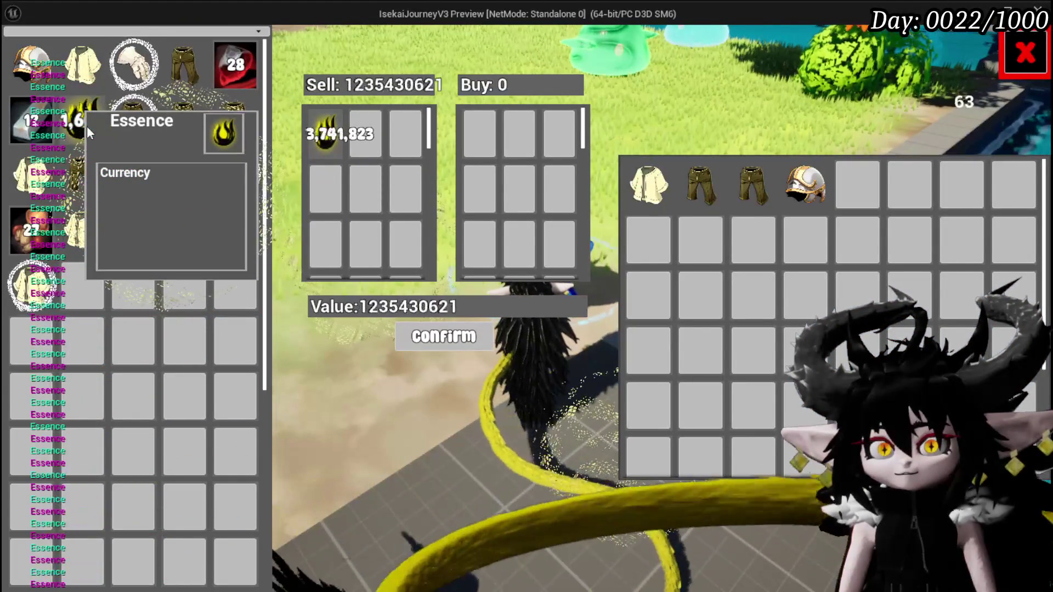
click(86, 127)
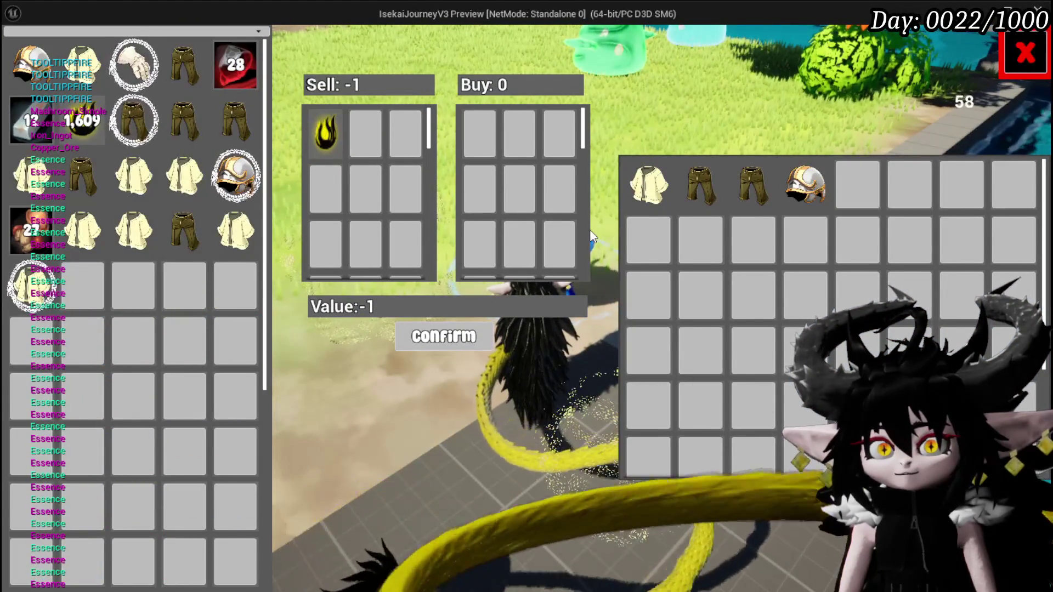
Reopen trading and add Essence to reach 1,023 Essence valued 1177, then stop the game.
click(1024, 53)
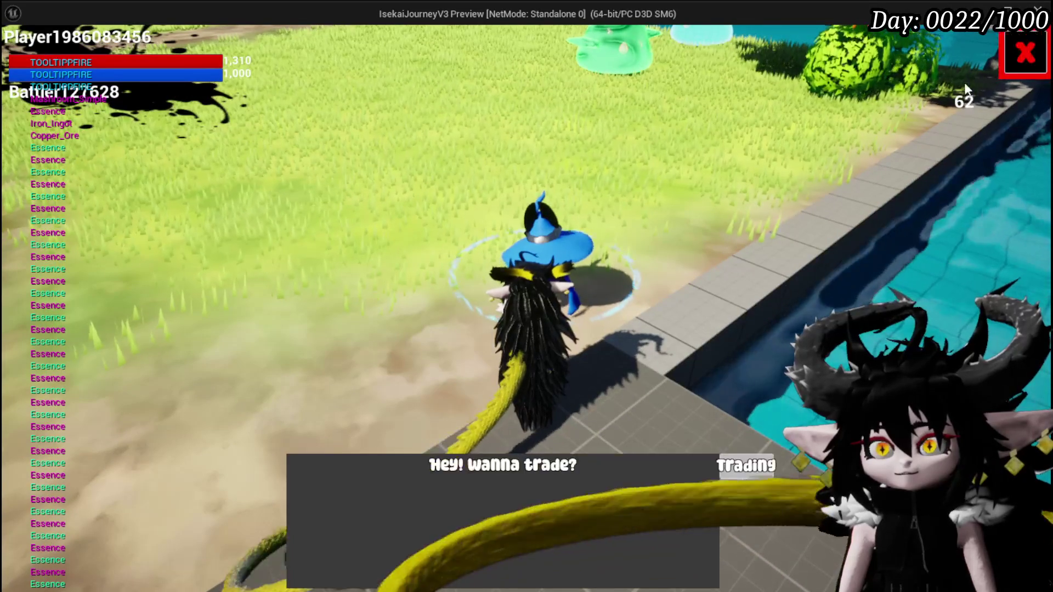
click(746, 465)
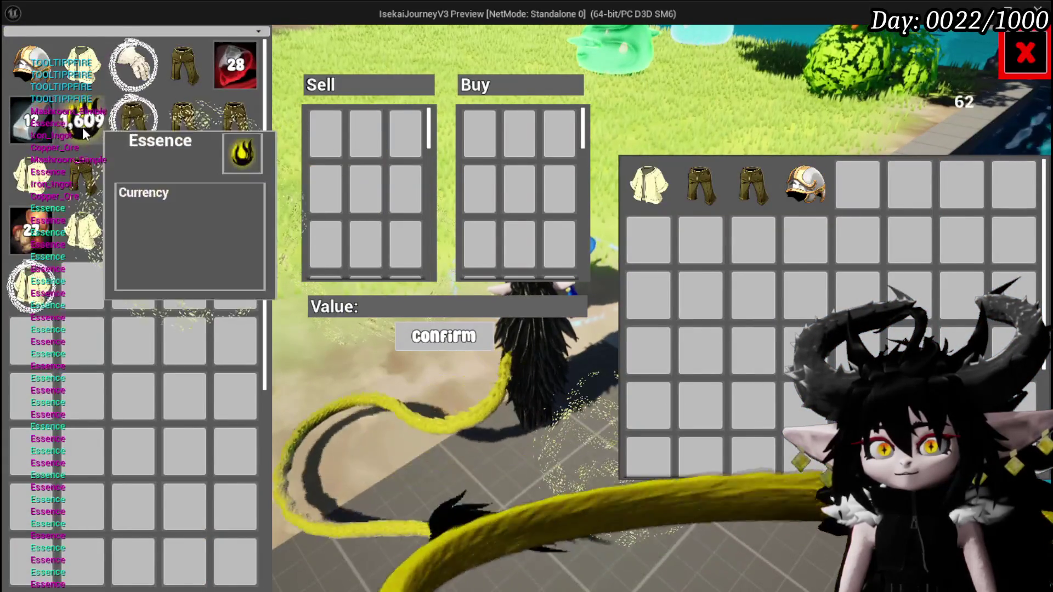
click(82, 127)
click(83, 128)
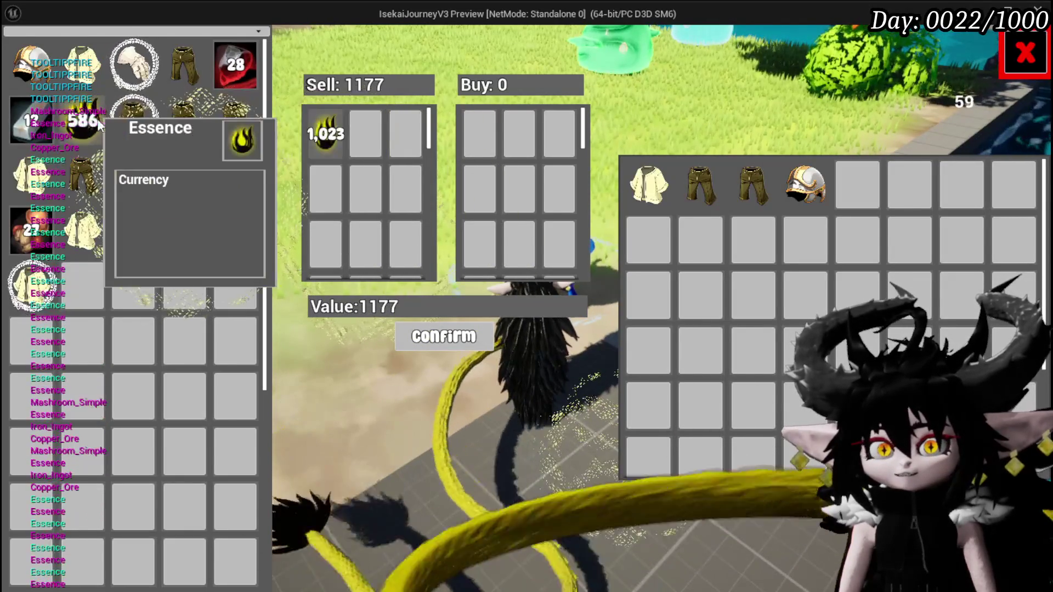
key(Escape)
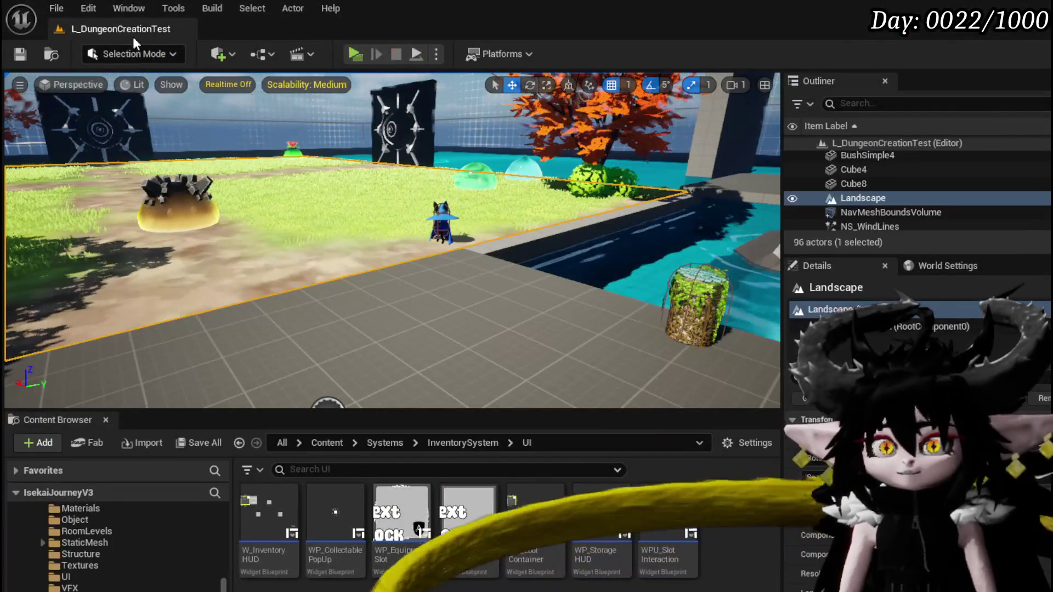
Save L_DungeonCreationTest from the level editor toolbar.
click(29, 51)
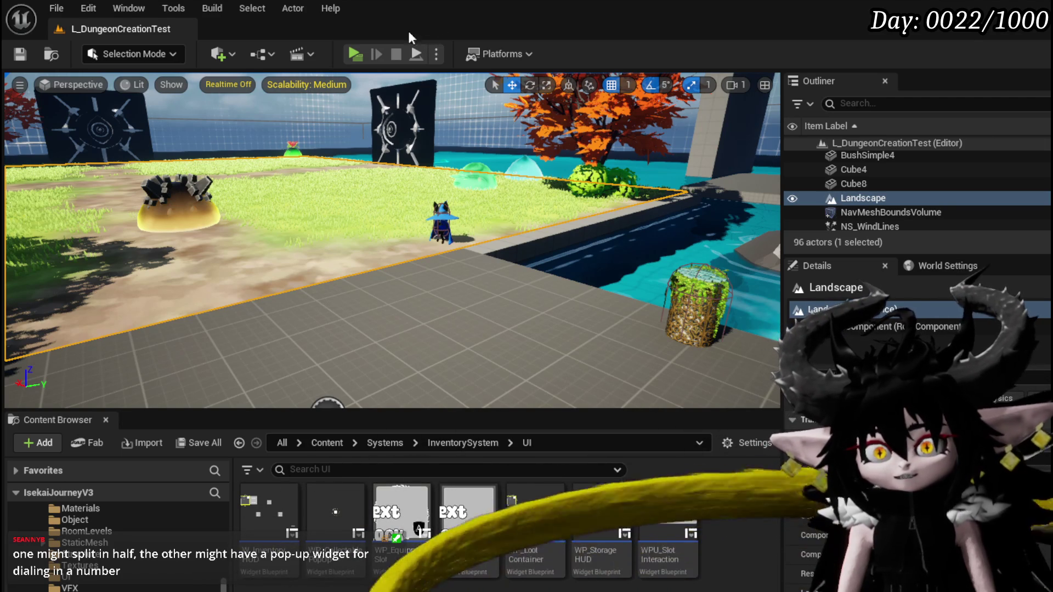
Start a play test and pick Iron_Chest at the upgrade bench.
click(354, 54)
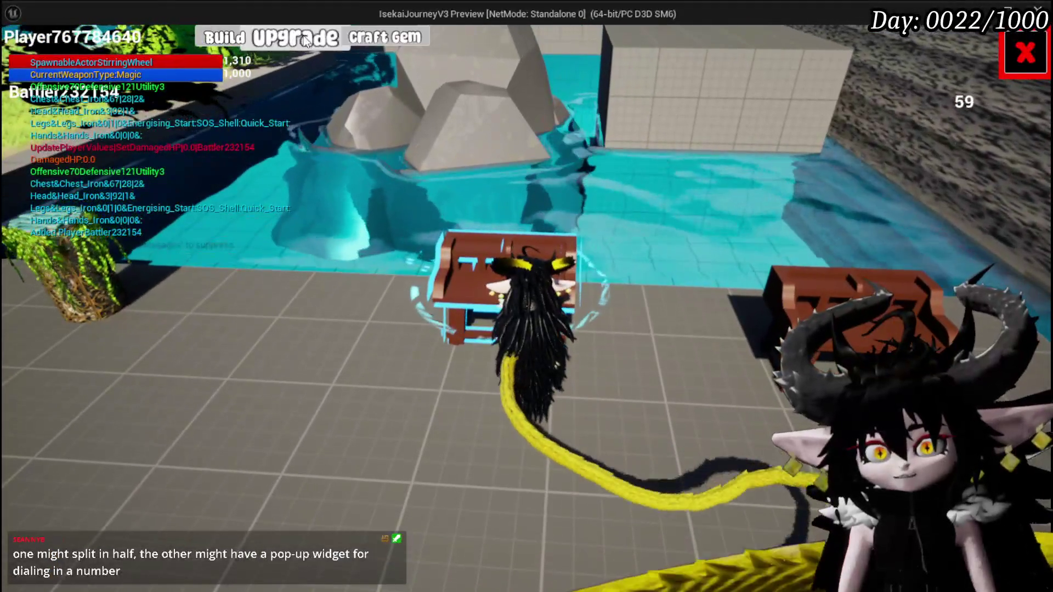
click(384, 37)
mouse_move(180, 118)
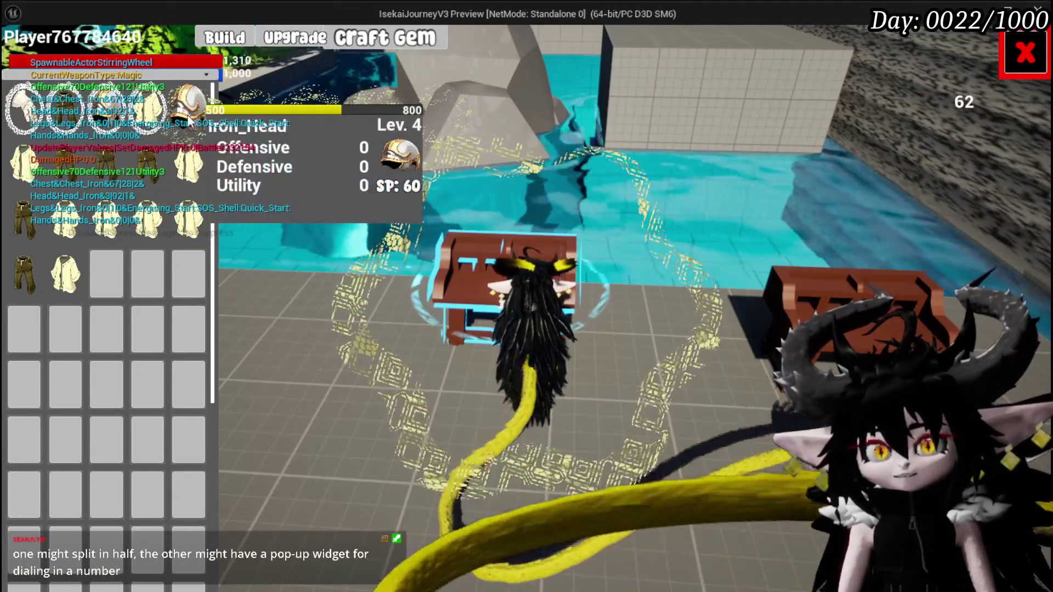
click(148, 104)
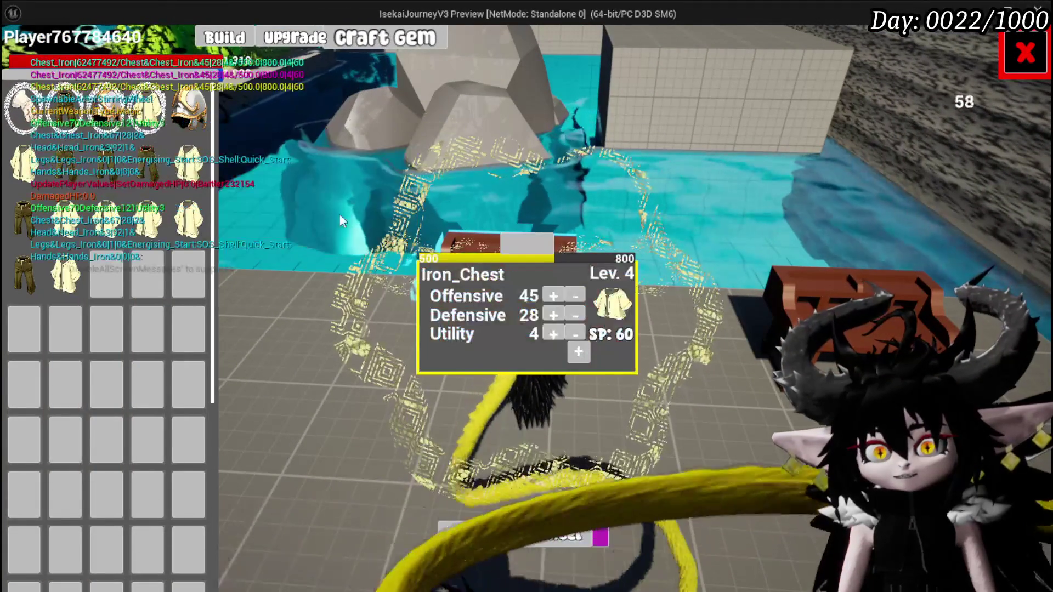
Enter 1500 Essence as the Iron_Chest upgrade amount.
click(524, 258)
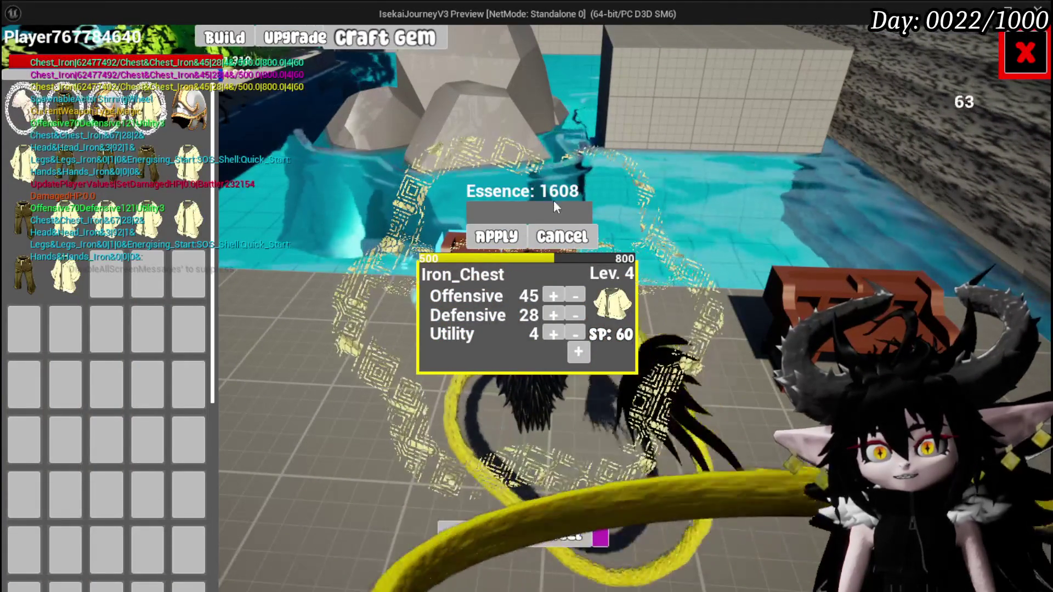
text(166)
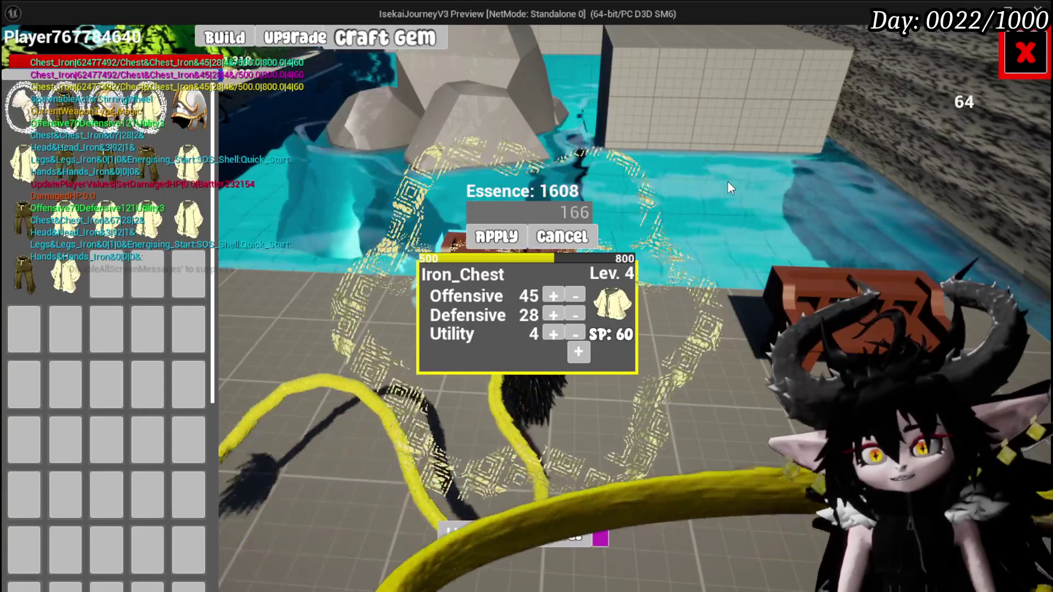
key(BackSpace)
text(00)
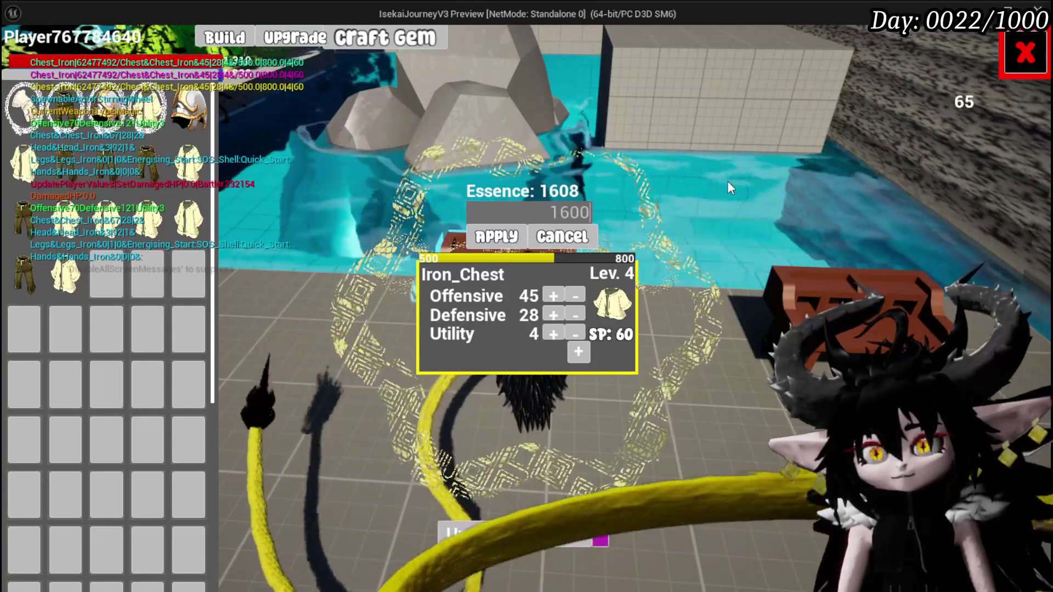
key(BackSpace)
key(BackSpace)
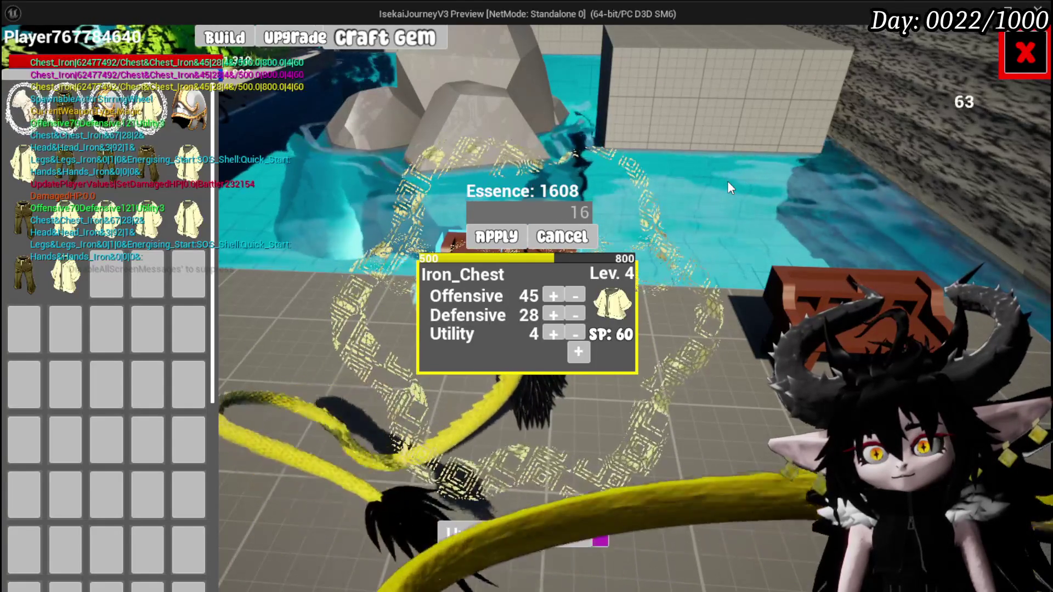
text(08)
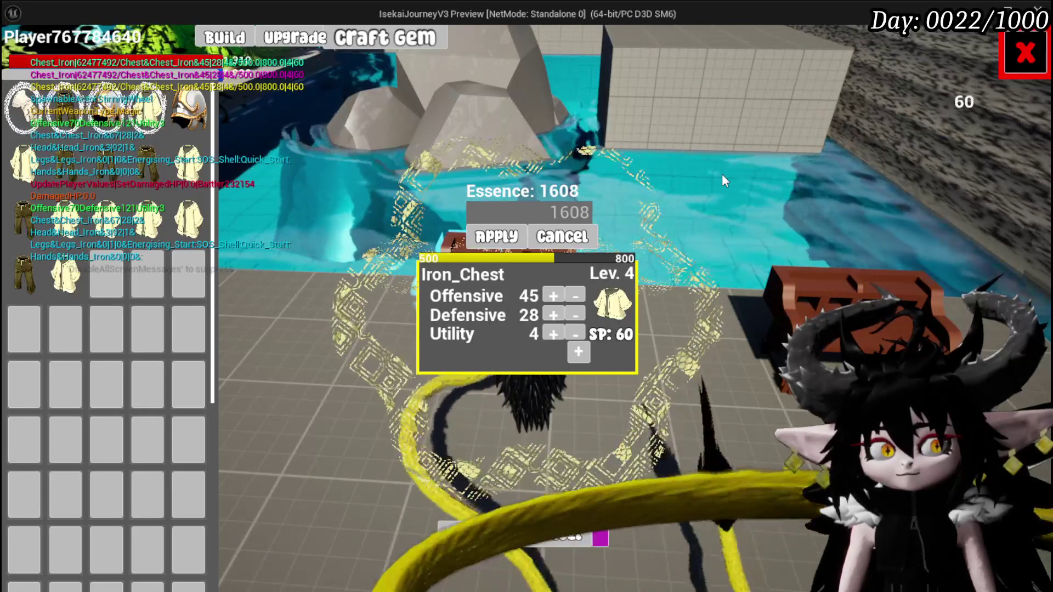
key(BackSpace)
key(BackSpace)
key(BackSpace)
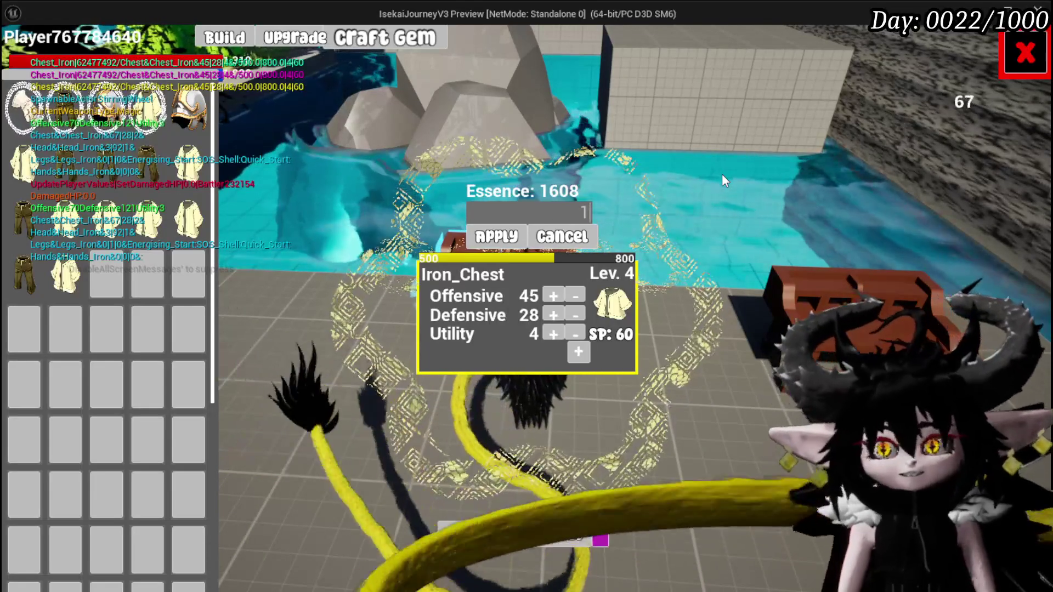
text(500)
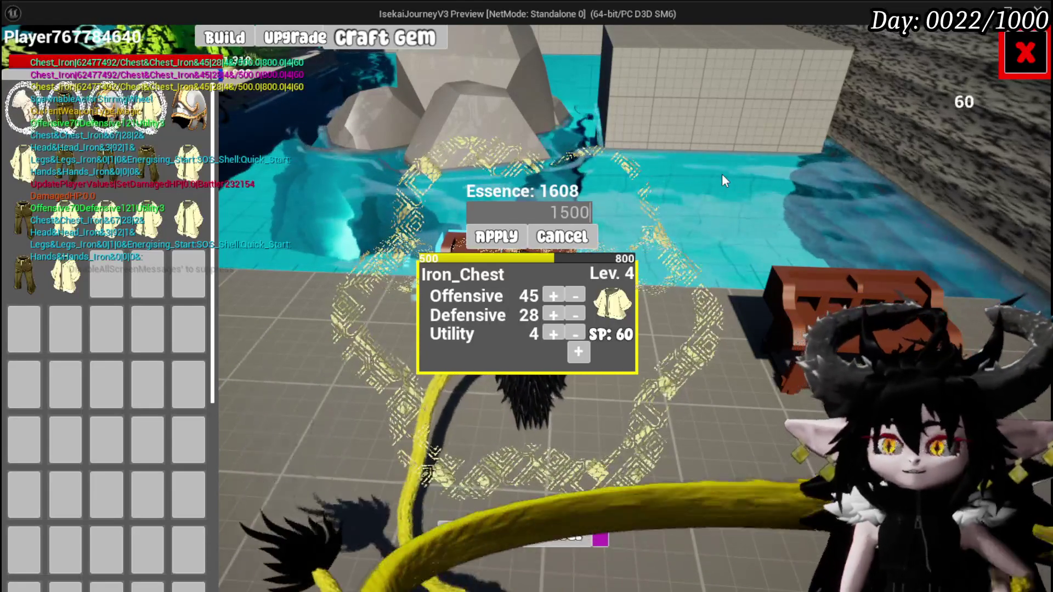
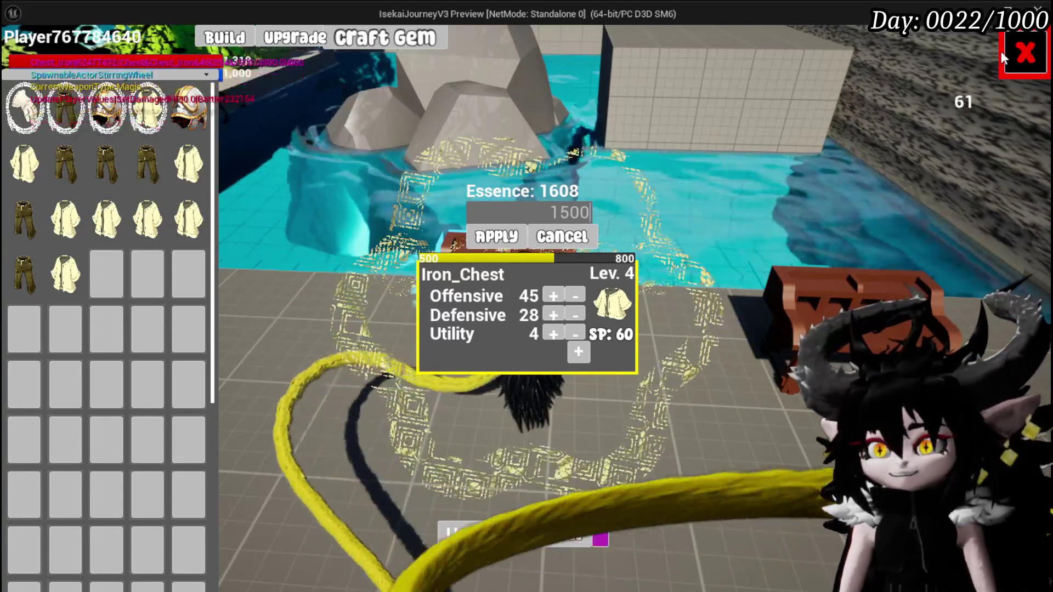
Close the Iron_Chest inventory and upgrade panel, then stop the Play In Editor preview.
click(1020, 52)
key(Escape)
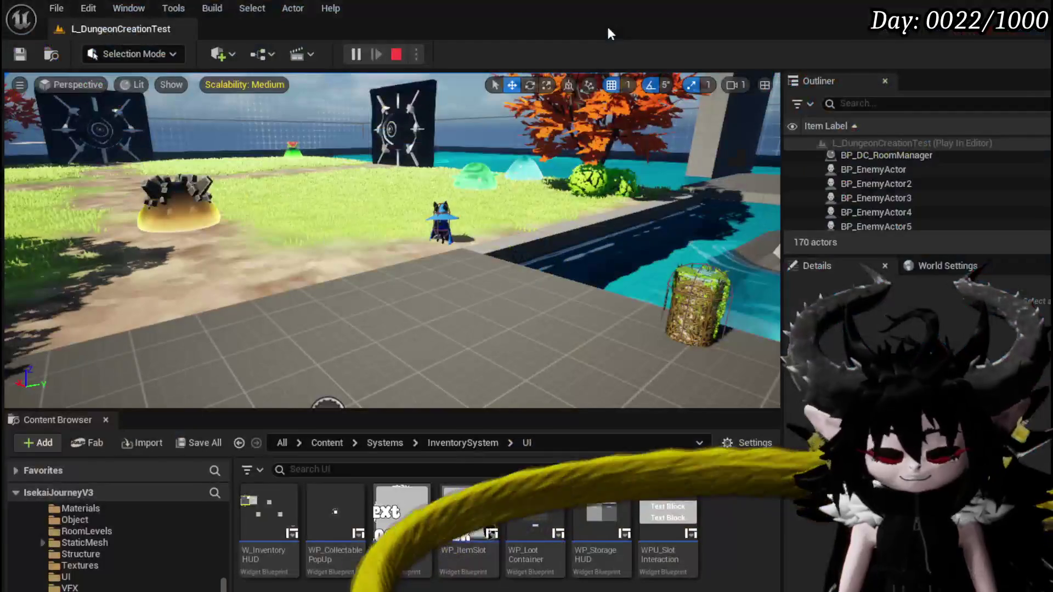
Save the L_DungeonCreationTest level and bring forward the WP_MerchantHUD ConstructStackableObject graph.
click(17, 55)
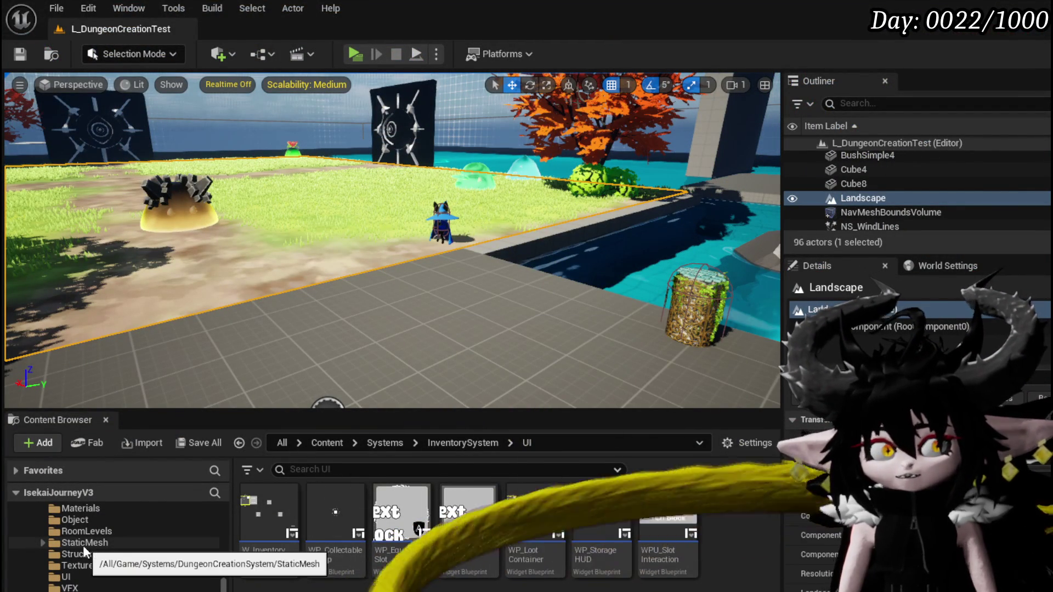
scroll(85, 546, up, 2)
scroll(101, 564, up, 5)
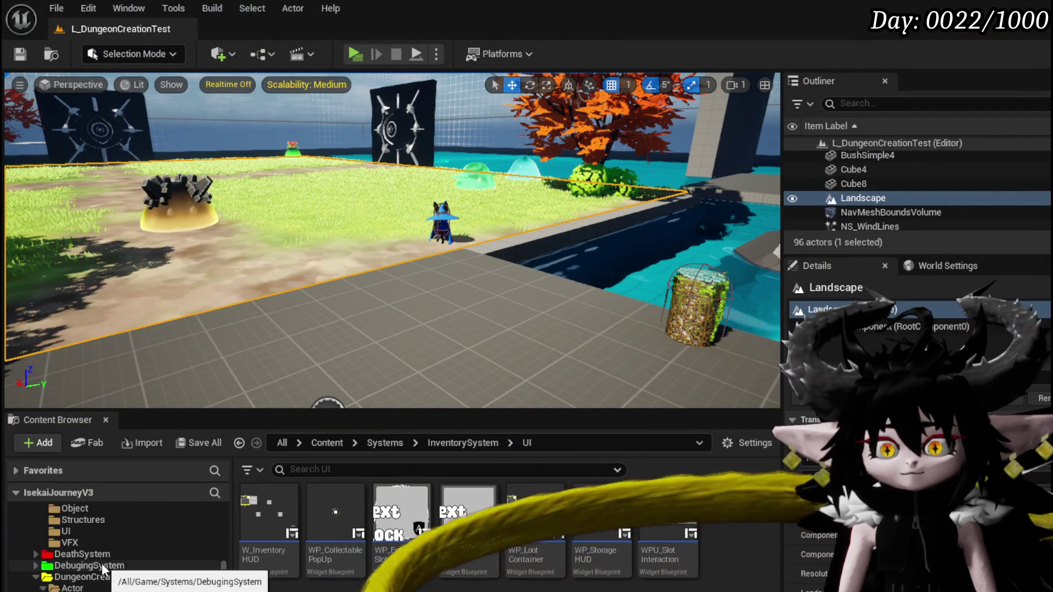
scroll(103, 569, down, 6)
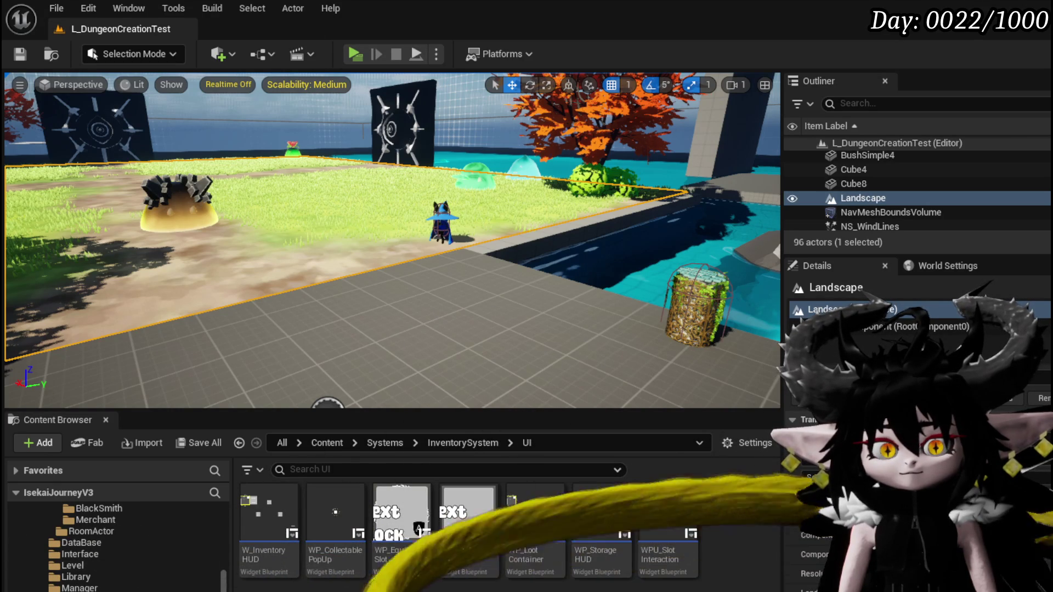
key(alt+Tab)
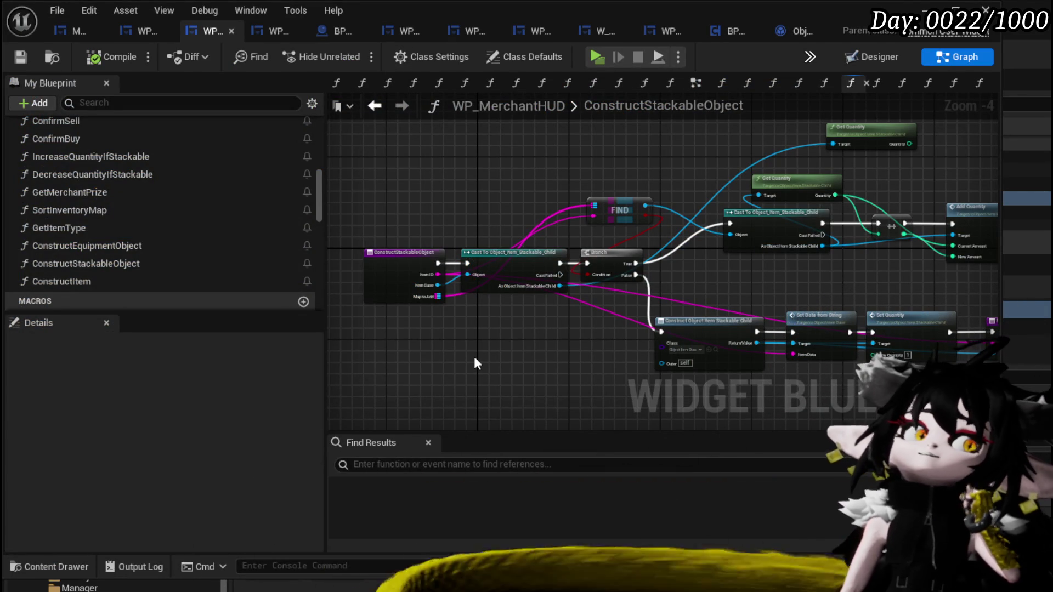
Move the Get Quantity, Cast and Add Quantity nodes up and left beside the construct node.
mouse_move(474, 357)
mouse_down()
mouse_move(524, 329)
mouse_move(503, 304)
mouse_move(491, 322)
mouse_up()
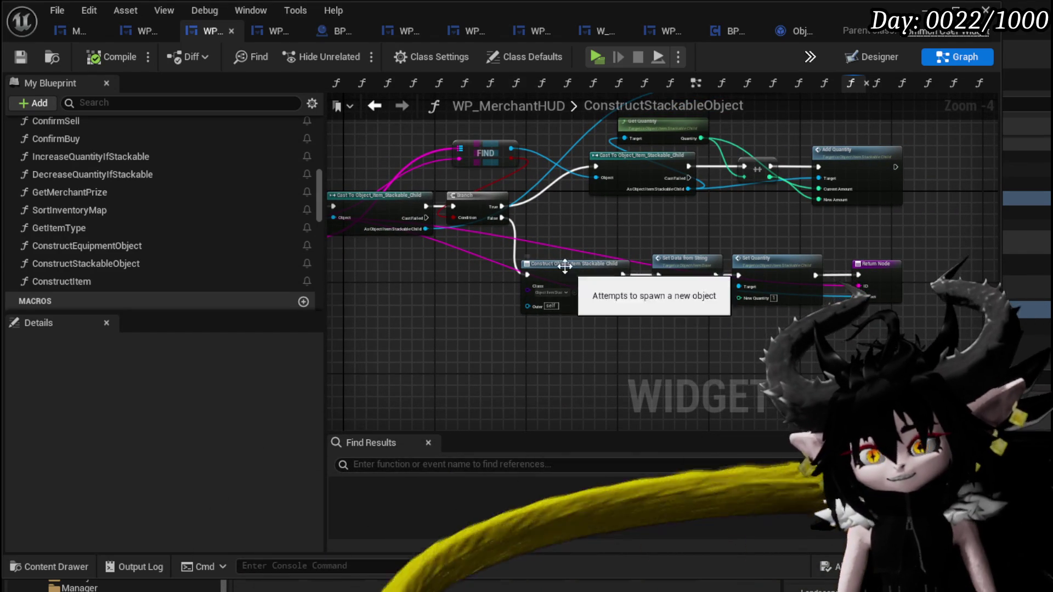
scroll(559, 289, up, 1)
drag(559, 289, 520, 365)
mouse_move(823, 308)
mouse_down()
mouse_move(548, 219)
mouse_move(579, 175)
mouse_move(523, 168)
mouse_up()
click(620, 295)
mouse_move(620, 294)
mouse_down()
mouse_move(735, 285)
mouse_move(525, 289)
mouse_up()
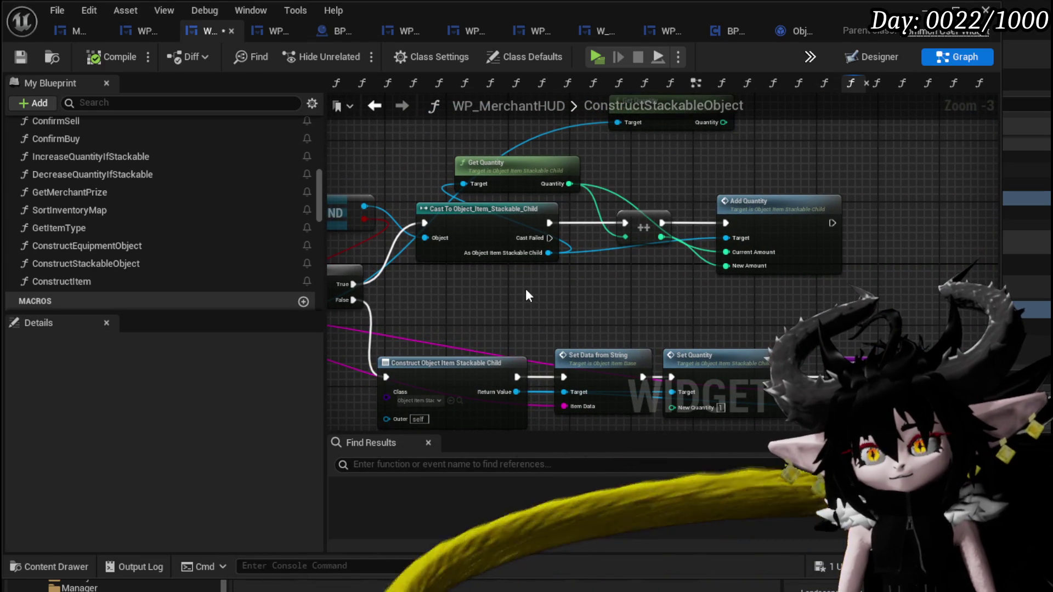
Line the ++ increment node up with the quantity nodes and save WP_MerchantHUD.
drag(653, 227, 654, 244)
drag(657, 334, 860, 329)
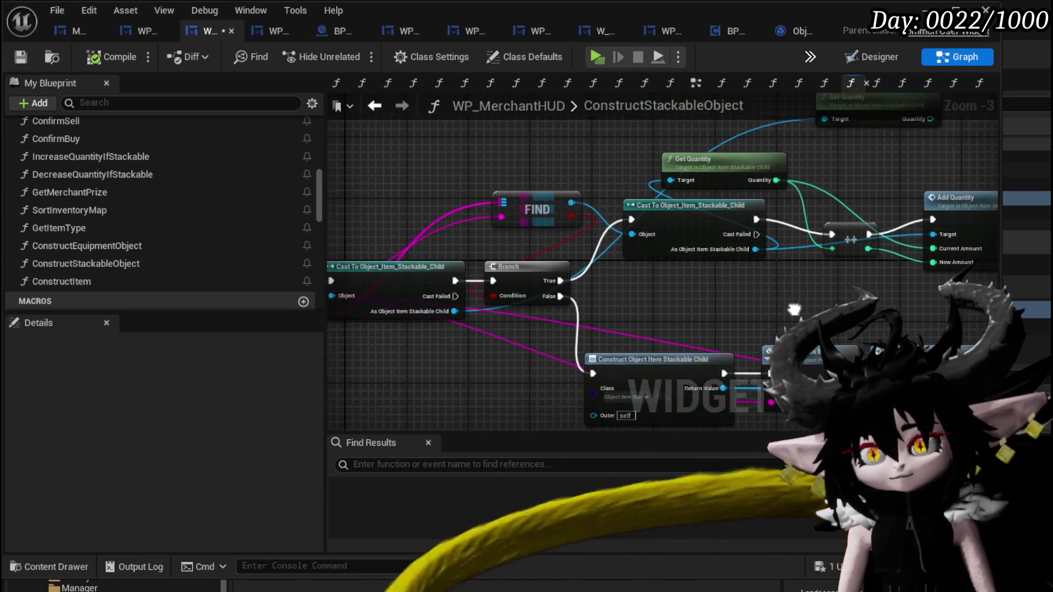
drag(847, 237, 848, 221)
click(832, 278)
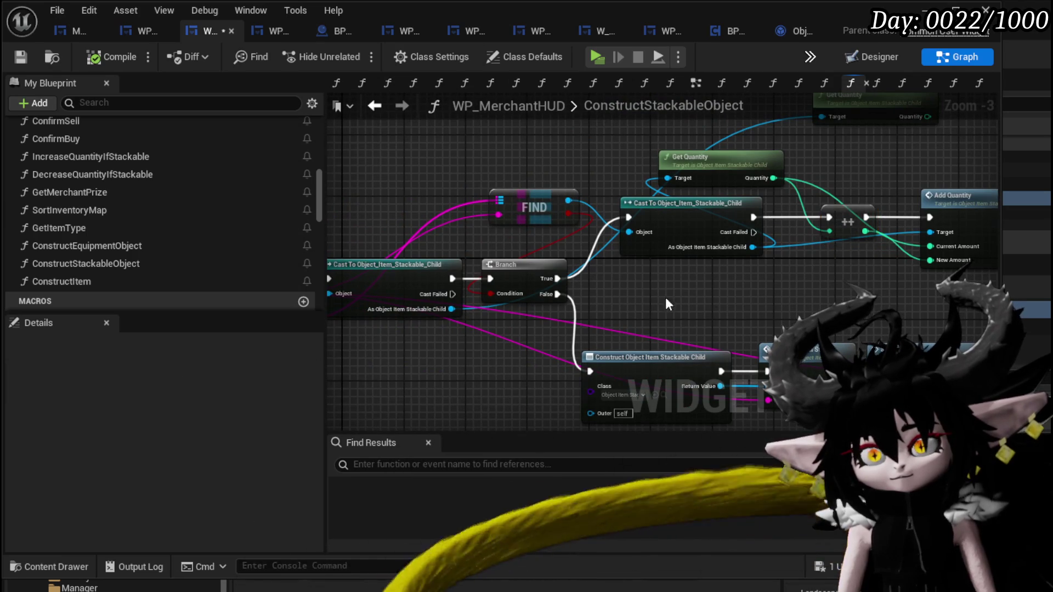
drag(832, 279, 953, 285)
click(30, 53)
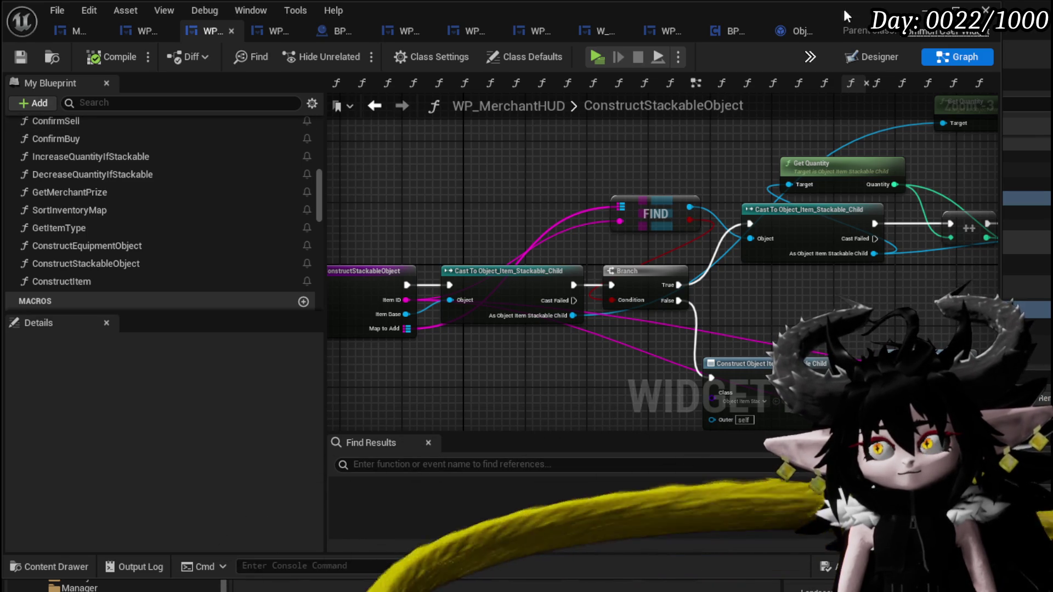
Back in the level editor, browse the Content Browser to the InventorySystem Object folder.
key(alt+Tab)
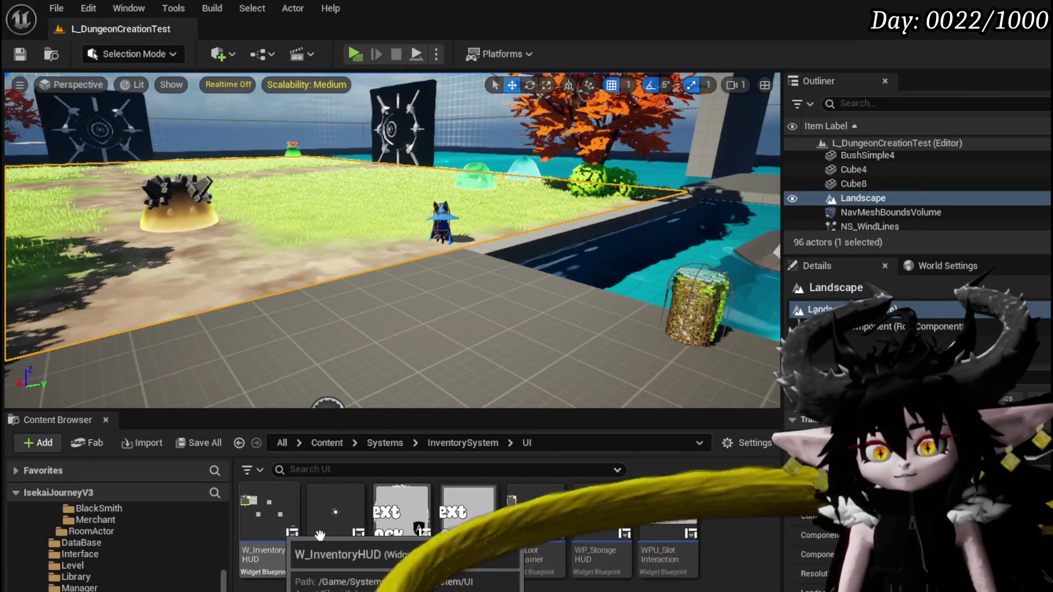
scroll(137, 543, down, 10)
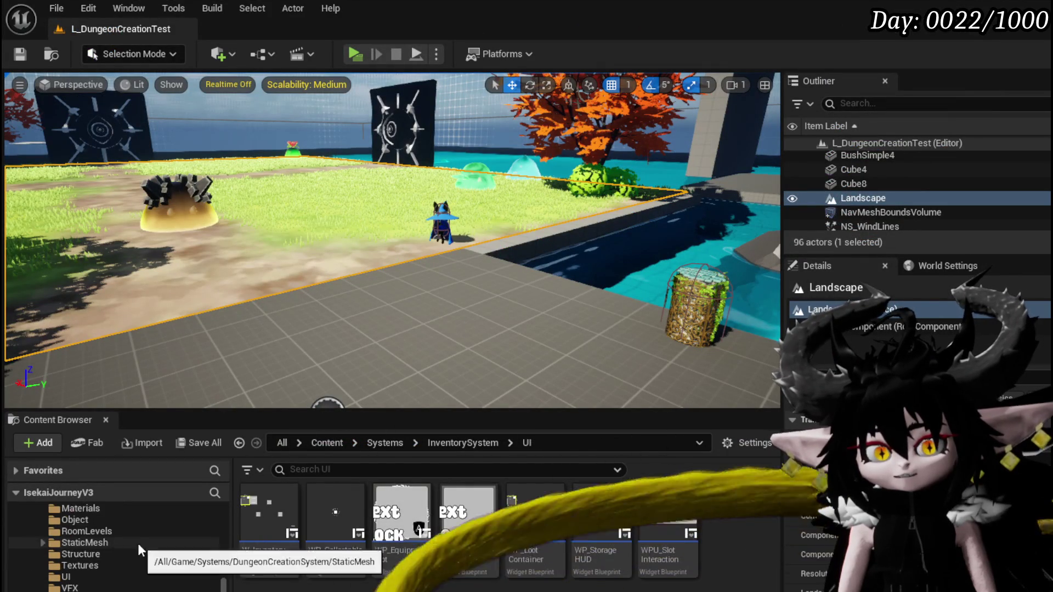
scroll(137, 542, down, 5)
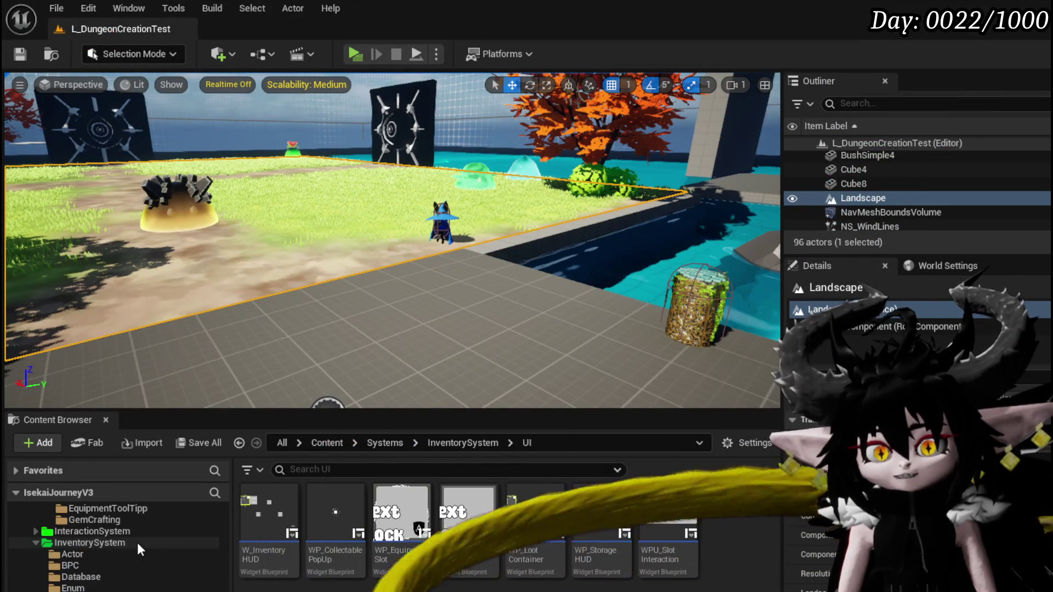
scroll(125, 536, up, 5)
scroll(104, 539, down, 7)
scroll(104, 540, down, 5)
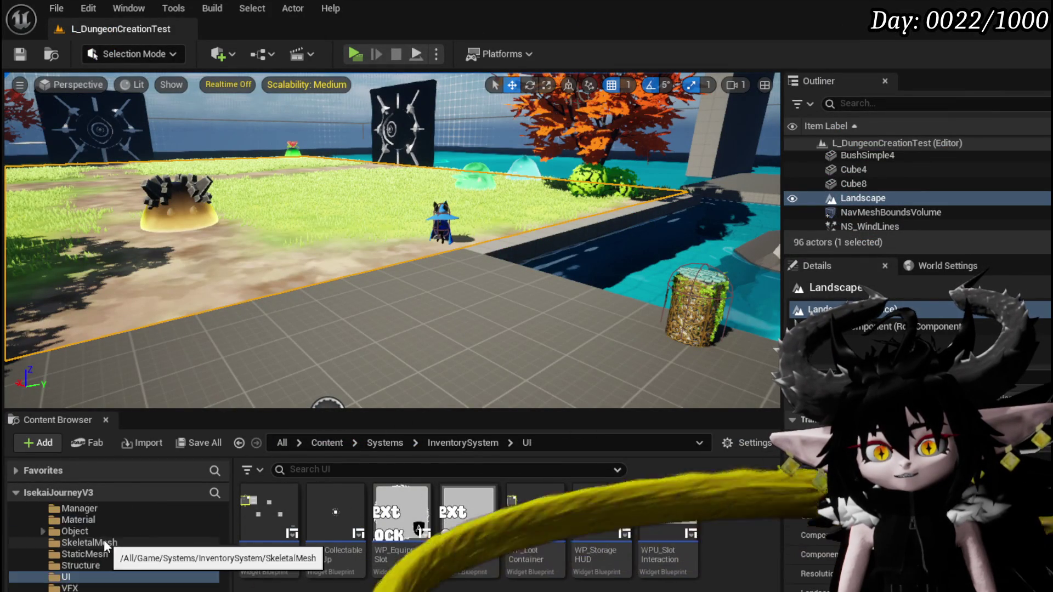
scroll(126, 558, down, 5)
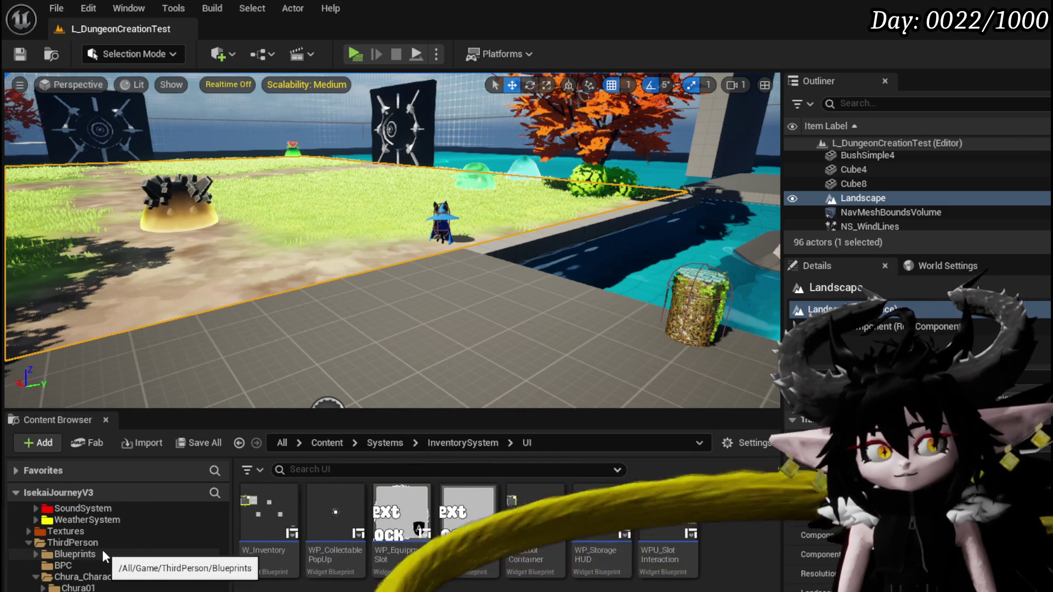
scroll(102, 546, down, 5)
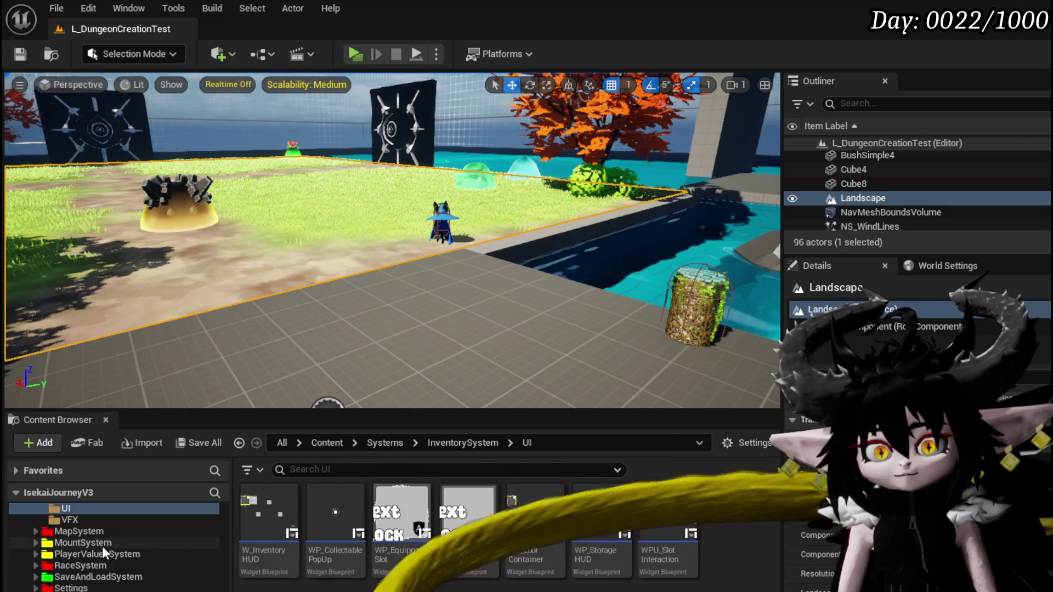
scroll(108, 548, up, 3)
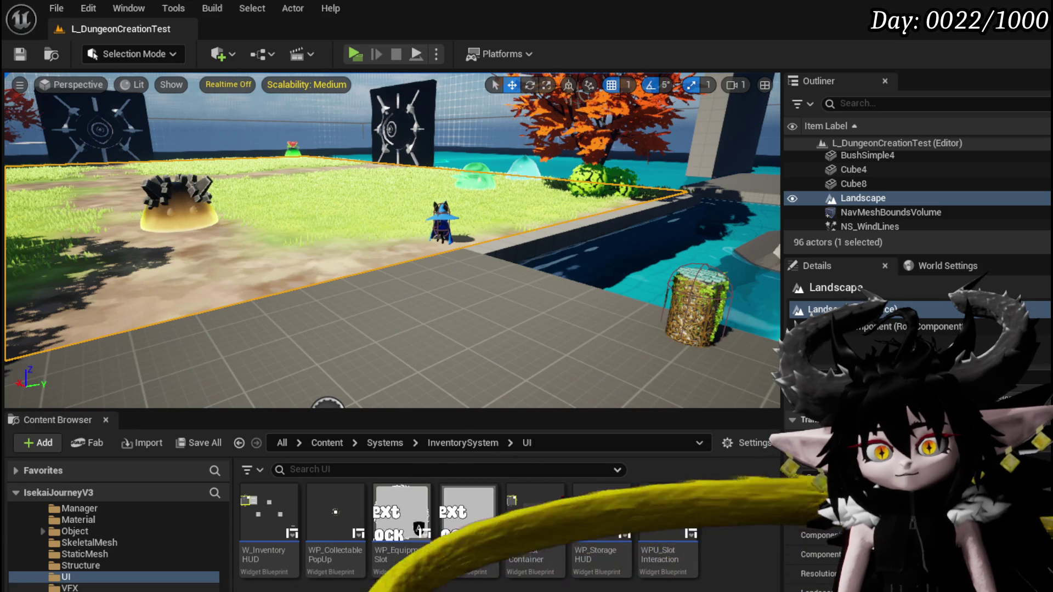
scroll(109, 543, up, 2)
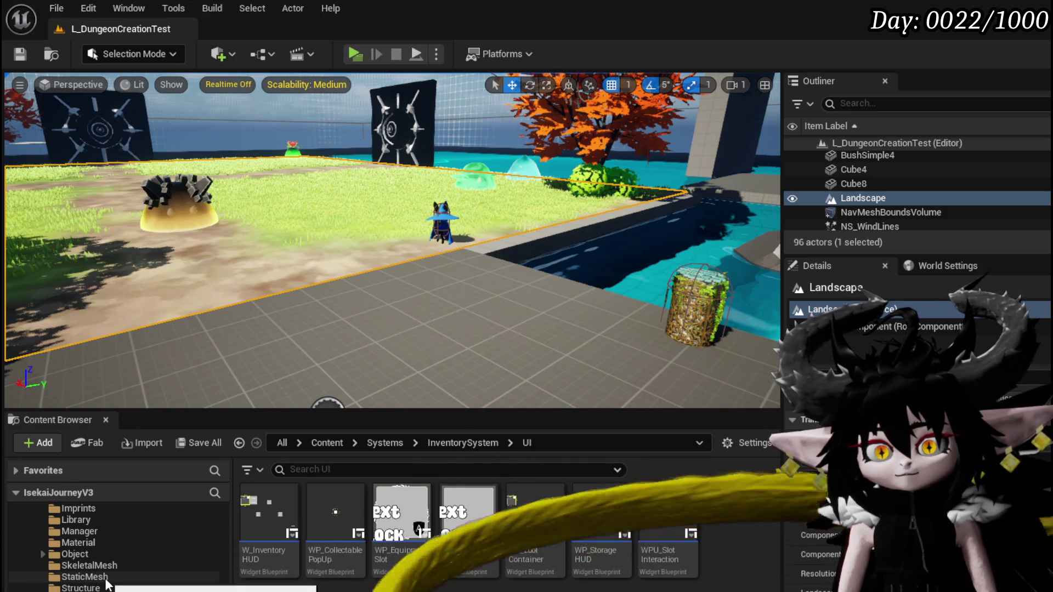
scroll(97, 570, up, 3)
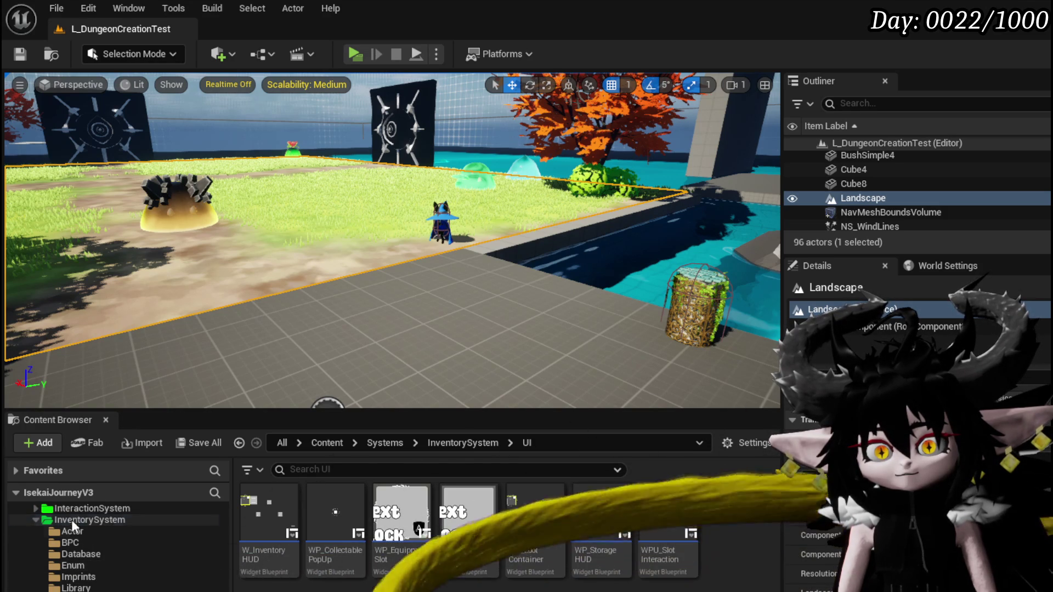
scroll(114, 561, down, 2)
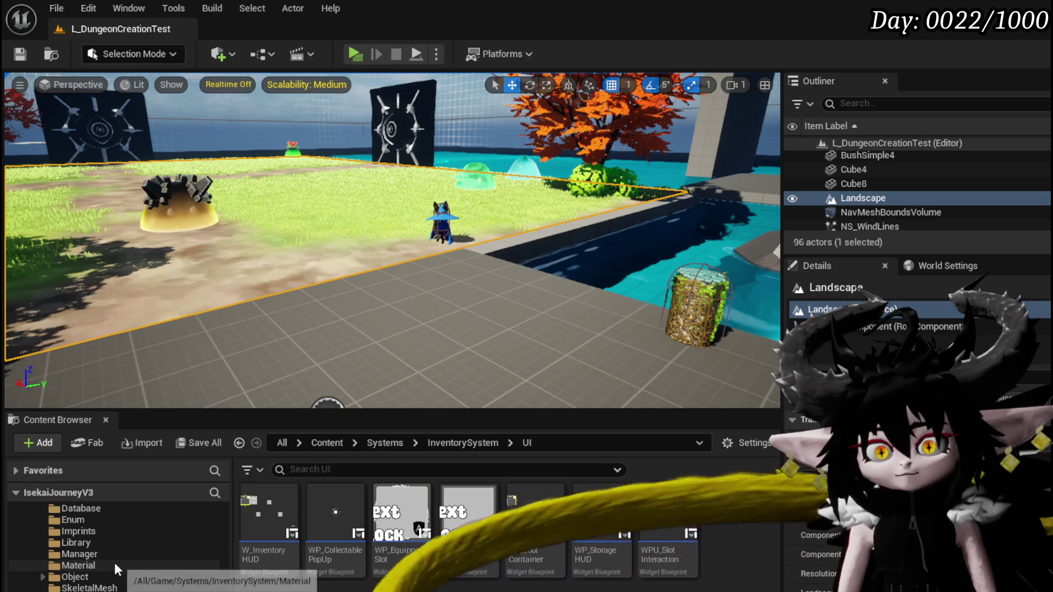
click(89, 576)
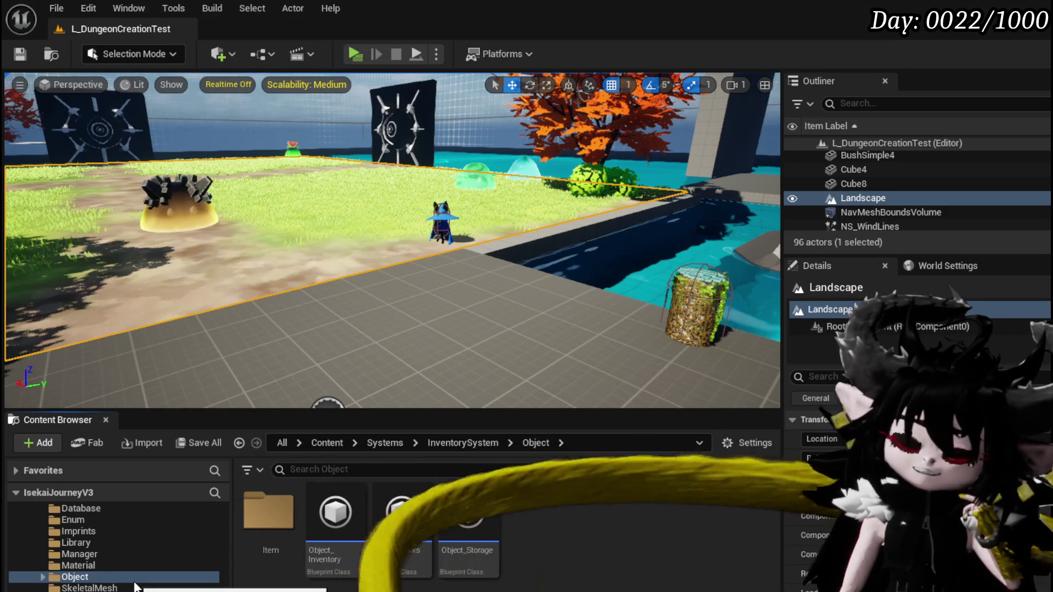
Return to the InventorySystem UI folder, then open the EquipmentSystem UI folder.
scroll(136, 587, up, 5)
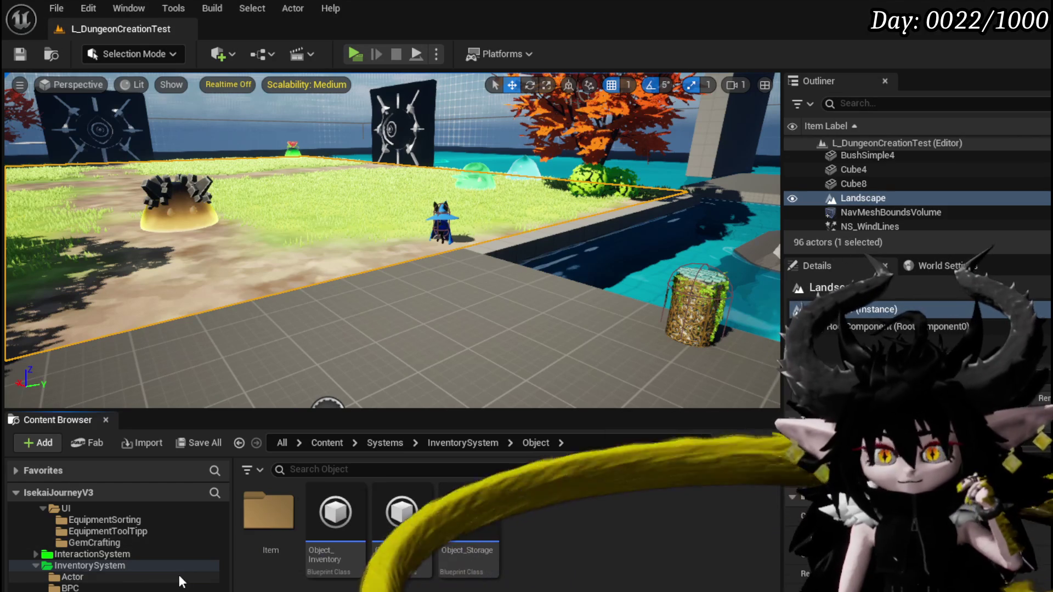
scroll(151, 584, down, 2)
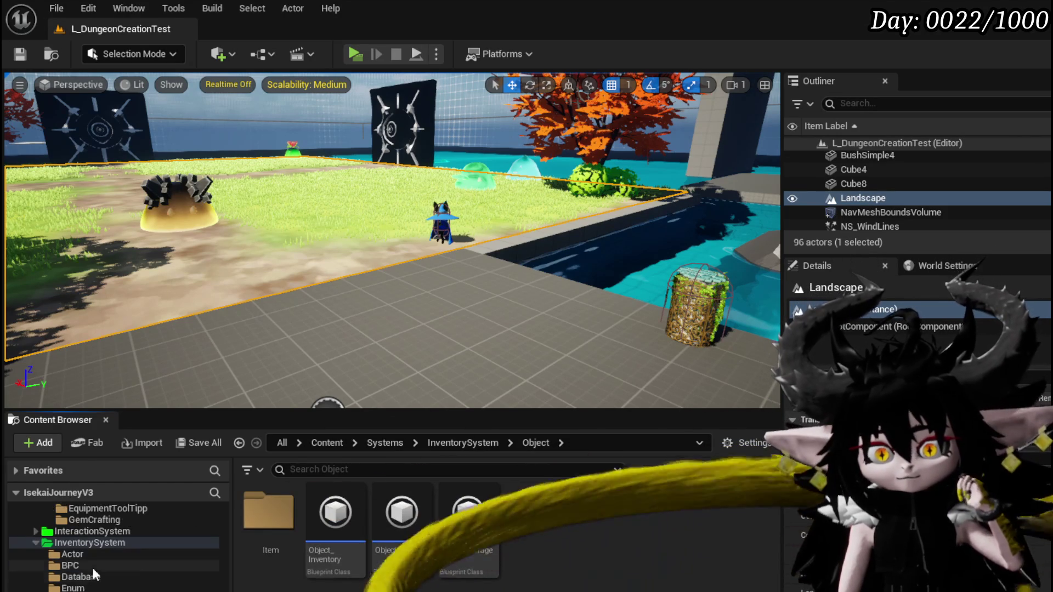
scroll(98, 562, down, 3)
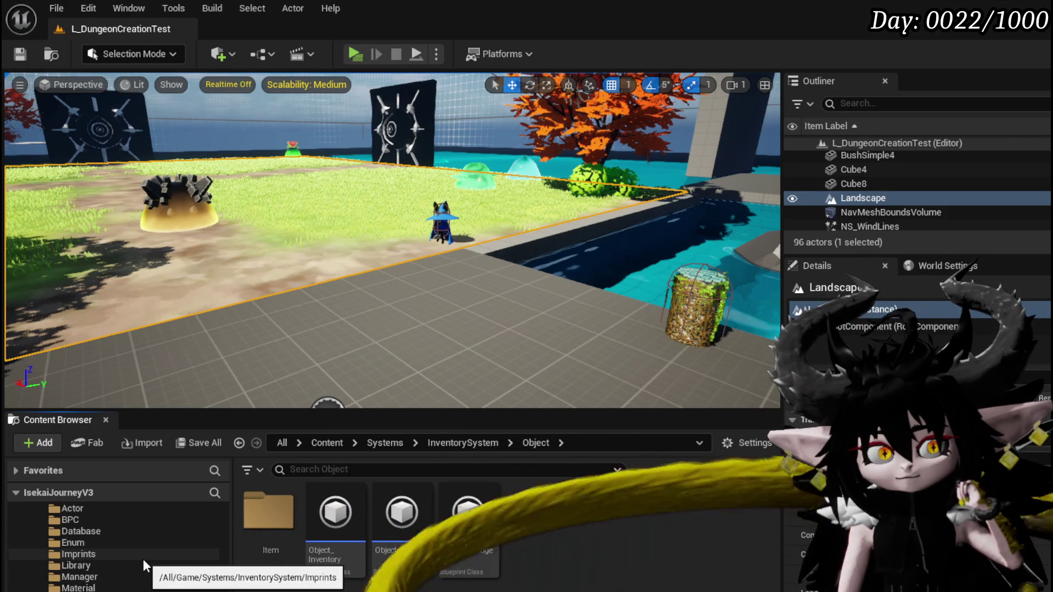
scroll(142, 558, down, 2)
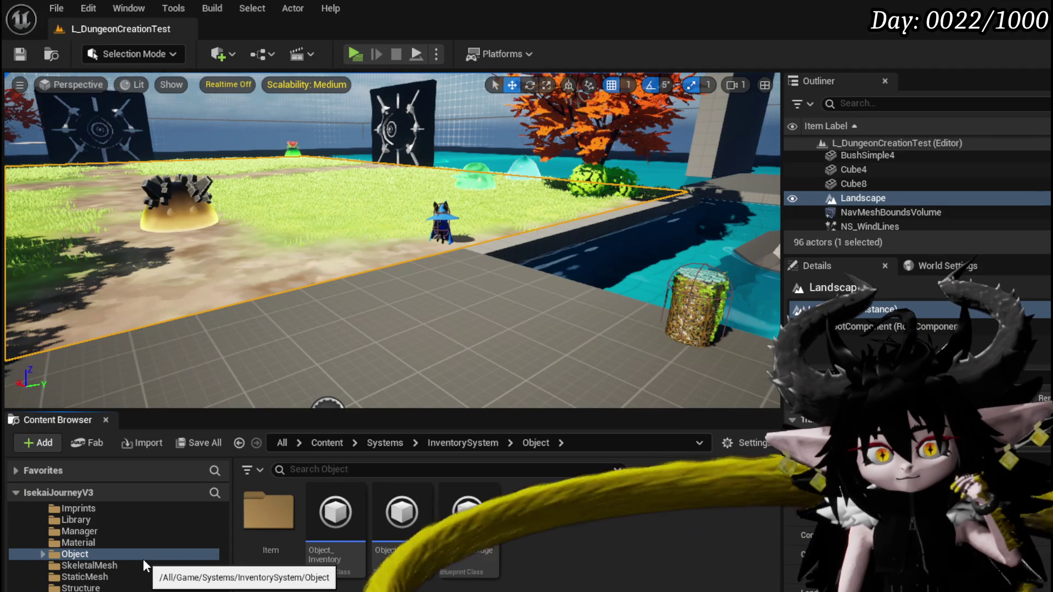
scroll(143, 559, up, 3)
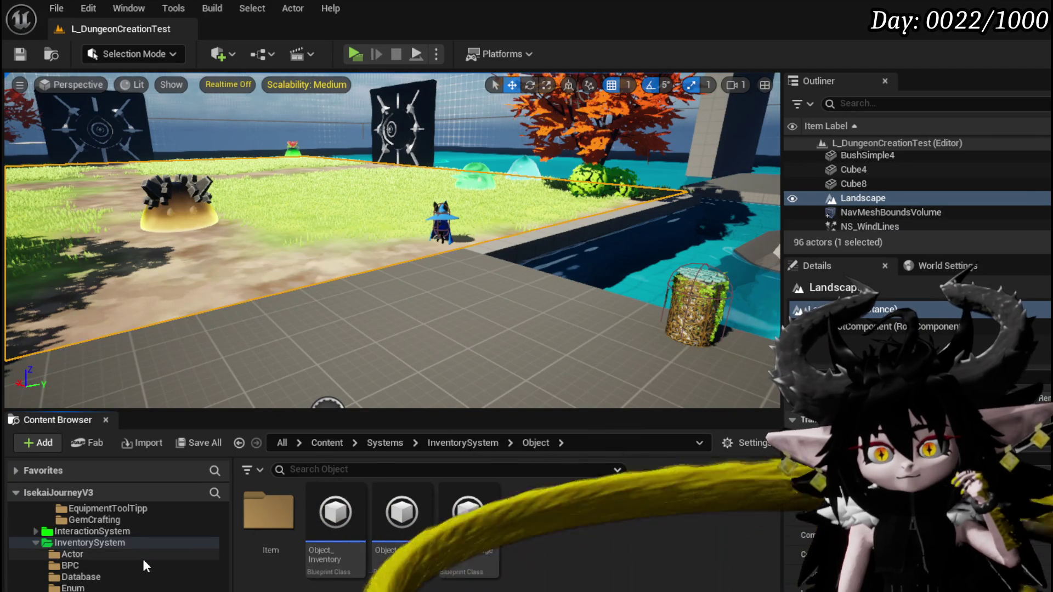
scroll(141, 573, down, 2)
key(alt+Left)
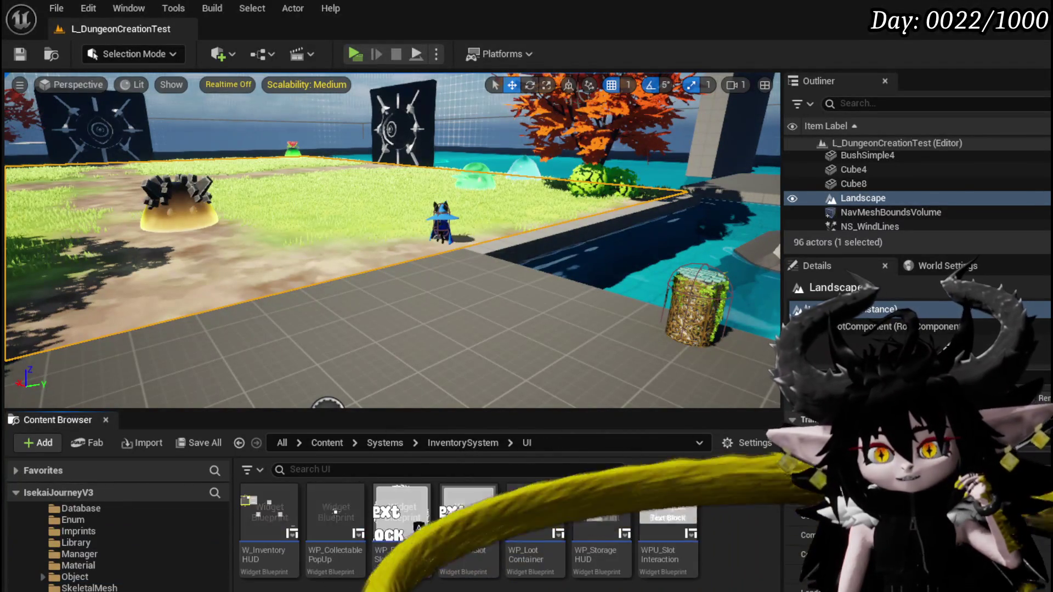
scroll(115, 560, down, 3)
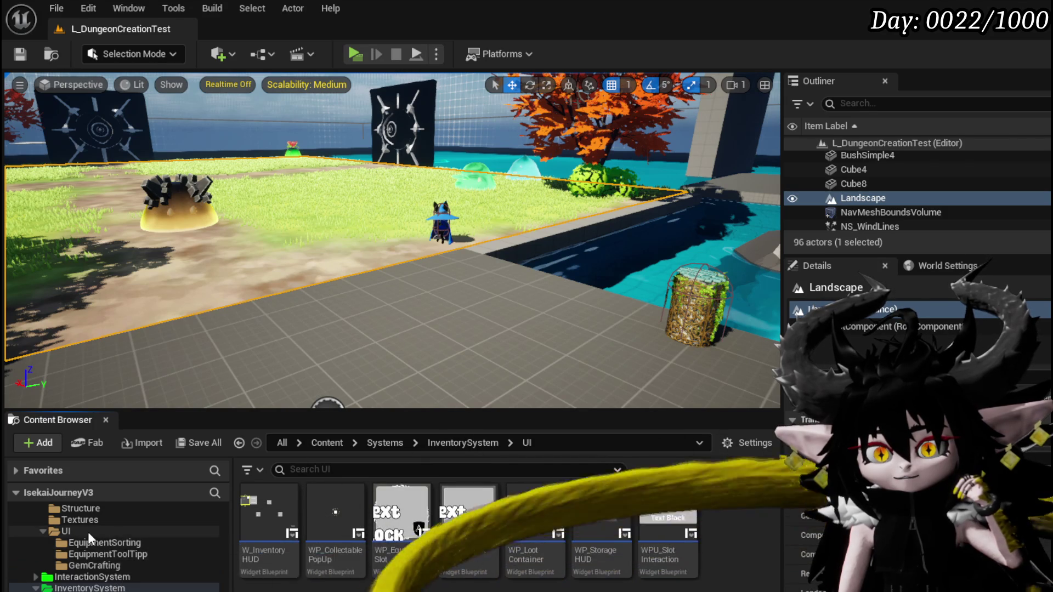
click(88, 531)
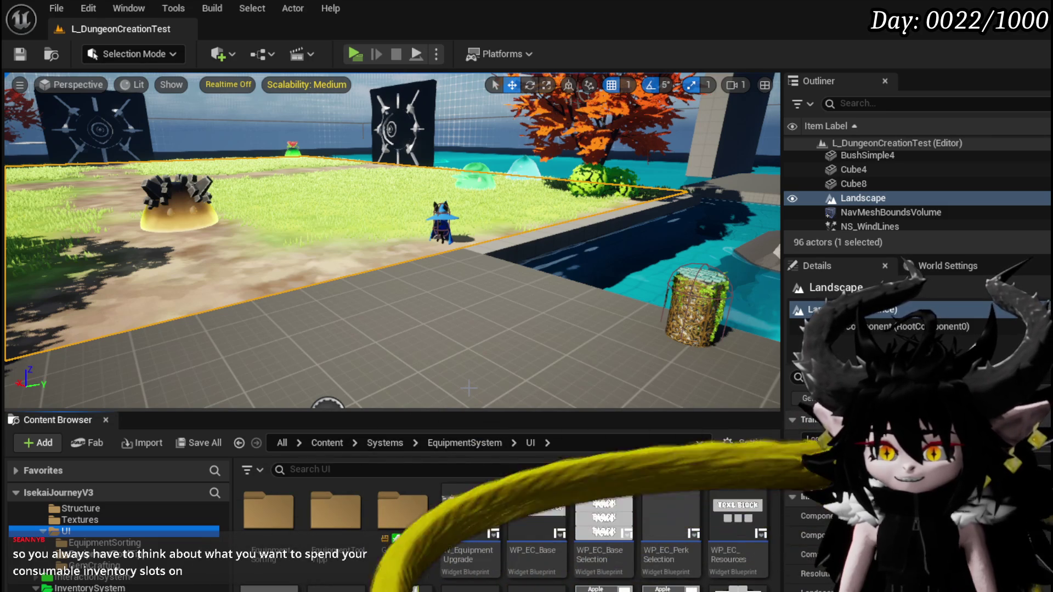
double_click(436, 415)
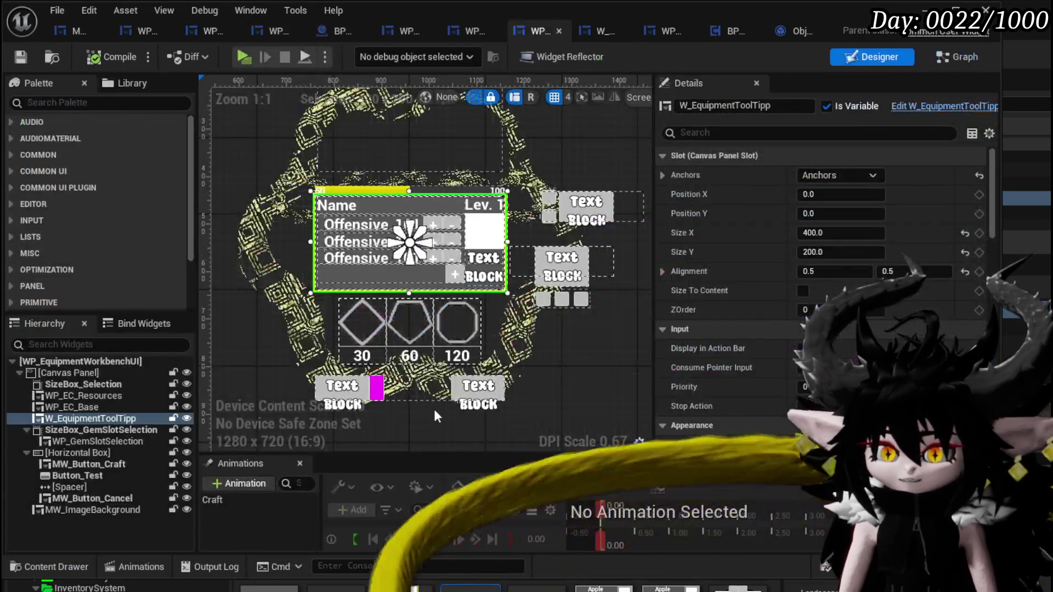
click(419, 136)
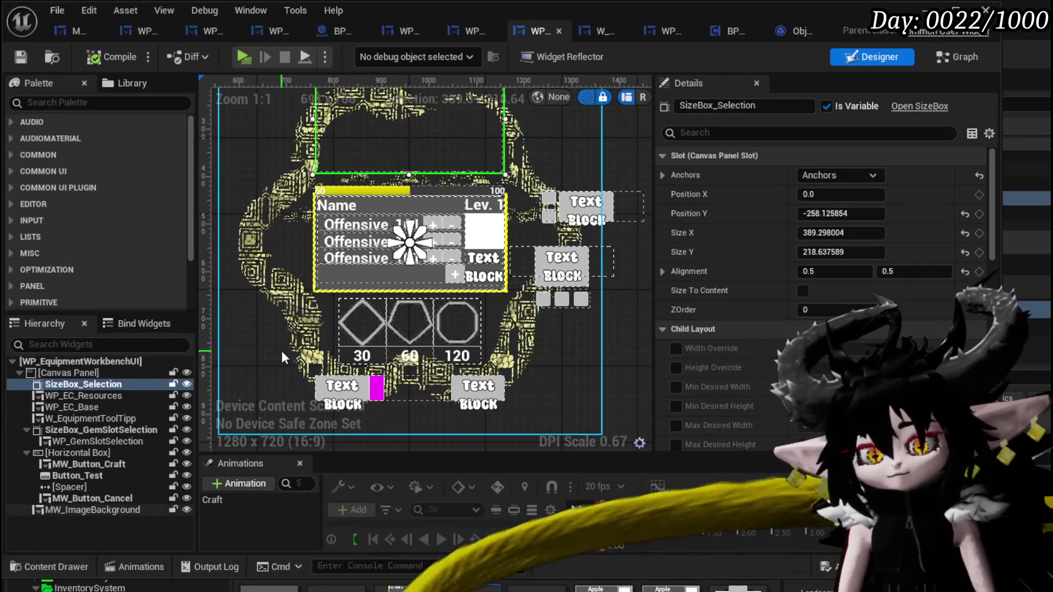
Switch the workbench widget to its Graph view and open the UpdateResourcePoints function.
click(949, 63)
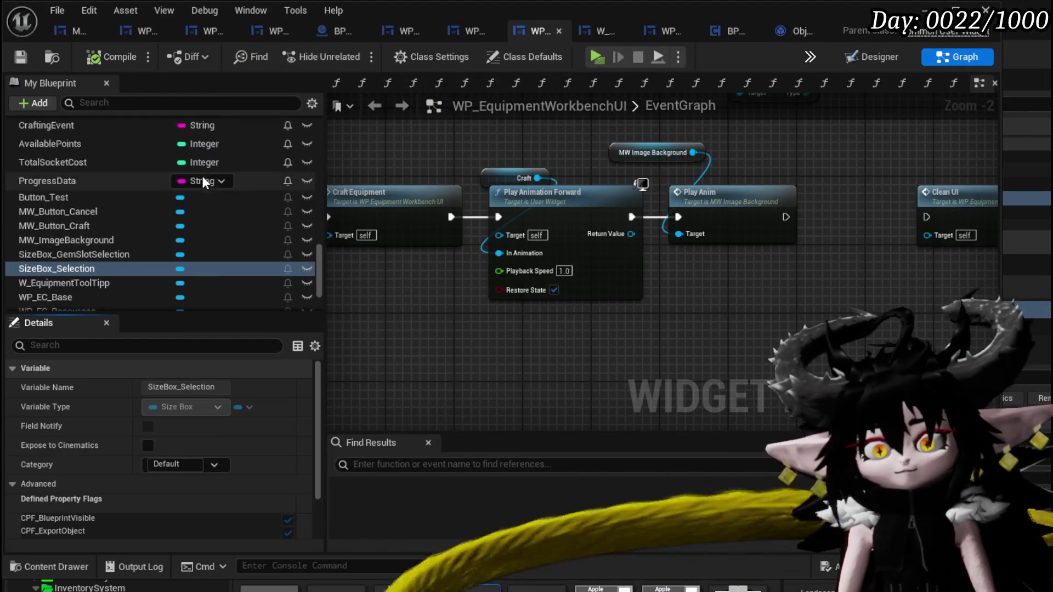
scroll(202, 175, up, 15)
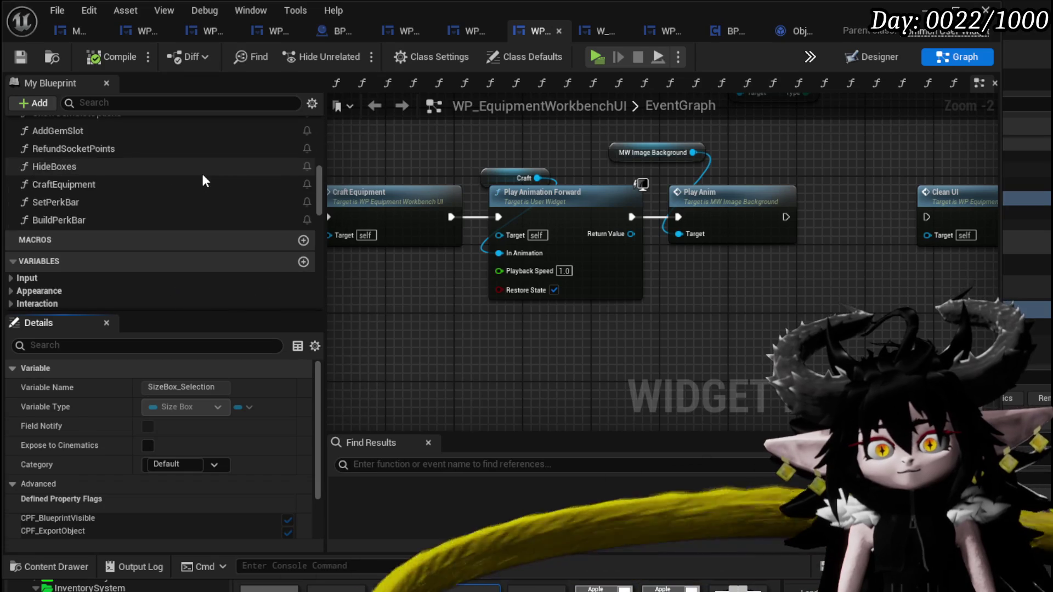
scroll(111, 216, up, 3)
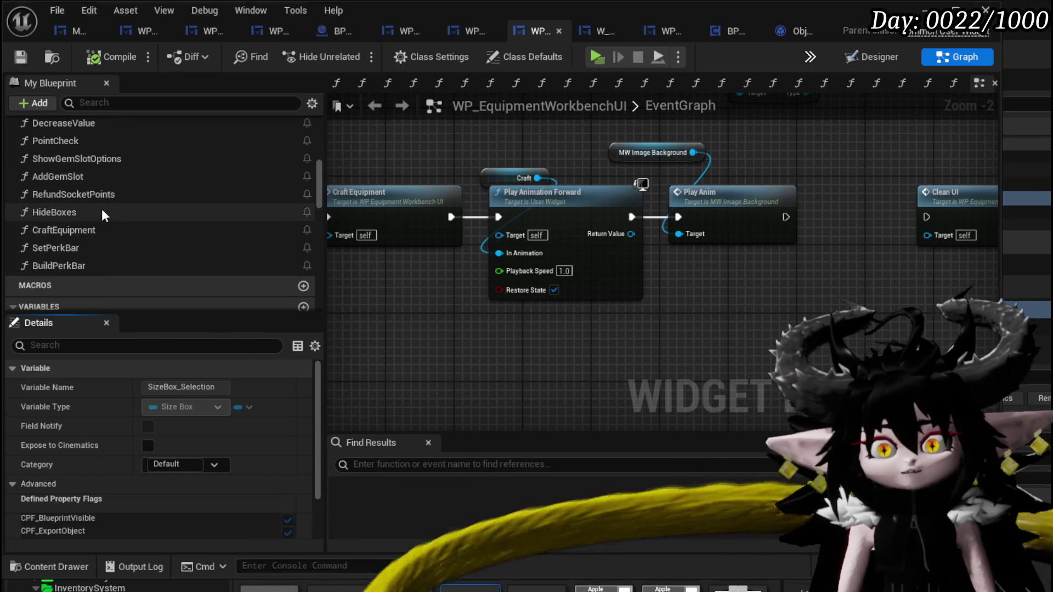
scroll(109, 206, up, 3)
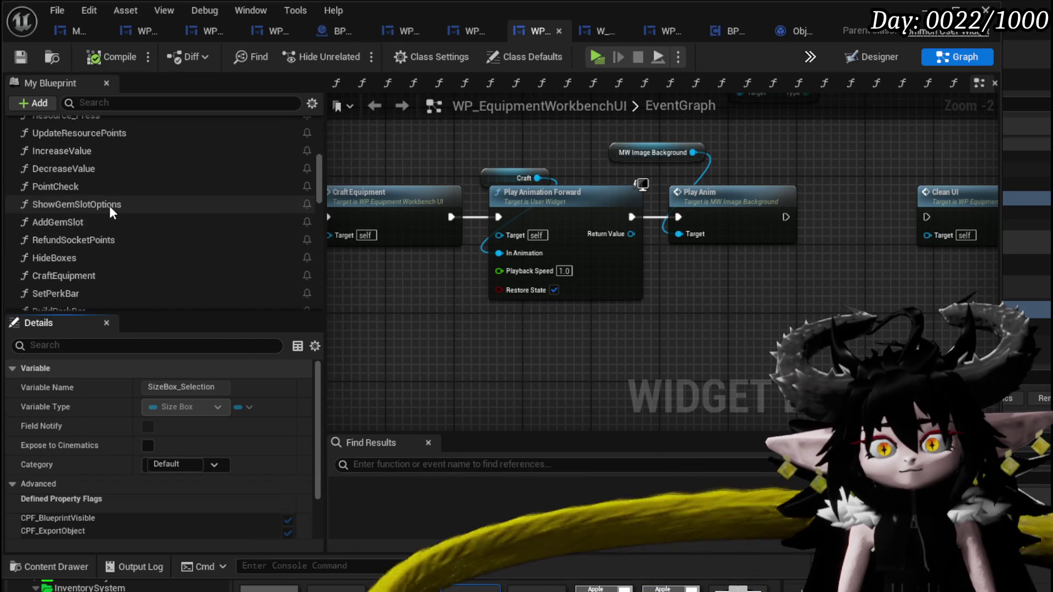
scroll(109, 206, up, 2)
scroll(122, 211, up, 2)
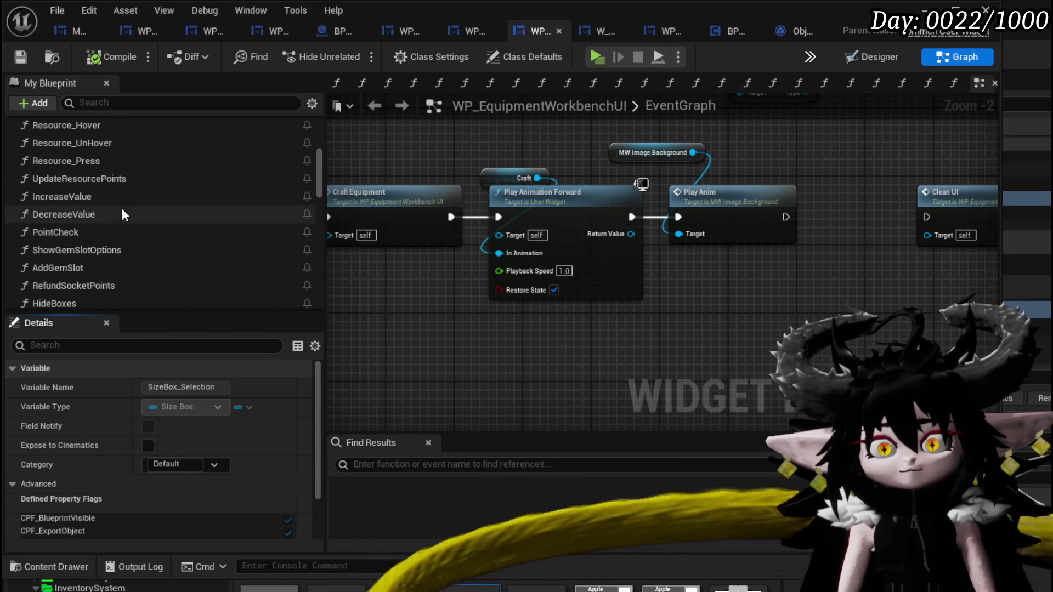
double_click(122, 207)
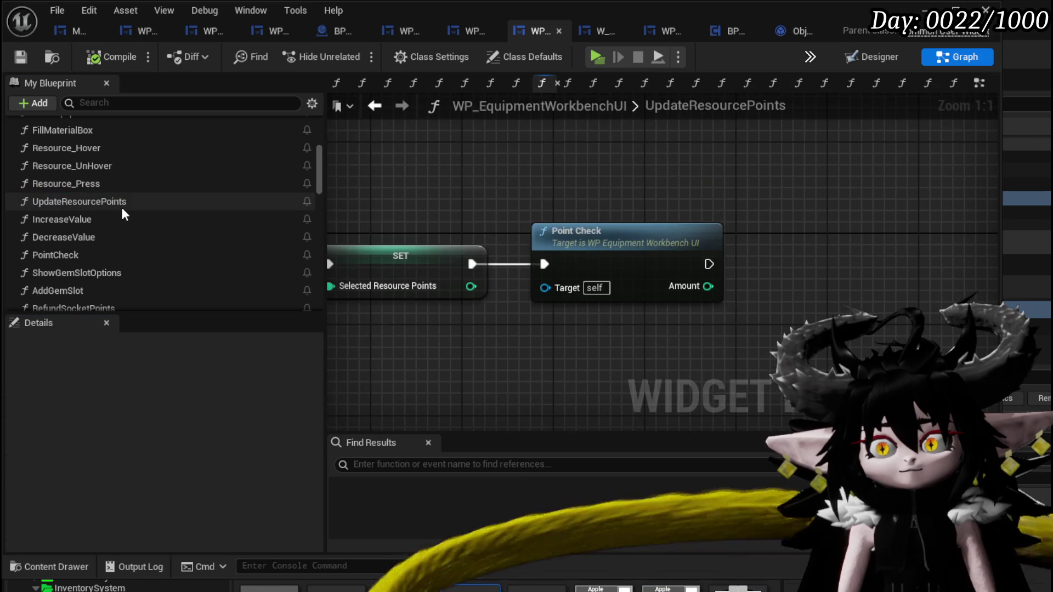
Zoom around the UpdateResourcePoints graph to inspect the Selected Resource Points and Point Check nodes.
scroll(134, 176, up, 3)
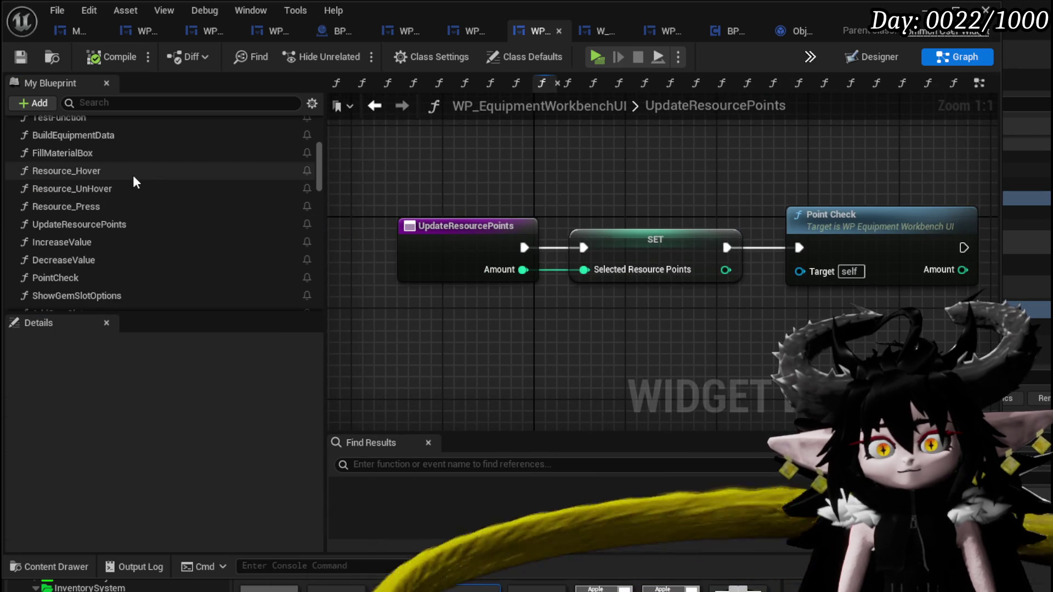
scroll(133, 177, up, 2)
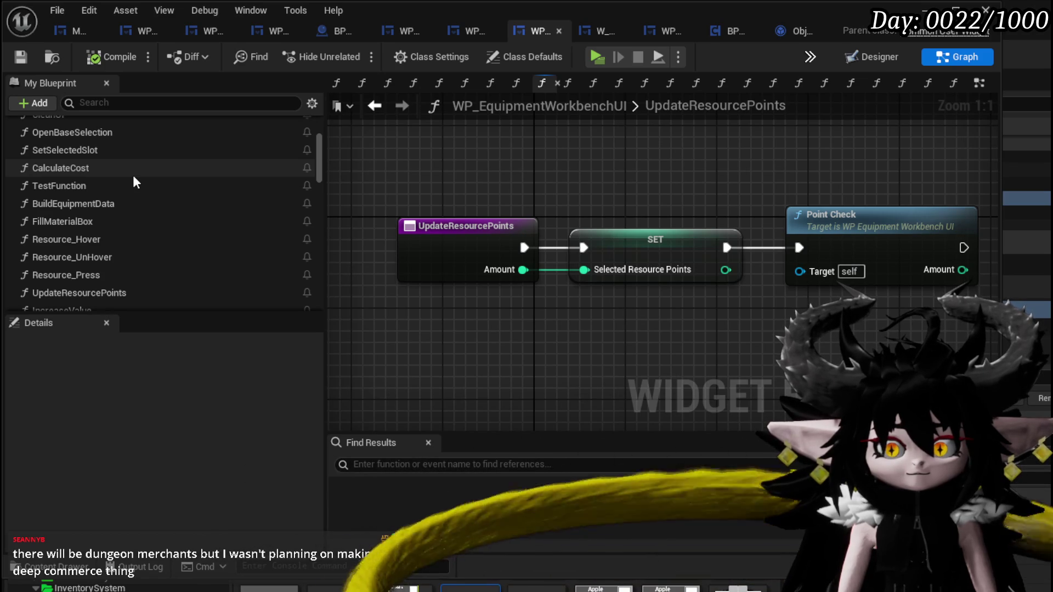
scroll(133, 177, up, 1)
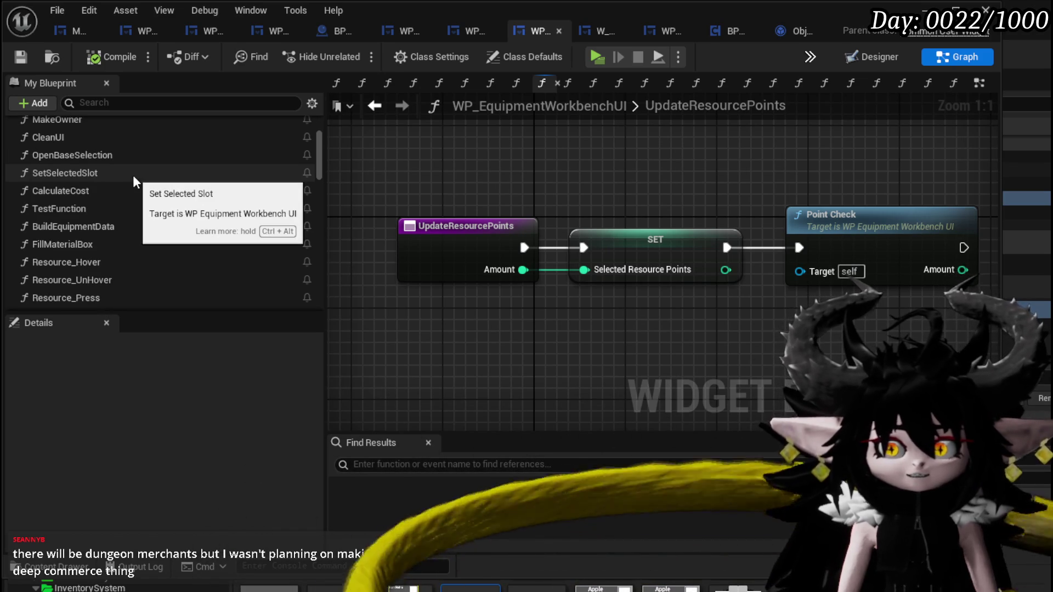
scroll(133, 175, up, 1)
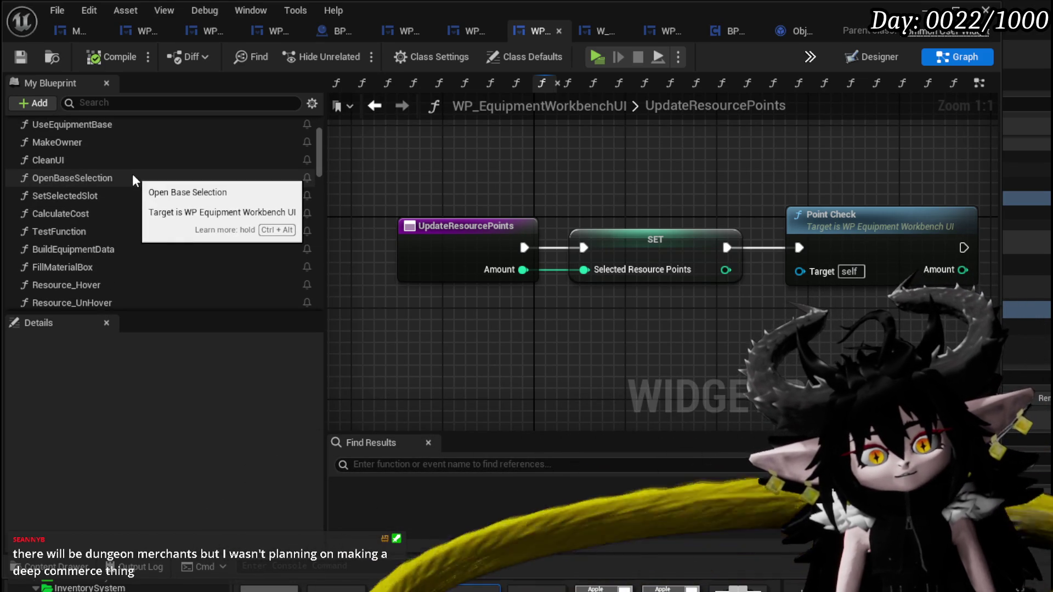
scroll(132, 173, up, 3)
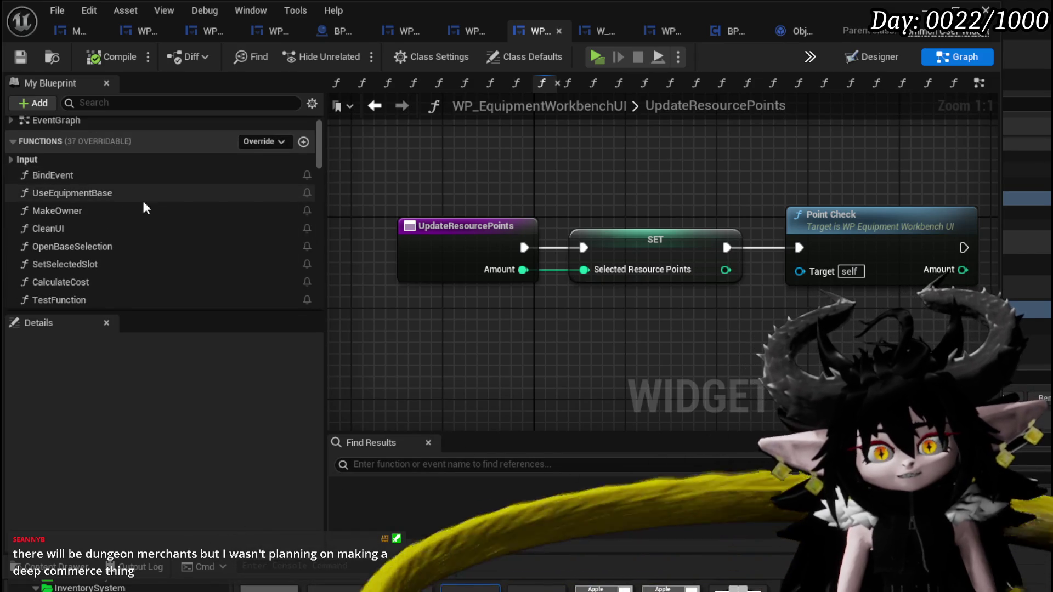
scroll(144, 202, down, 1)
scroll(168, 204, down, 2)
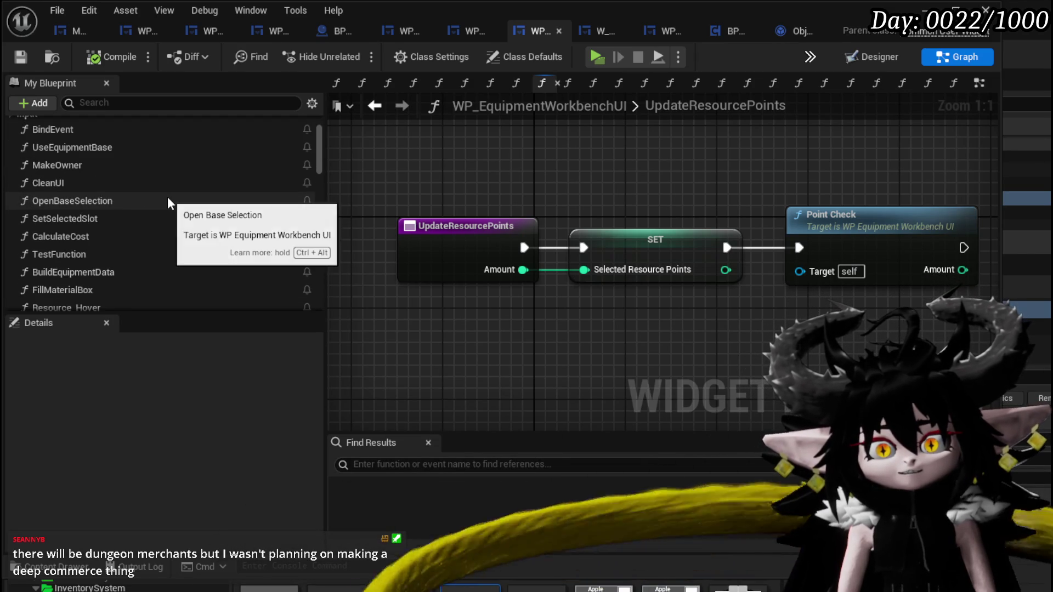
scroll(168, 203, down, 1)
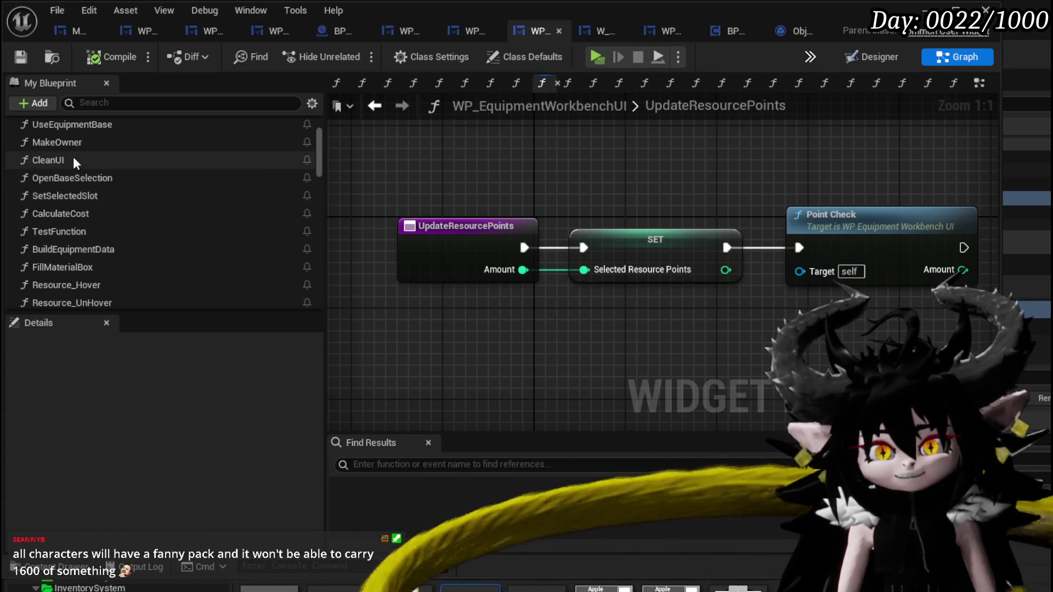
scroll(94, 172, down, 1)
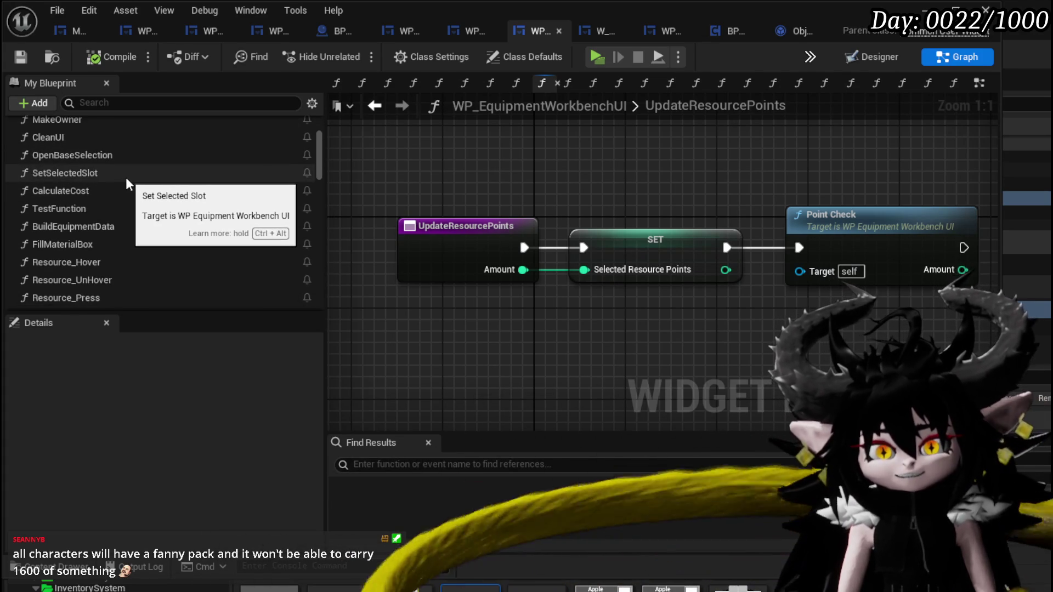
scroll(126, 176, up, 1)
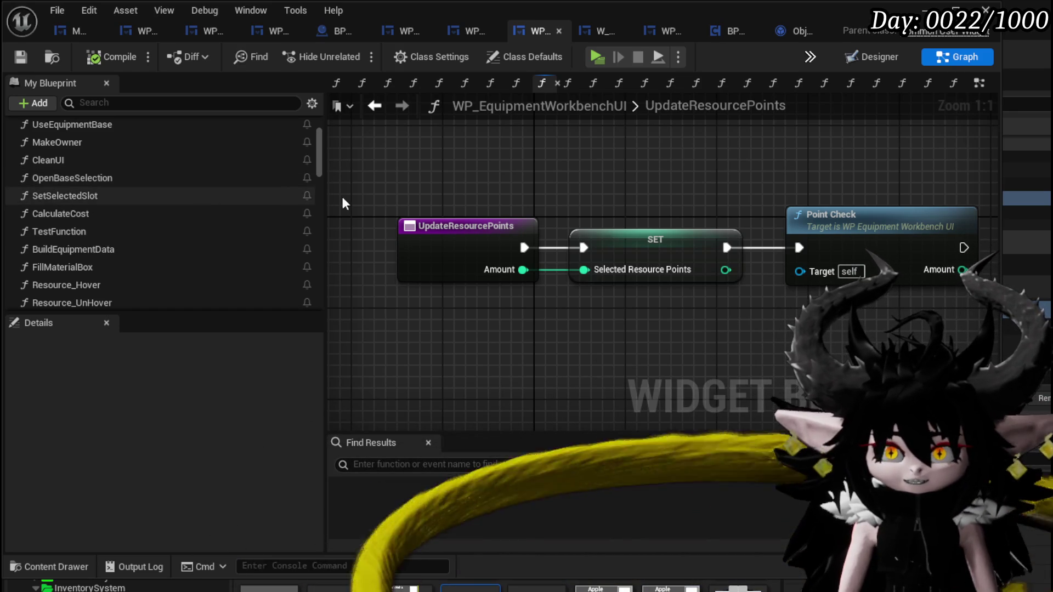
scroll(535, 165, down, 2)
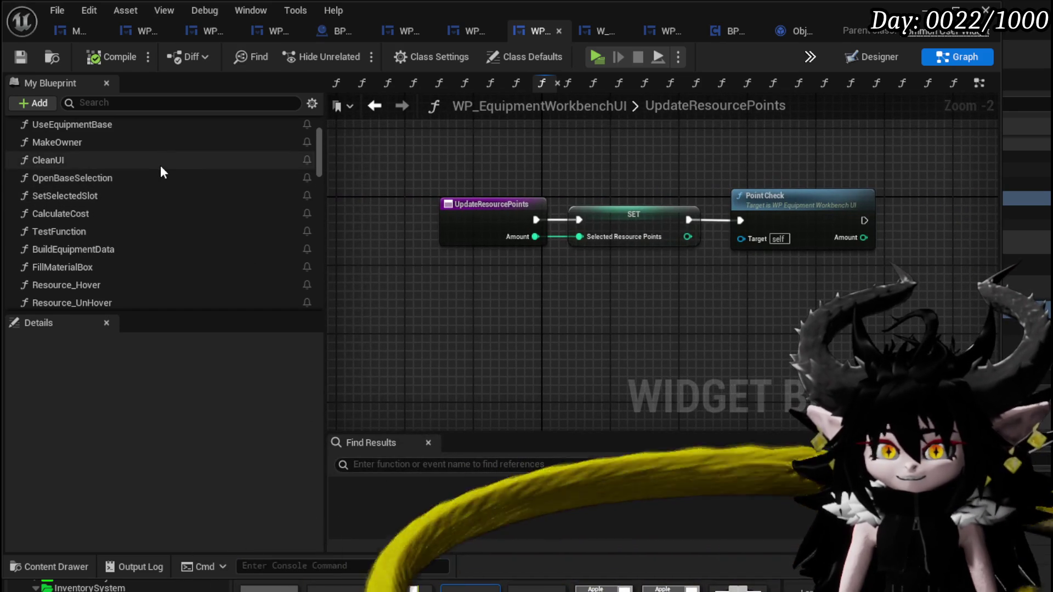
scroll(160, 166, down, 1)
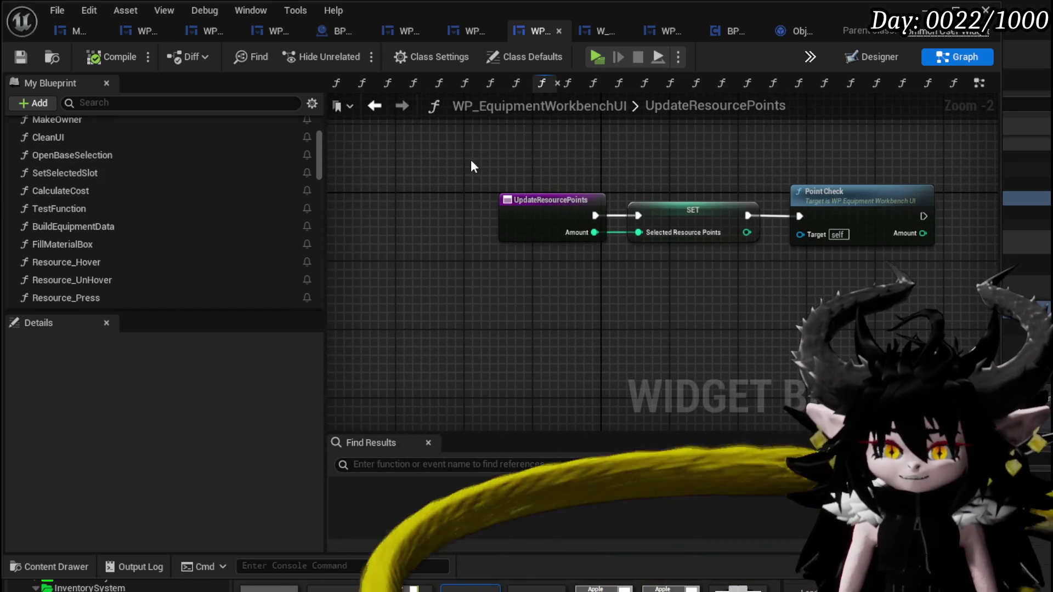
scroll(118, 160, down, 1)
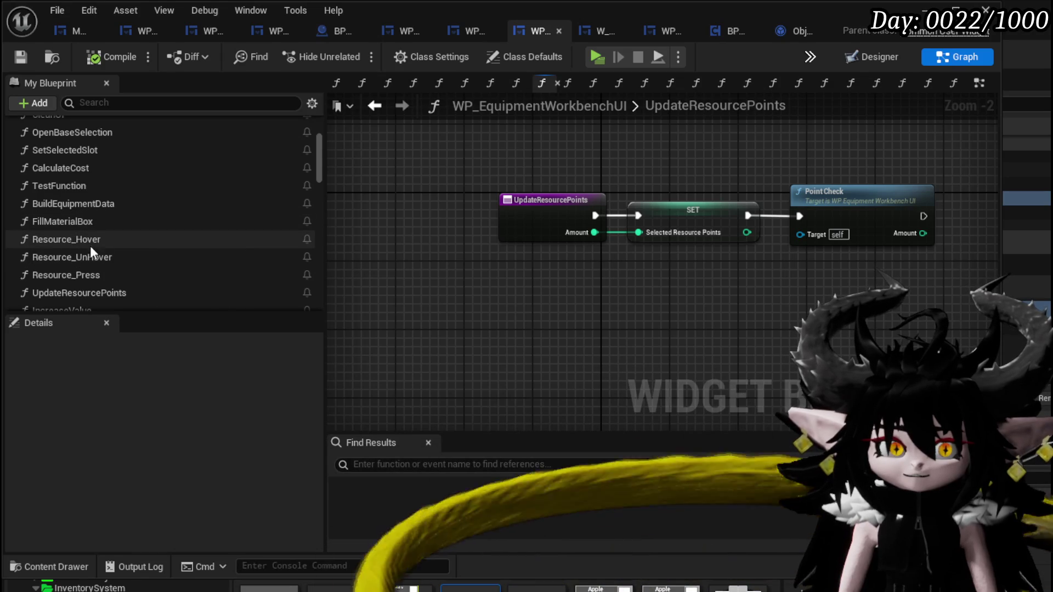
scroll(80, 244, down, 1)
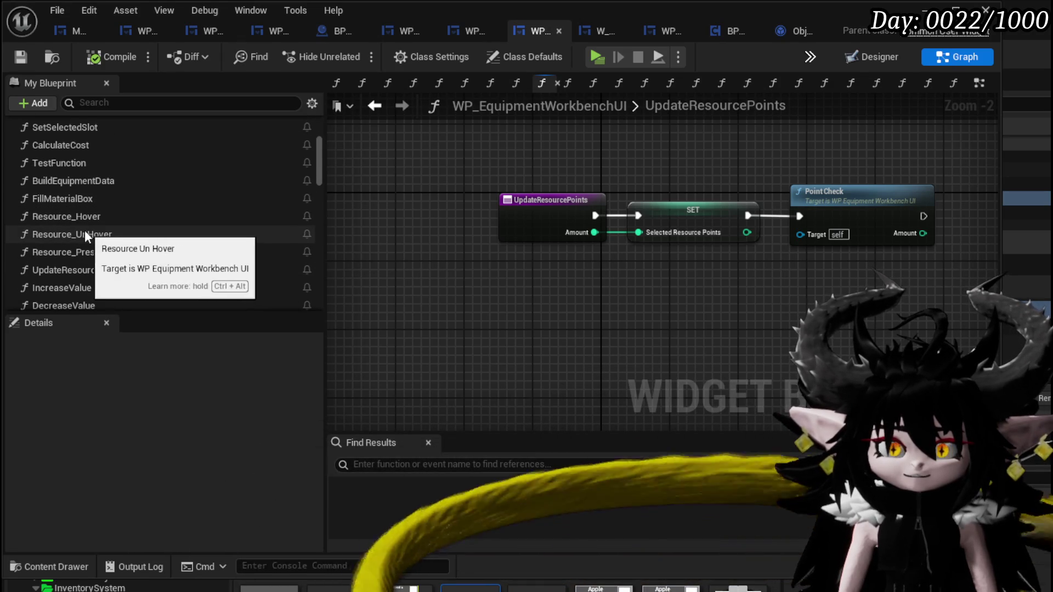
scroll(77, 267, down, 1)
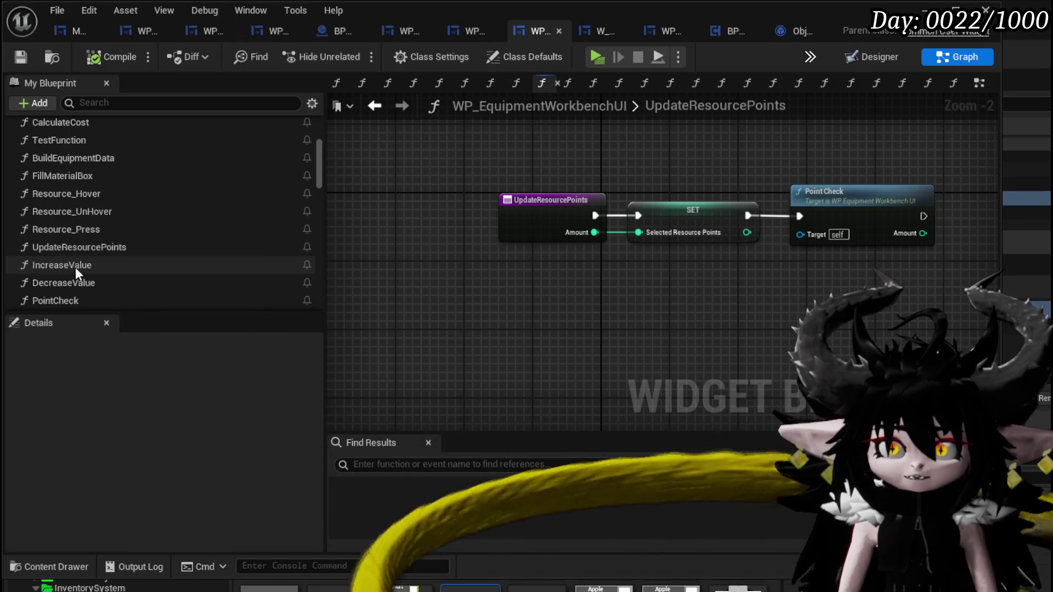
scroll(153, 250, down, 1)
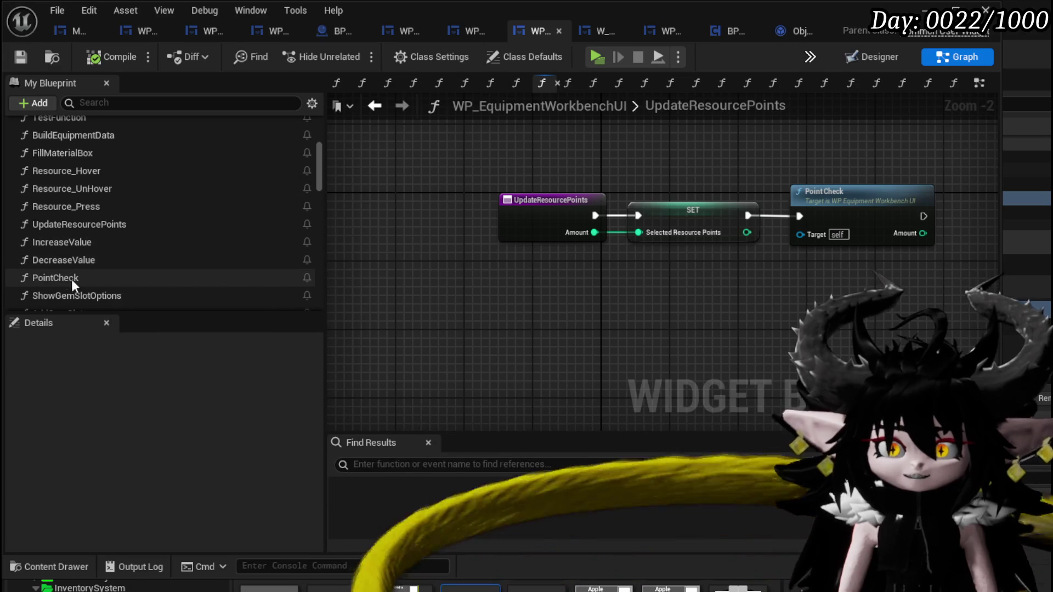
scroll(78, 215, down, 2)
scroll(90, 221, down, 3)
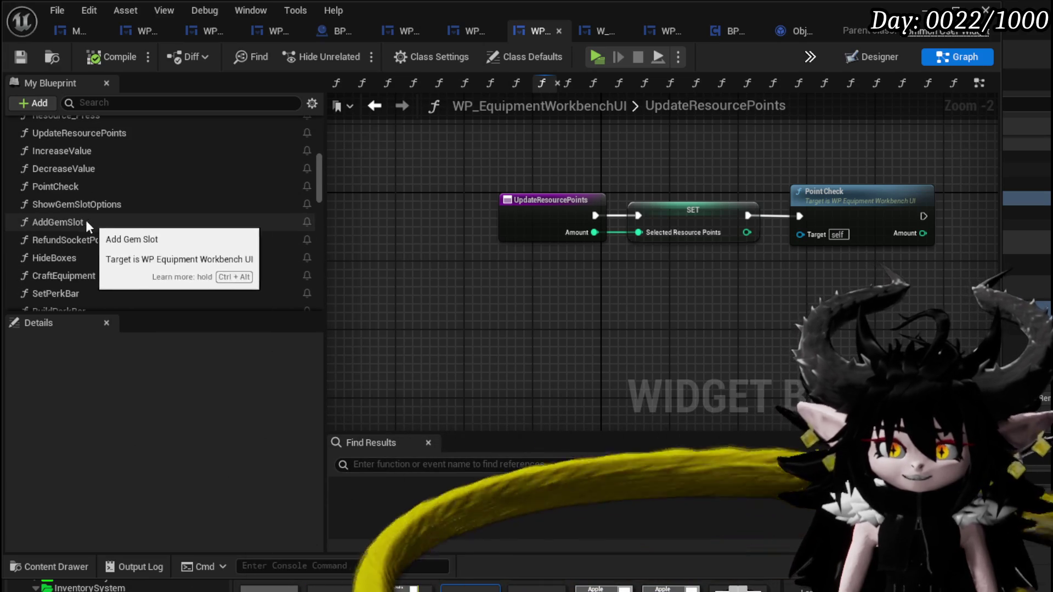
scroll(82, 241, down, 1)
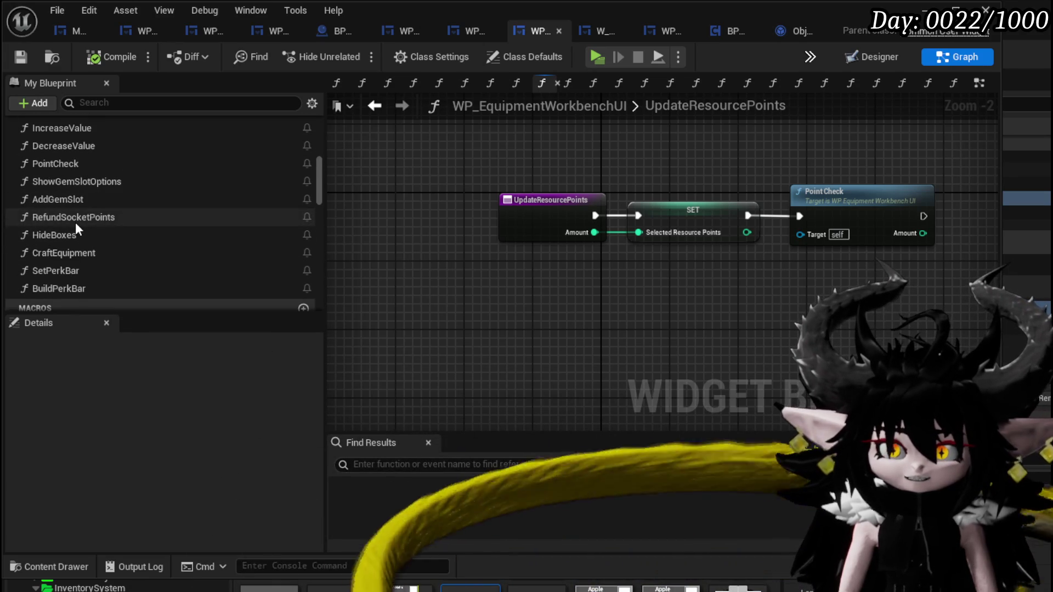
scroll(94, 224, up, 1)
scroll(113, 228, up, 3)
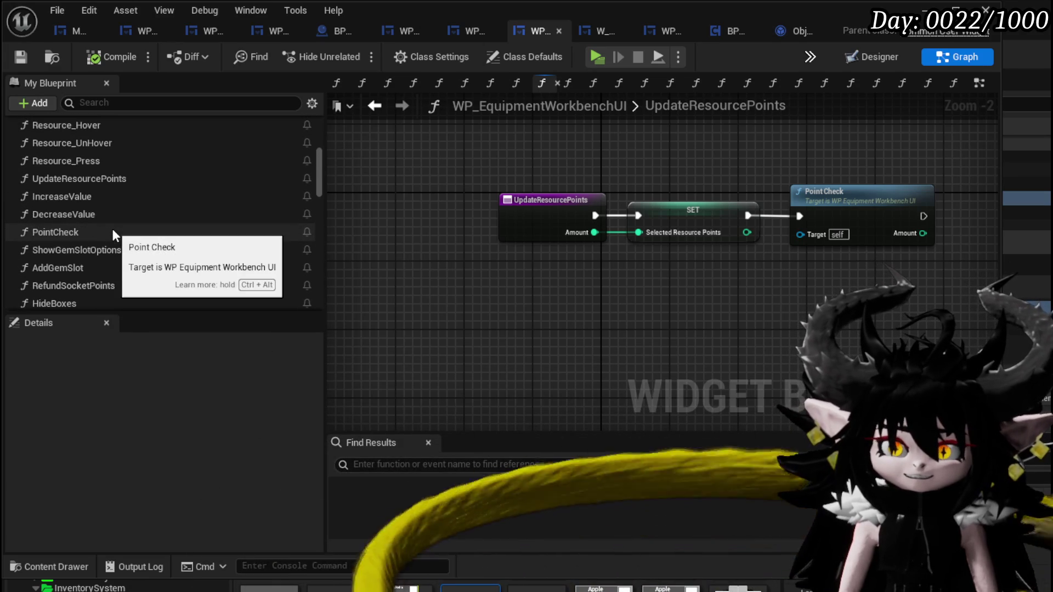
scroll(113, 229, up, 1)
scroll(121, 208, up, 3)
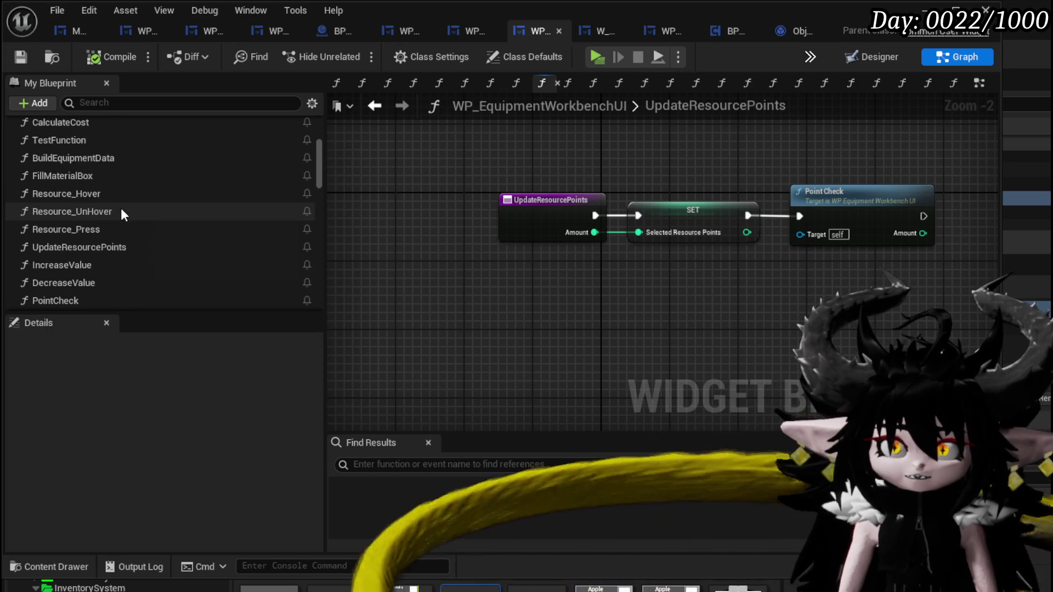
scroll(121, 209, up, 9)
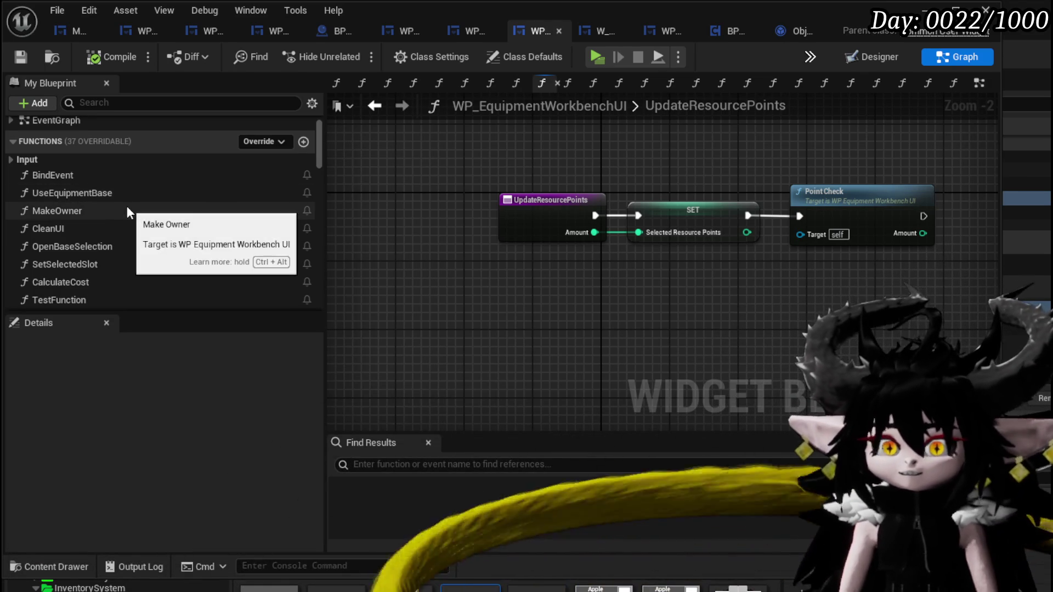
scroll(146, 202, down, 1)
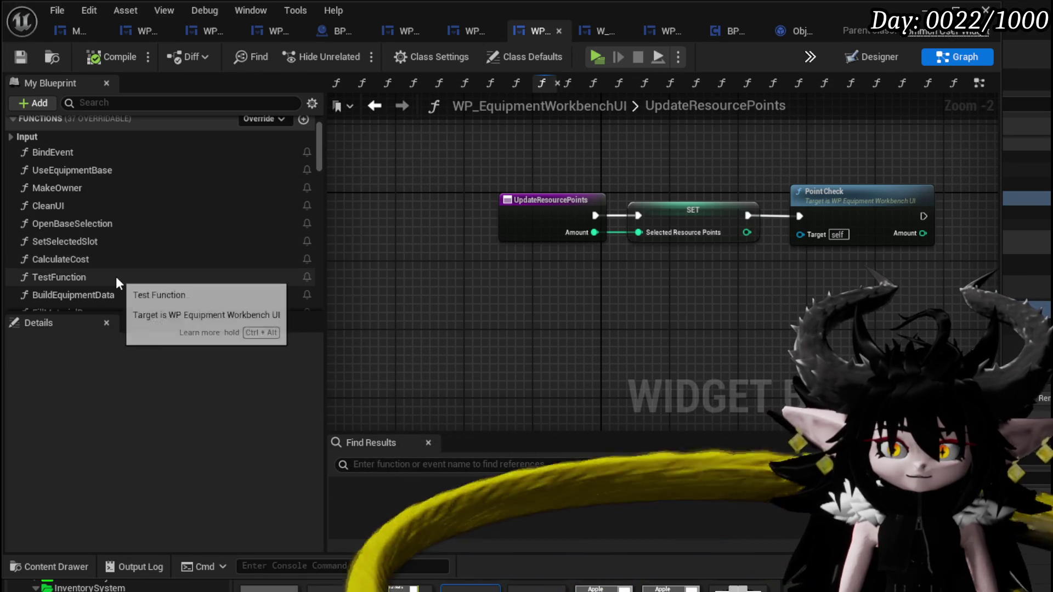
scroll(117, 276, down, 2)
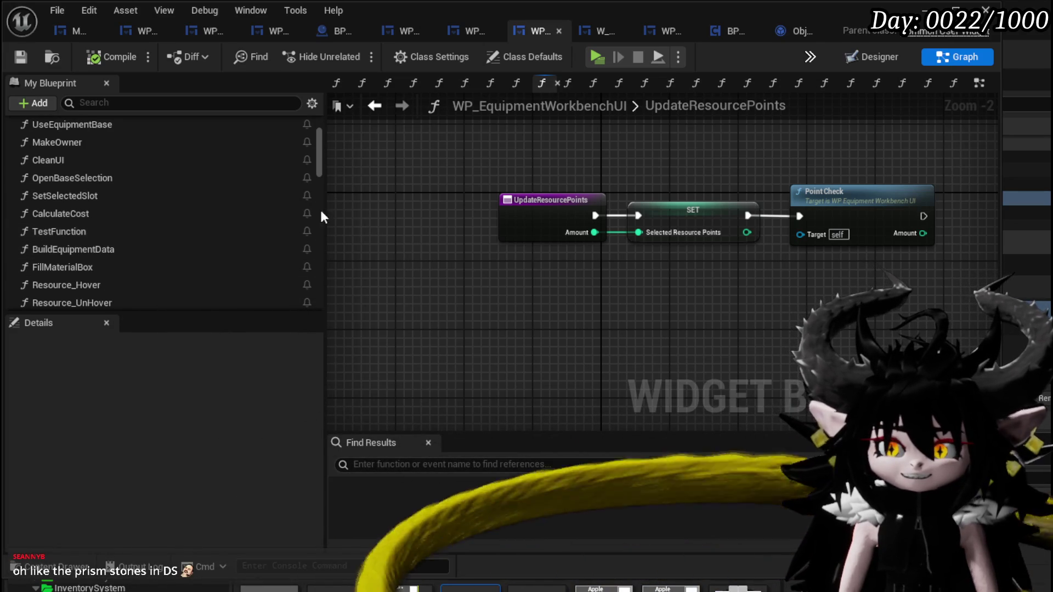
Scroll through the workbench blueprint's function graph to review its logic.
scroll(161, 211, down, 1)
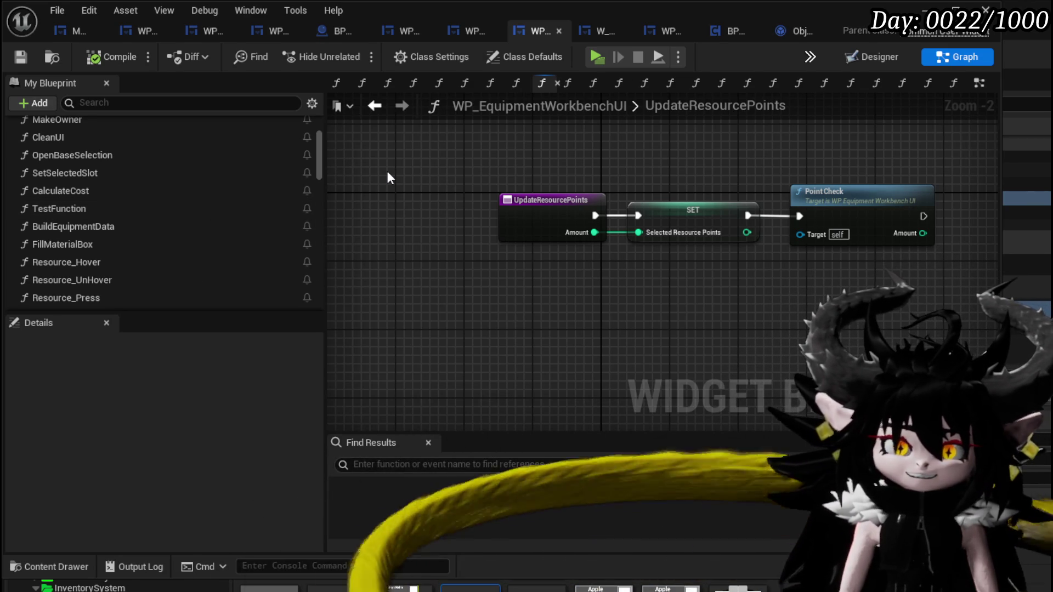
scroll(192, 211, down, 2)
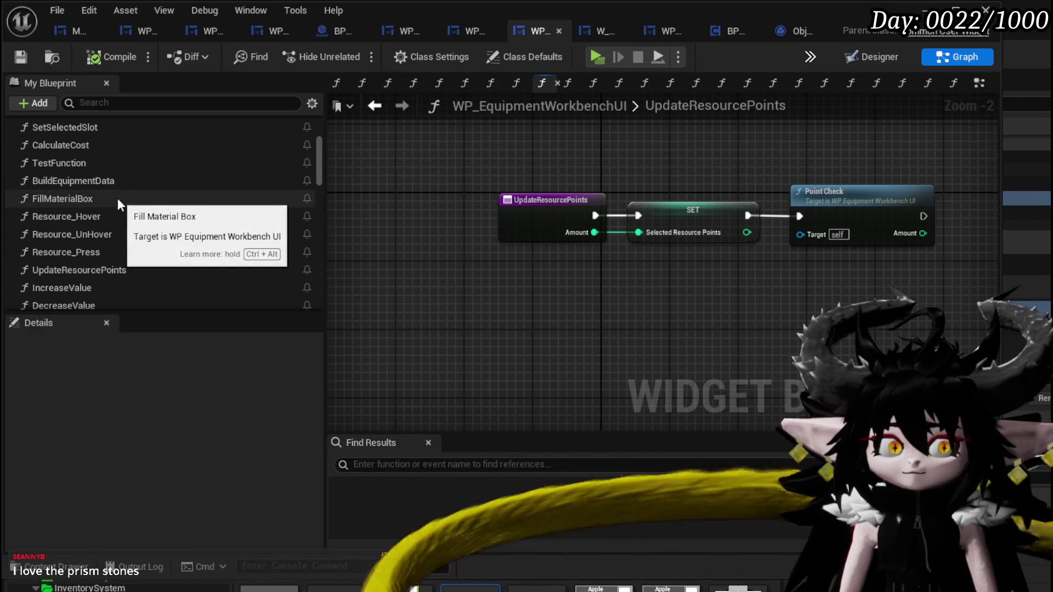
scroll(218, 254, down, 1)
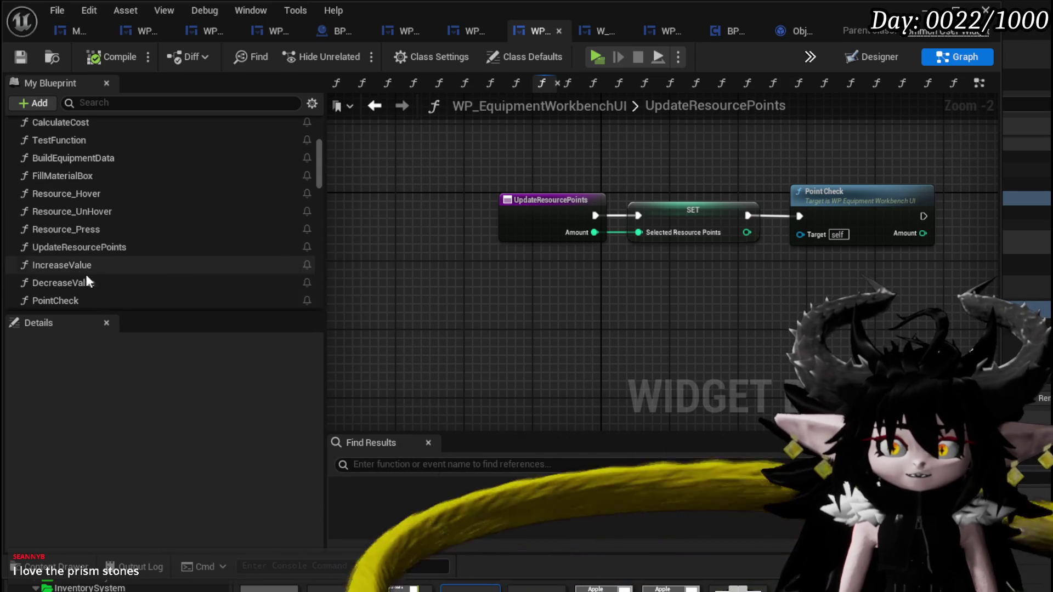
scroll(166, 270, down, 1)
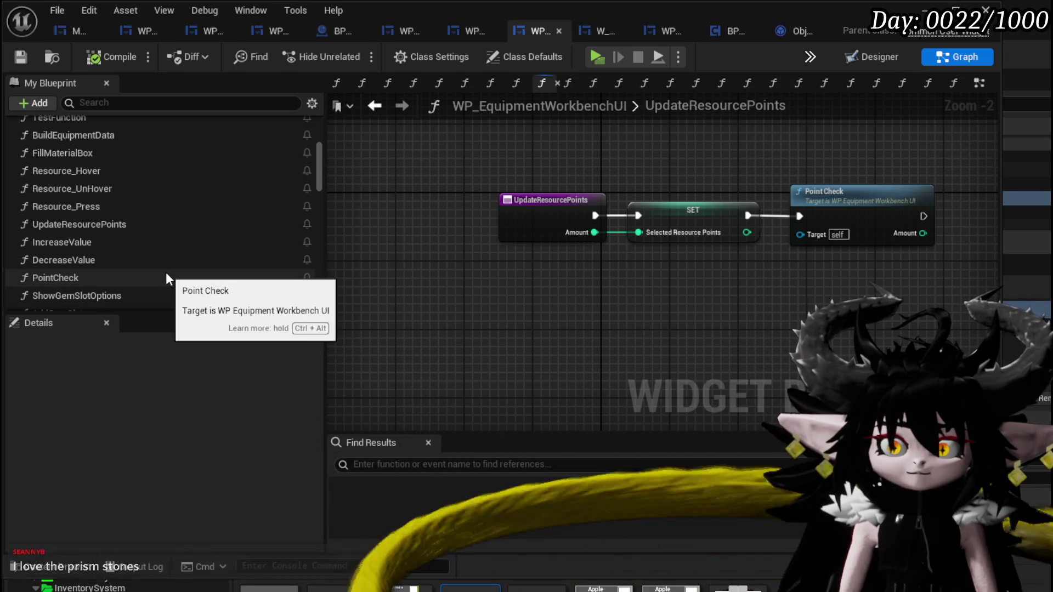
scroll(127, 218, down, 3)
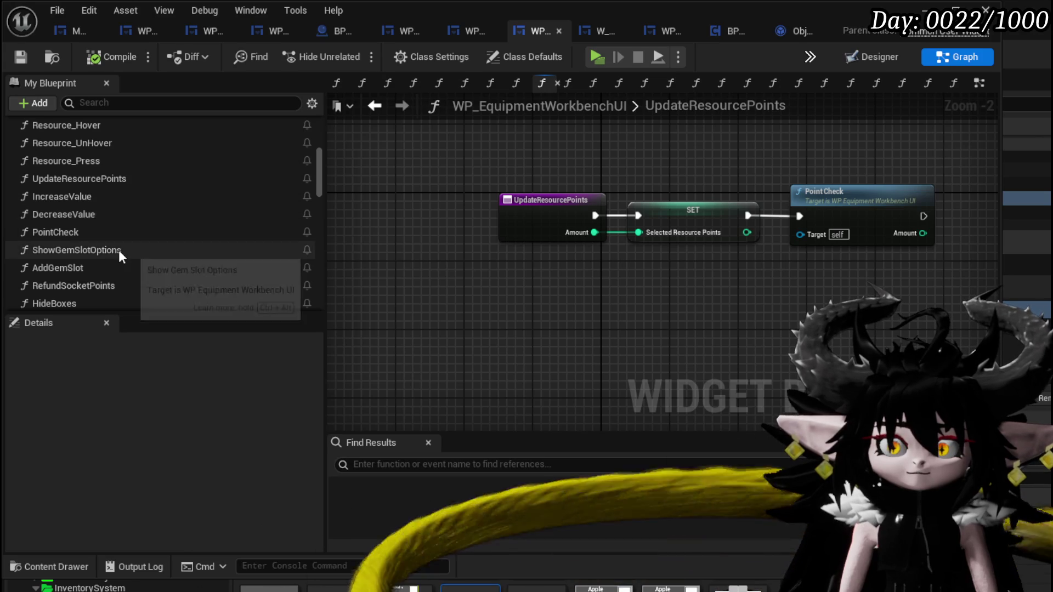
scroll(118, 250, down, 1)
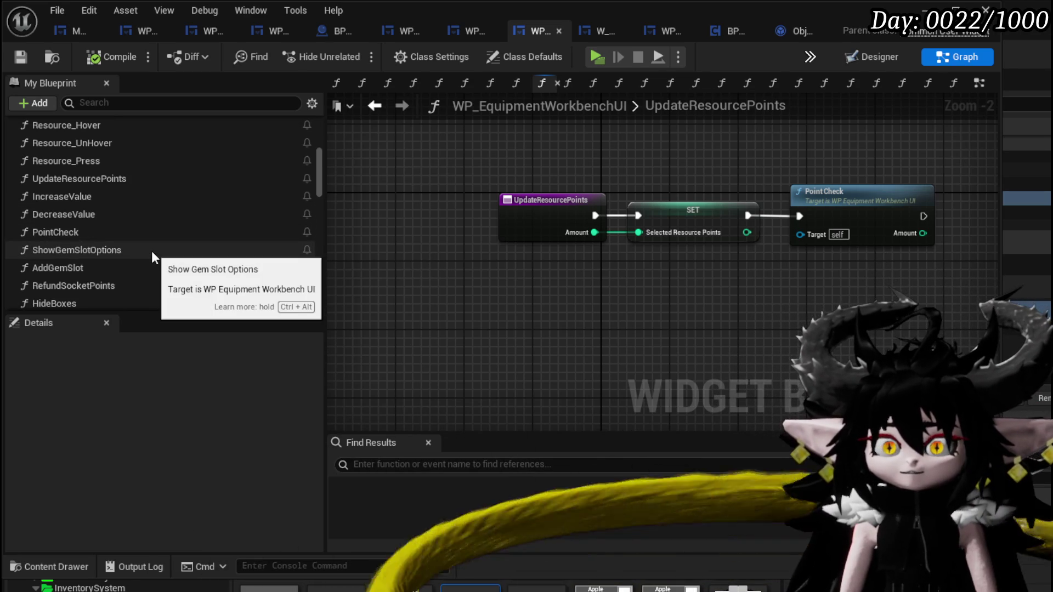
scroll(151, 251, up, 3)
scroll(156, 209, up, 5)
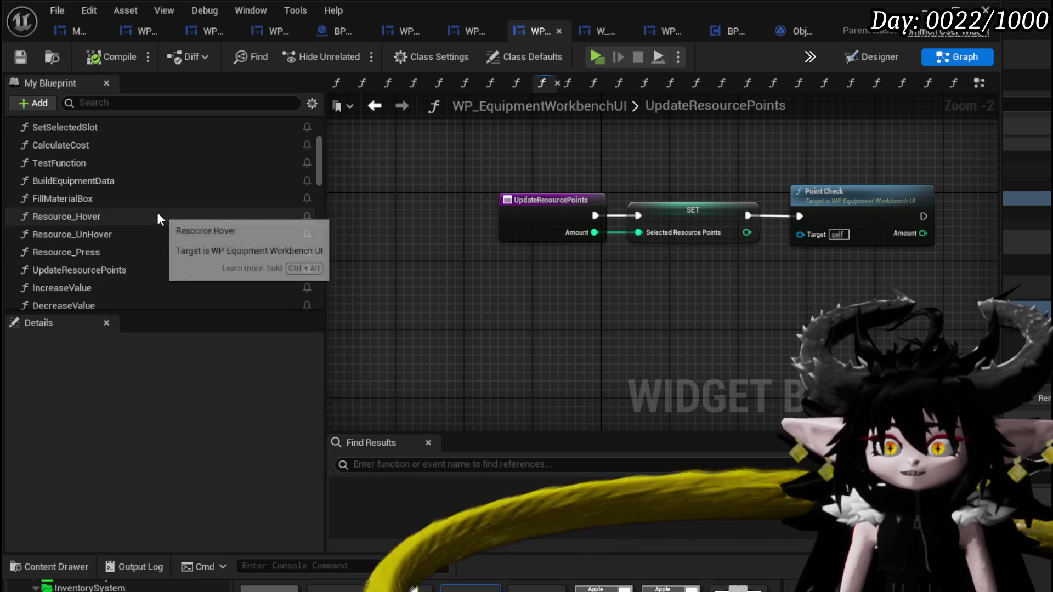
scroll(132, 193, up, 3)
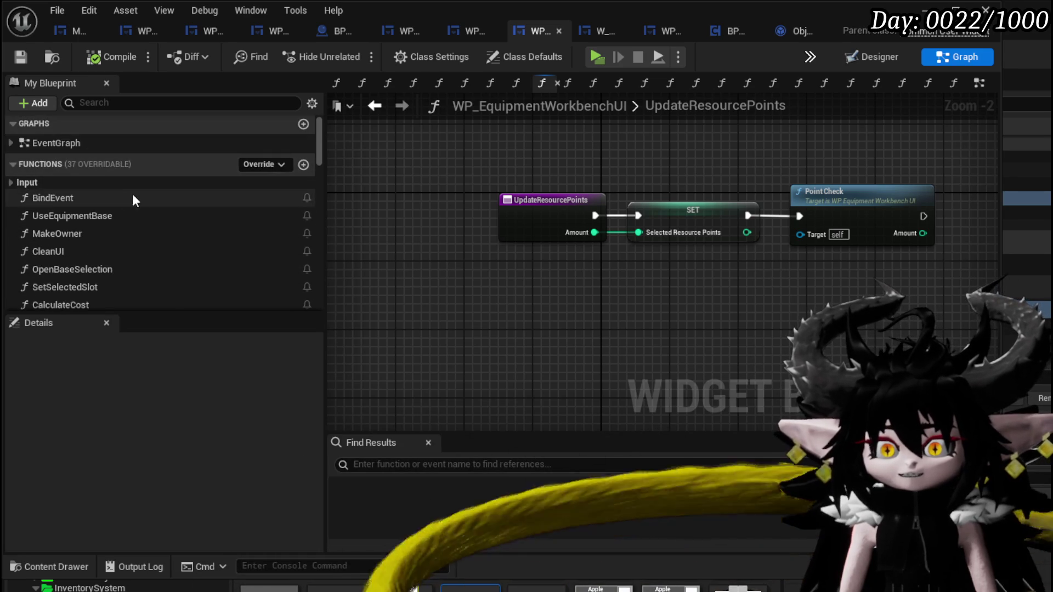
scroll(130, 218, down, 2)
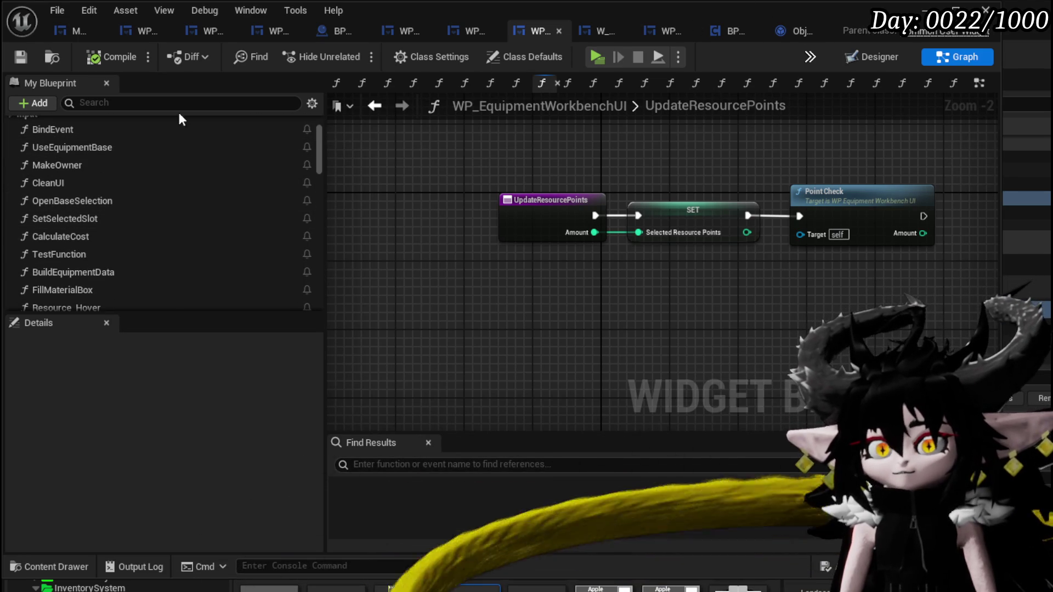
Return to EventGraph, then open W_EquipmentUpgrade from the level editor's Content Browser.
click(376, 110)
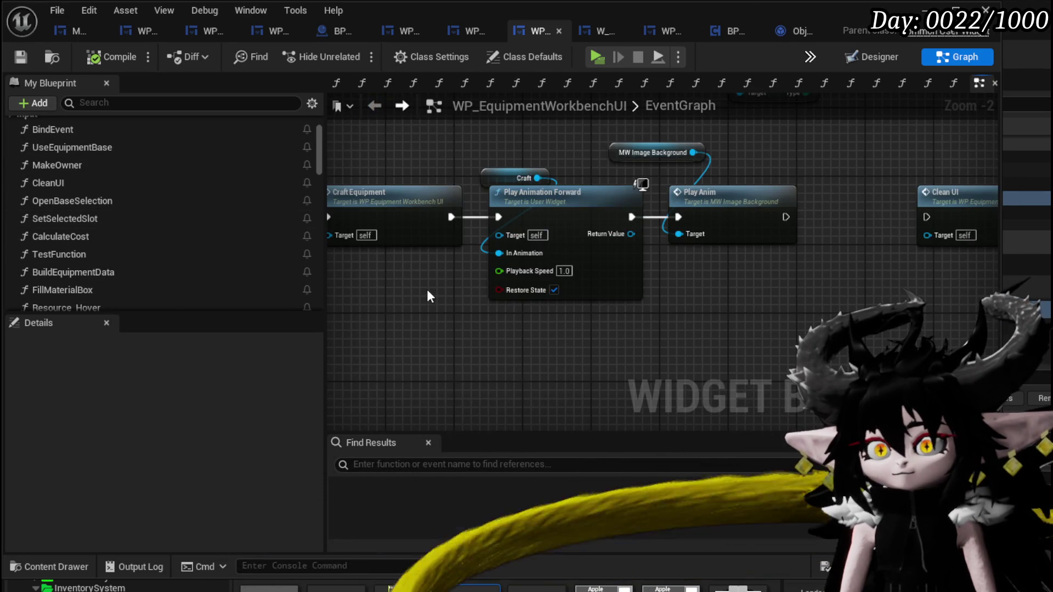
click(571, 587)
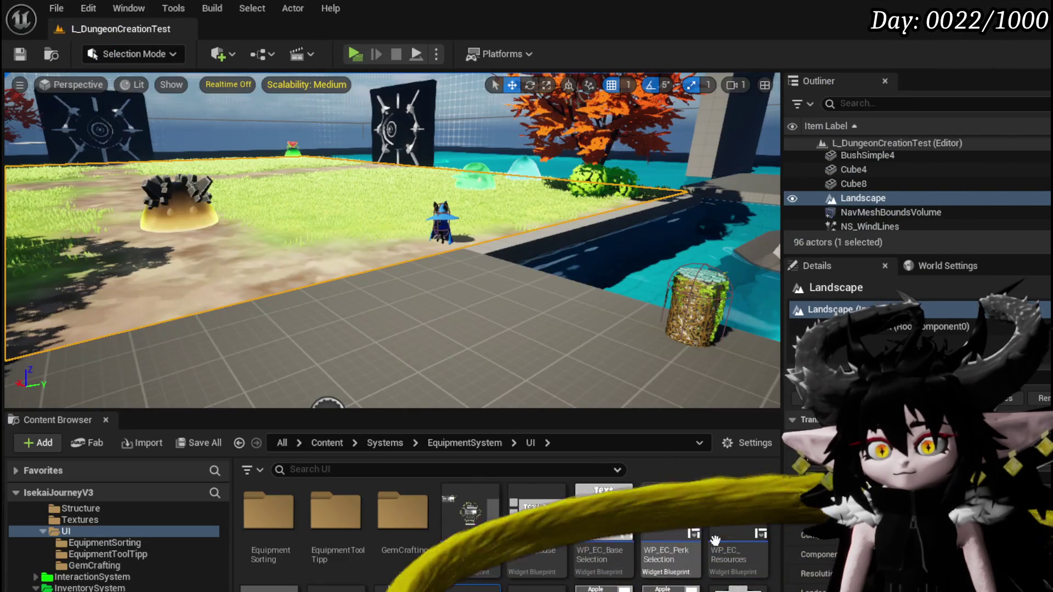
double_click(476, 513)
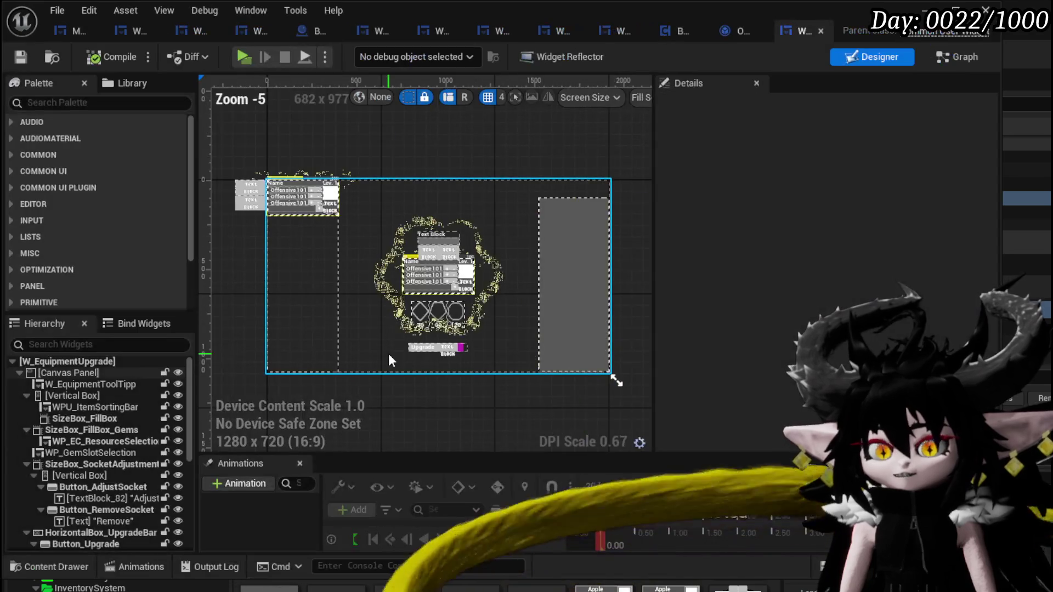
Select VerticalBox_Essence together with its Essence label and editable text field.
click(435, 242)
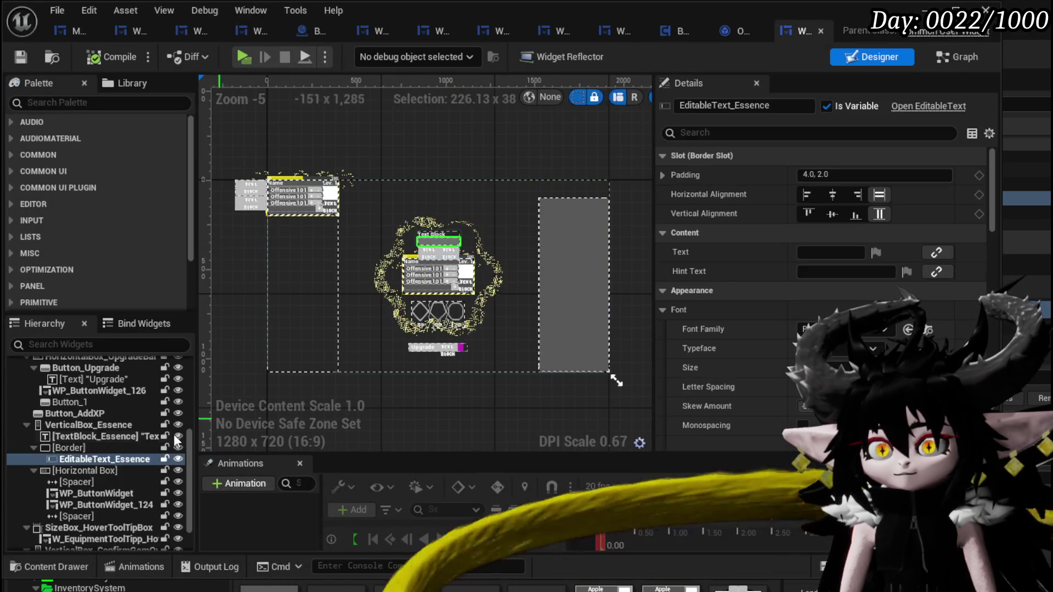
scroll(406, 300, up, 4)
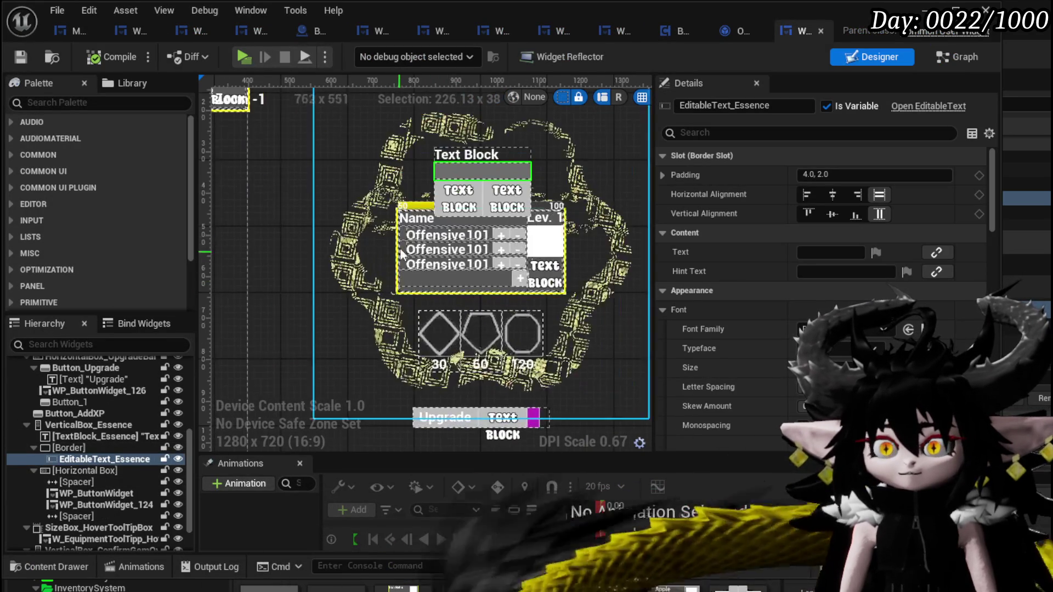
click(469, 156)
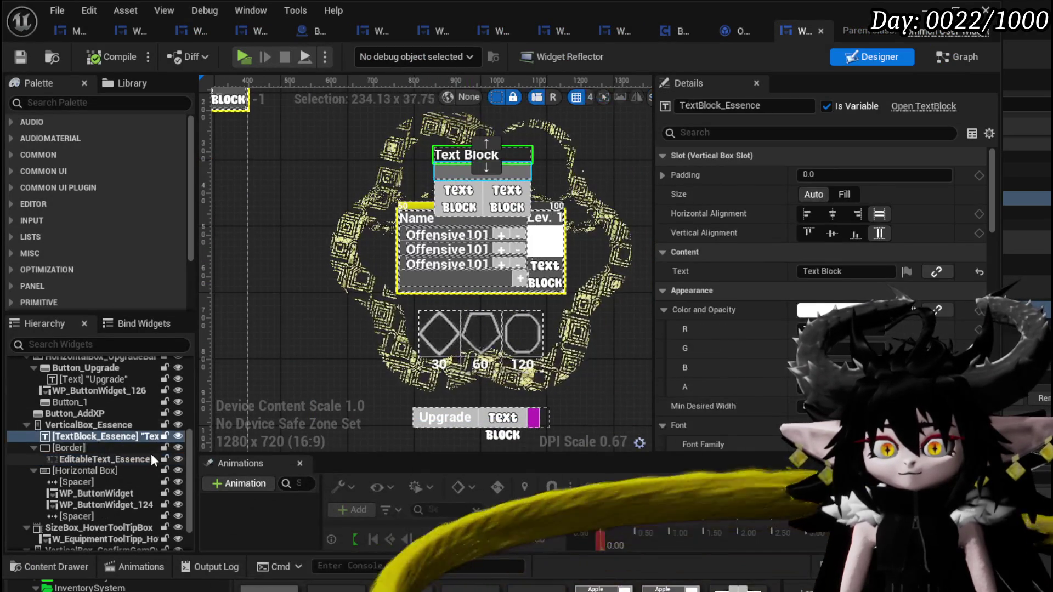
click(60, 426)
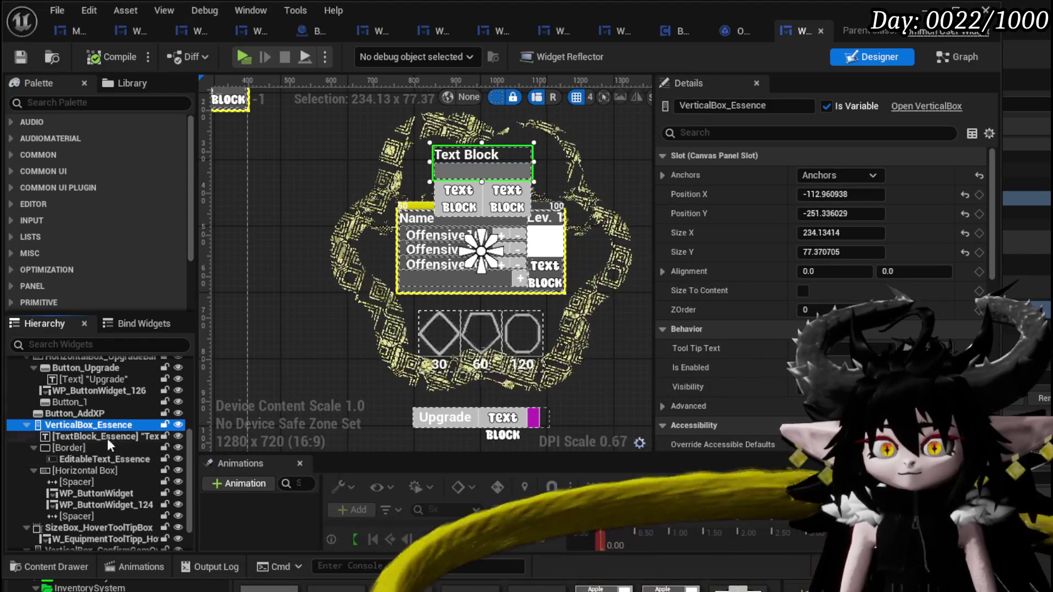
click(78, 414)
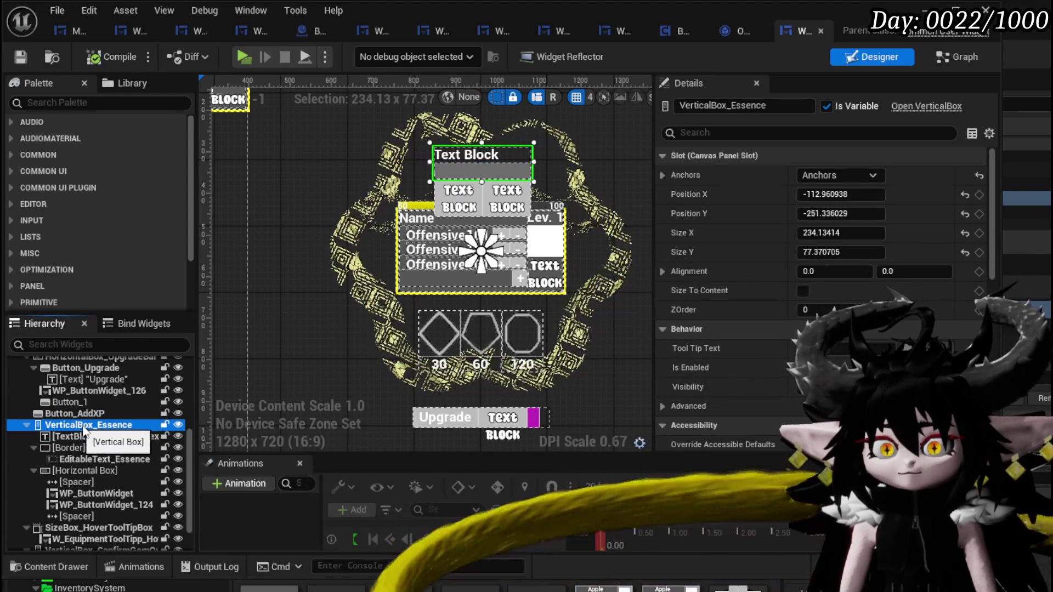
shift+click(118, 461)
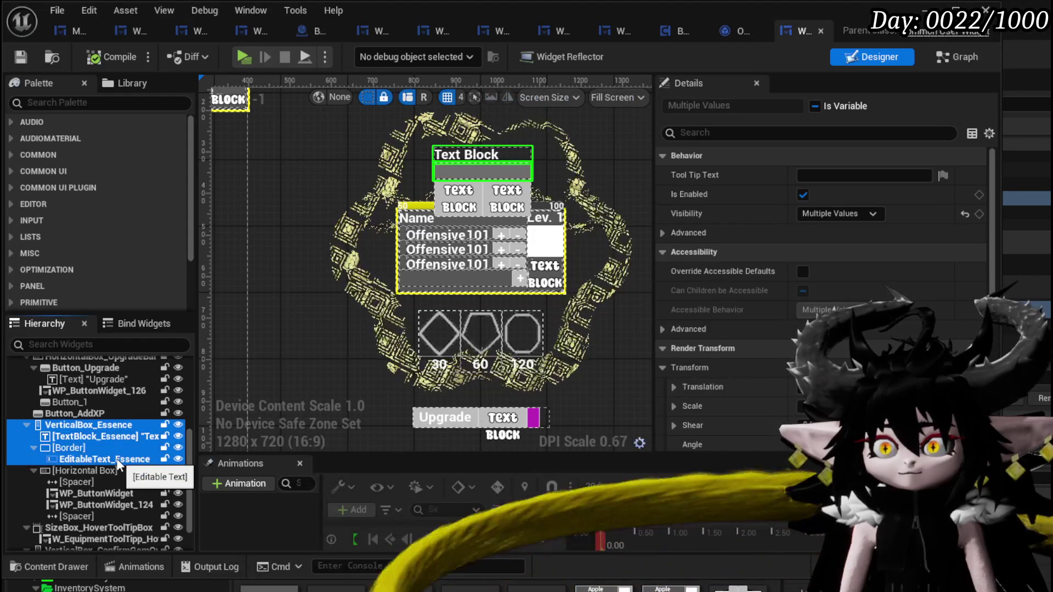
Add both amount buttons, the Horizontal Box and two spacers to the selection, then save.
click(460, 208)
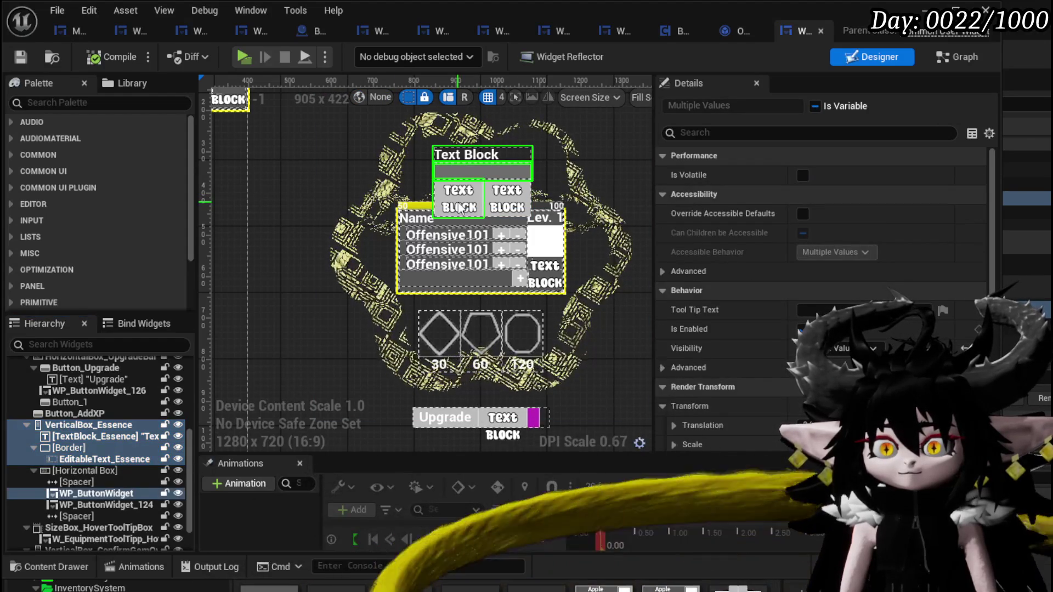
ctrl+click(509, 205)
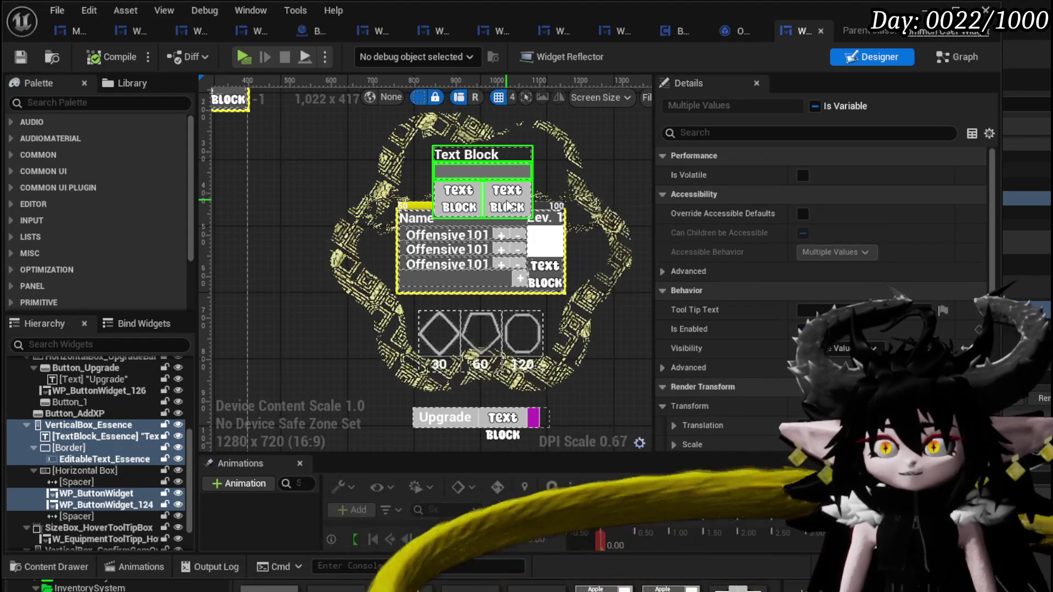
ctrl+click(110, 475)
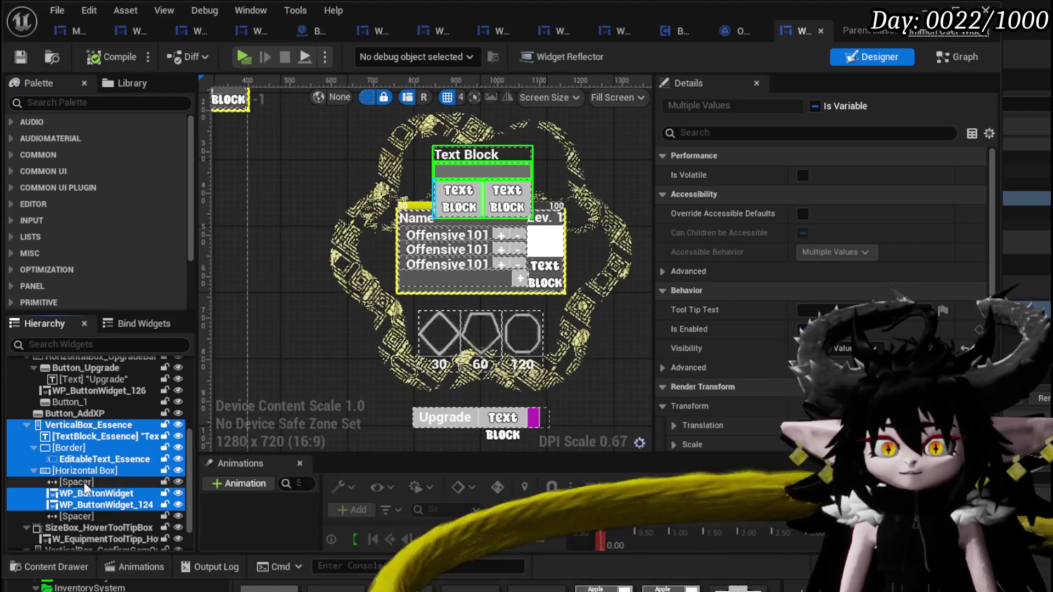
ctrl+click(85, 483)
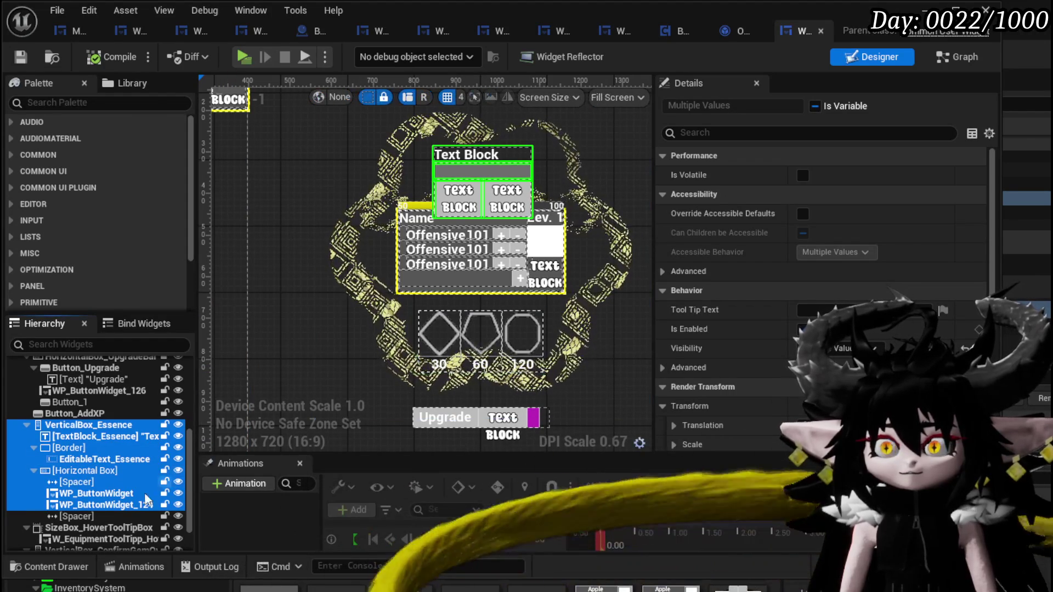
ctrl+click(69, 516)
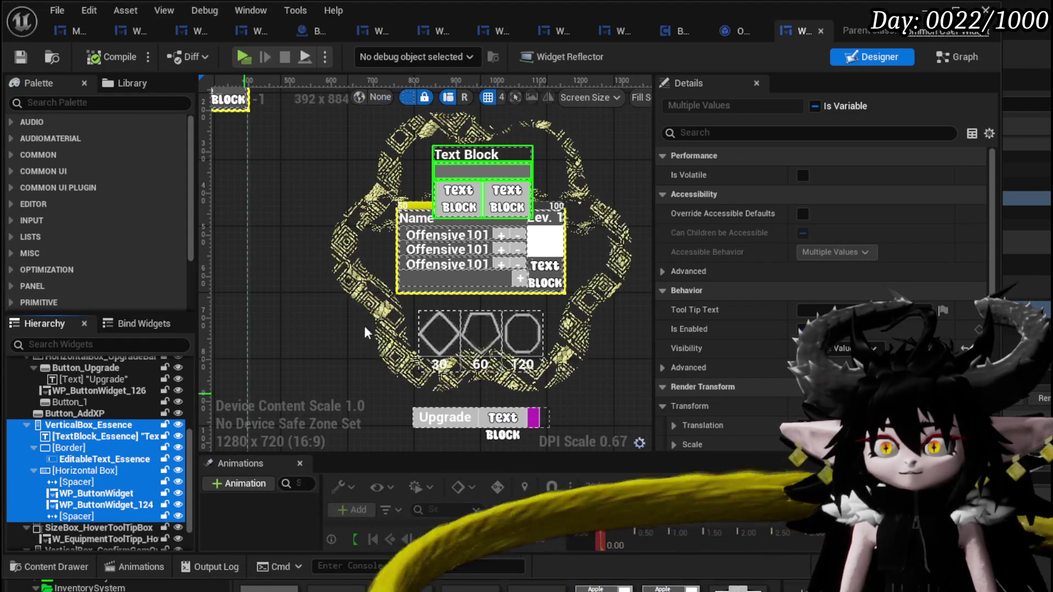
click(21, 57)
key(alt+Tab)
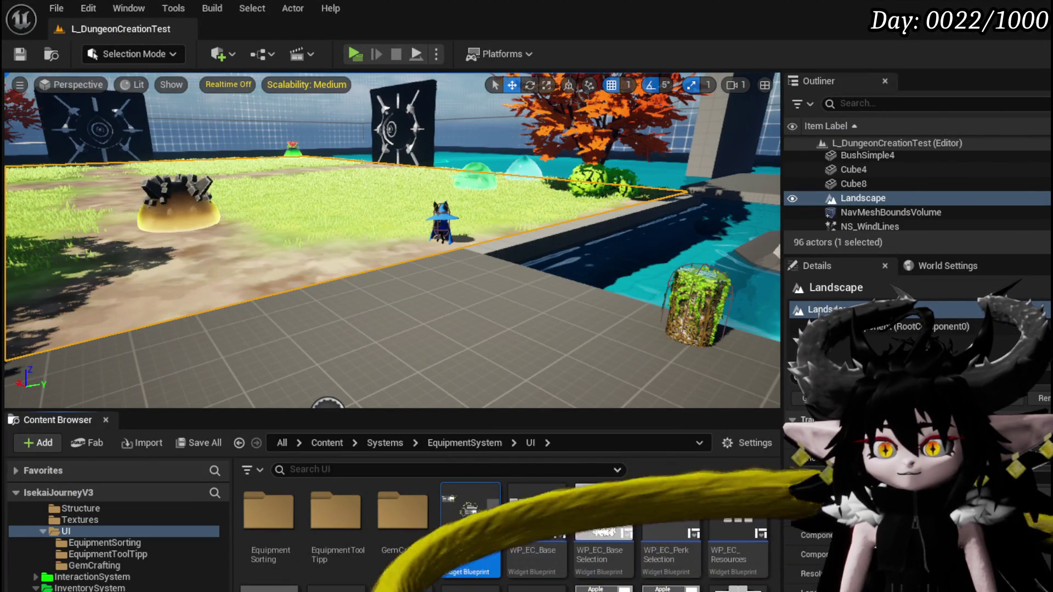
In the EditibleNumber folder, create a Widget Blueprint with User Widget as its parent.
right_click(573, 526)
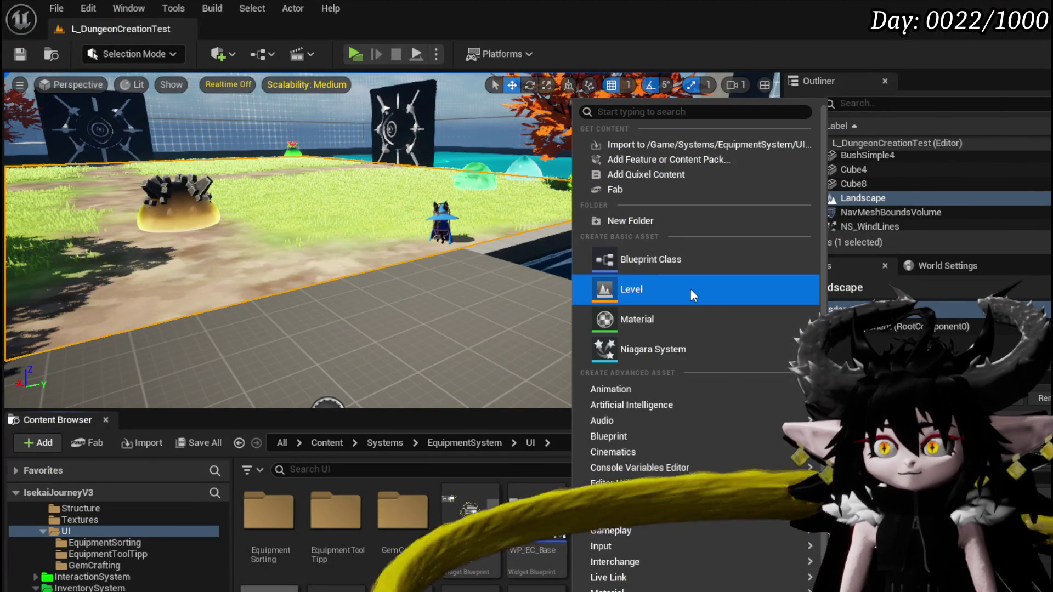
scroll(146, 530, up, 5)
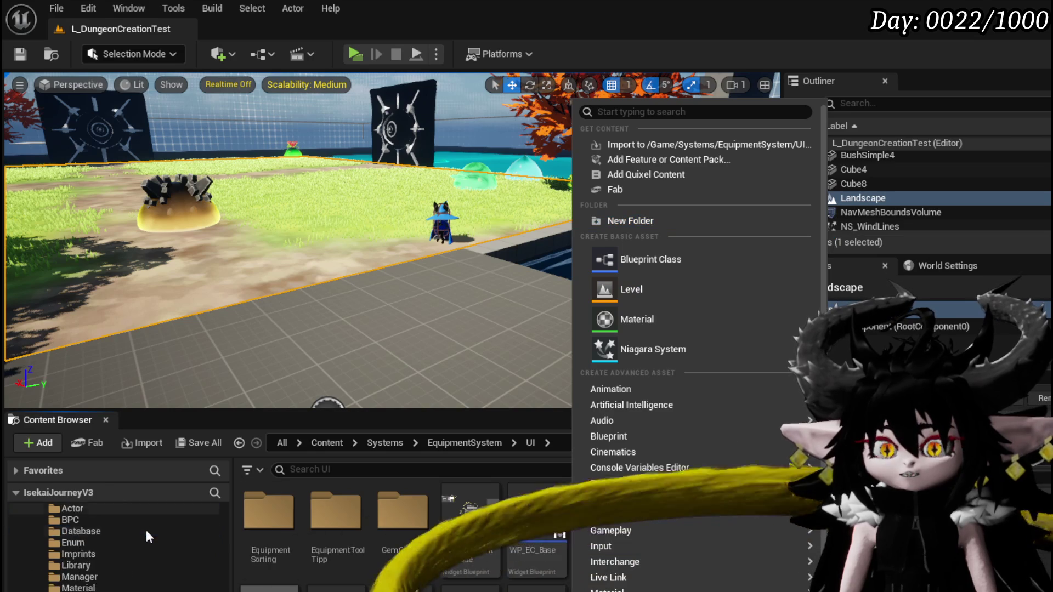
click(146, 530)
right_click(340, 521)
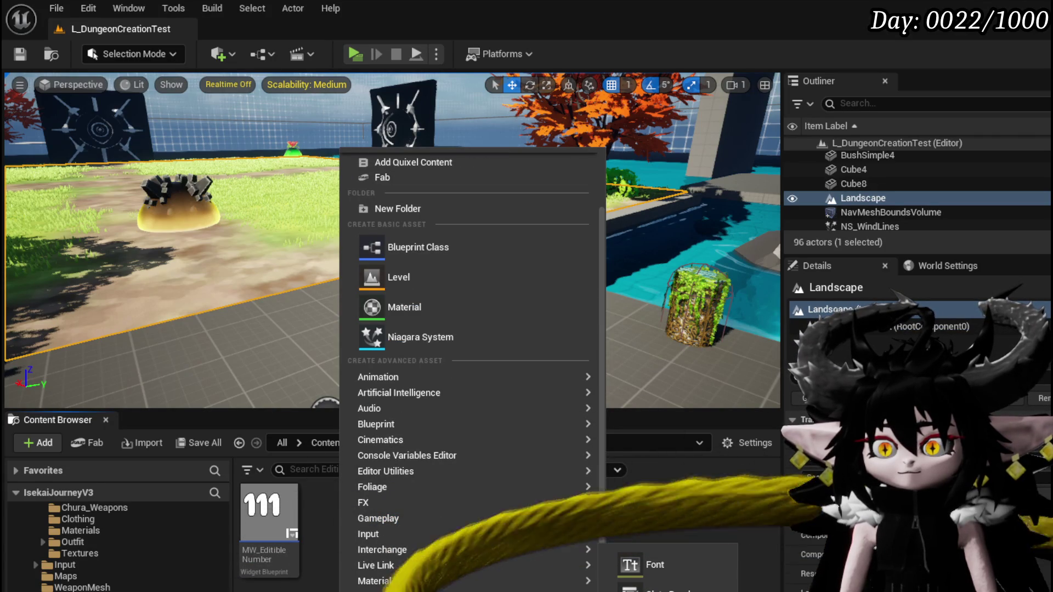
click(647, 587)
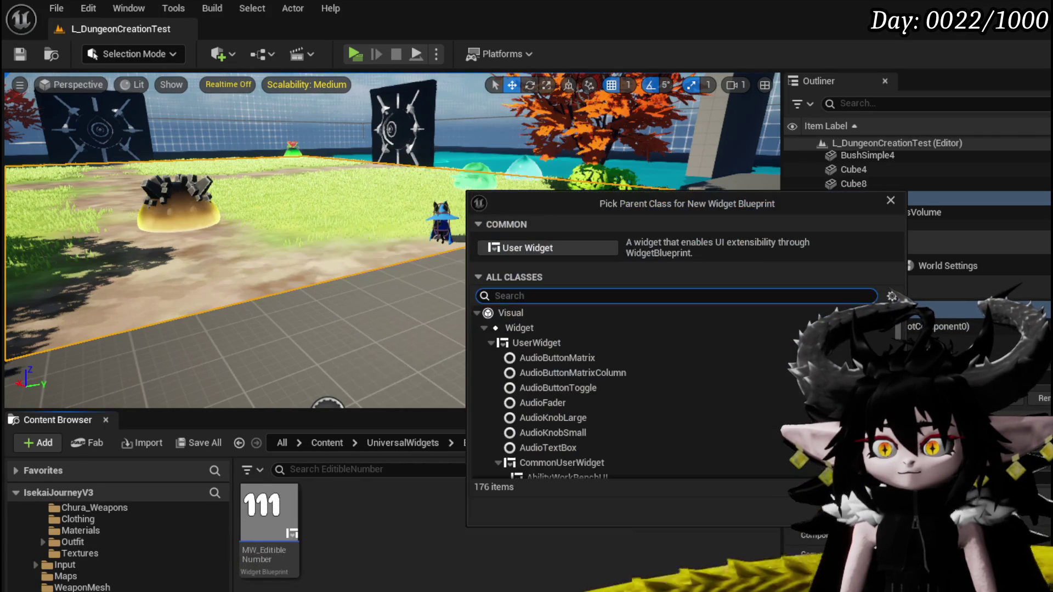
double_click(556, 464)
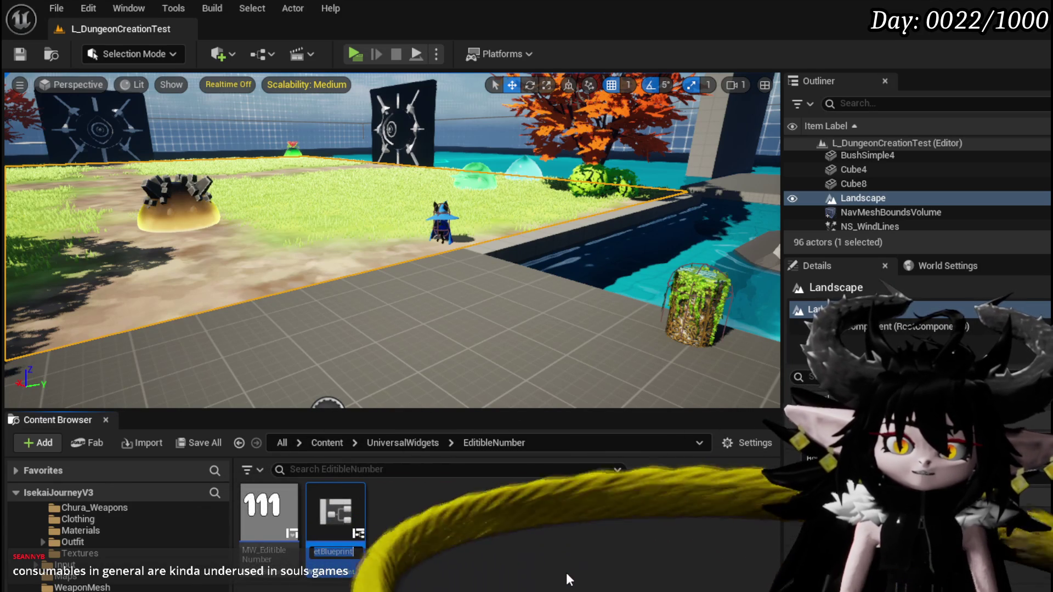
key(Return)
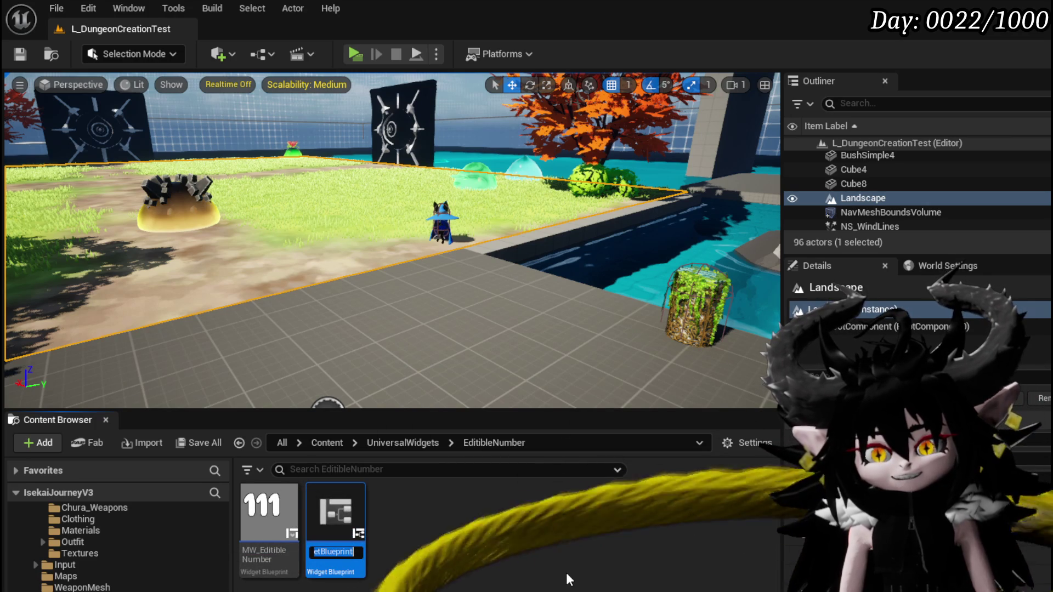
Commit the name MW_SetNumber for the new widget and open it in the Designer.
text(MW_)
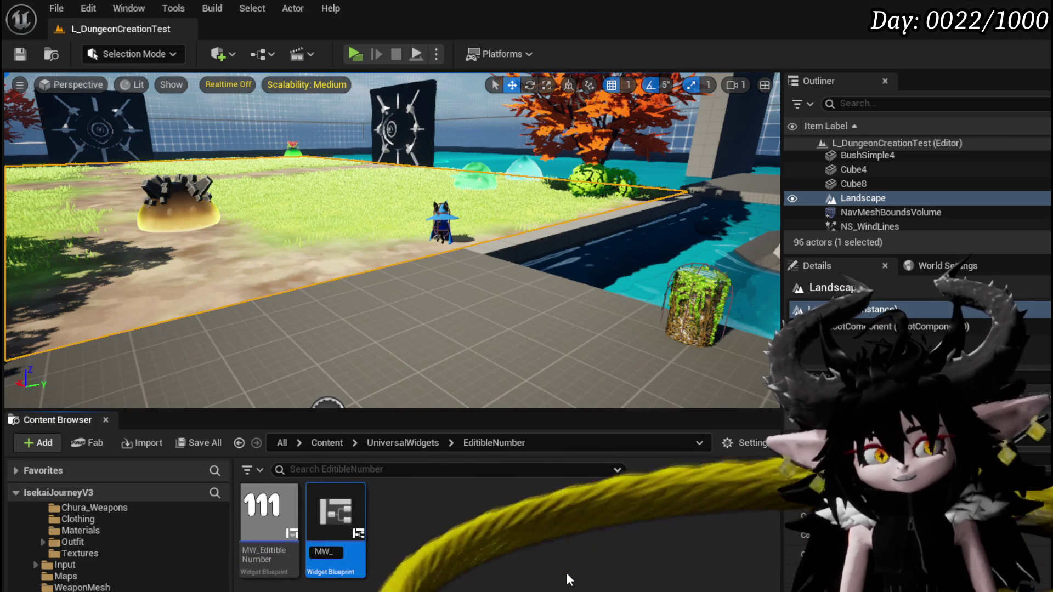
text(SetAm)
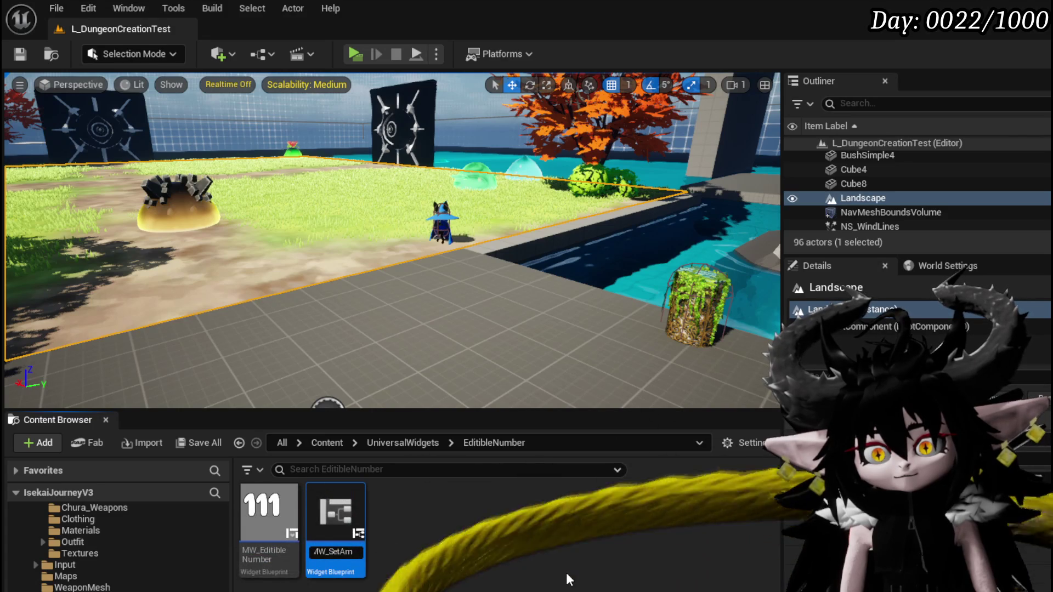
key(BackSpace)
key(BackSpace)
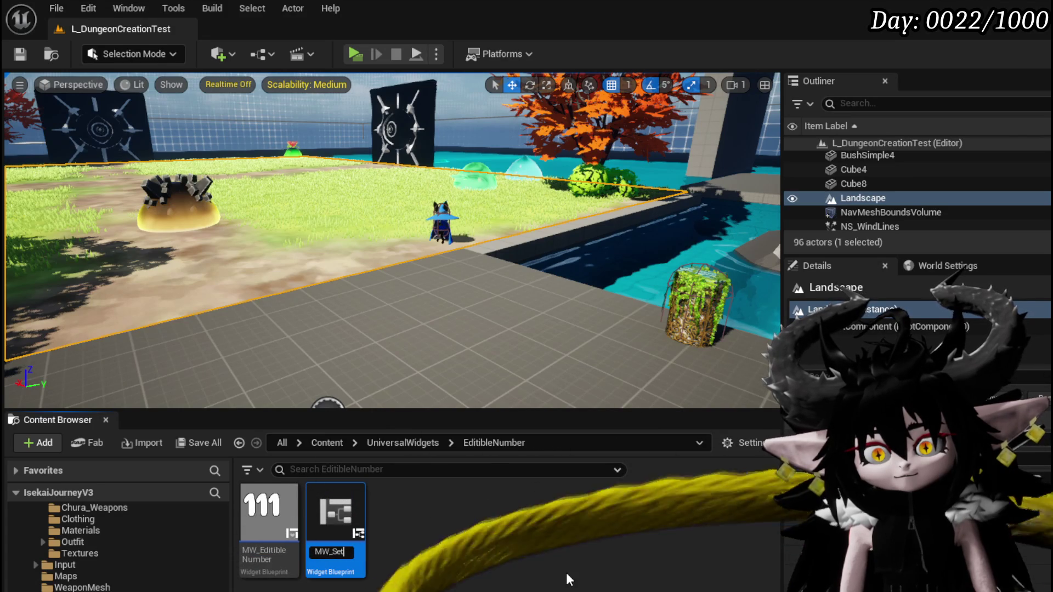
text(Number)
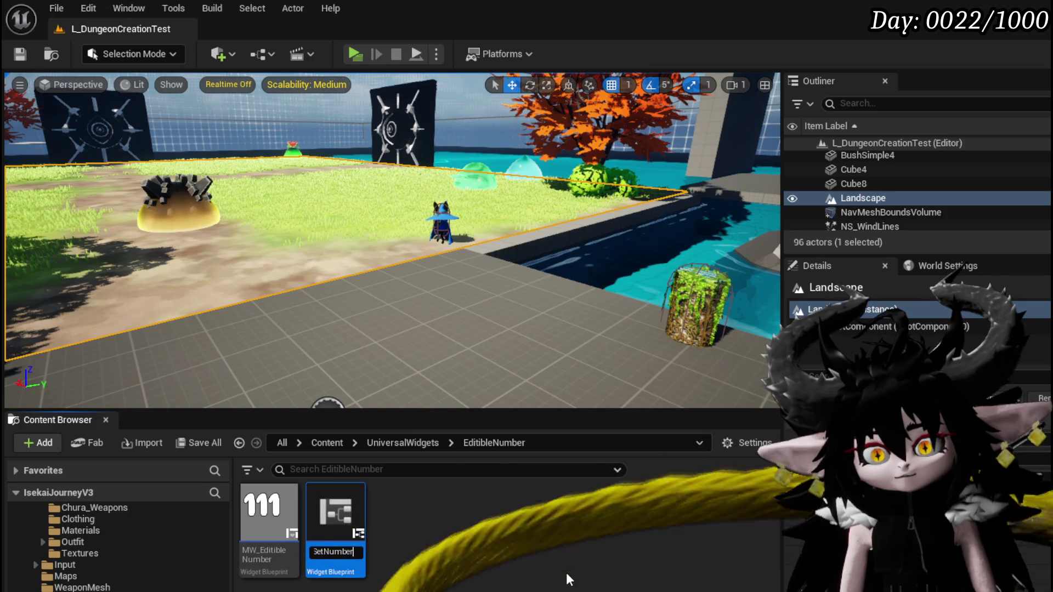
key(Return)
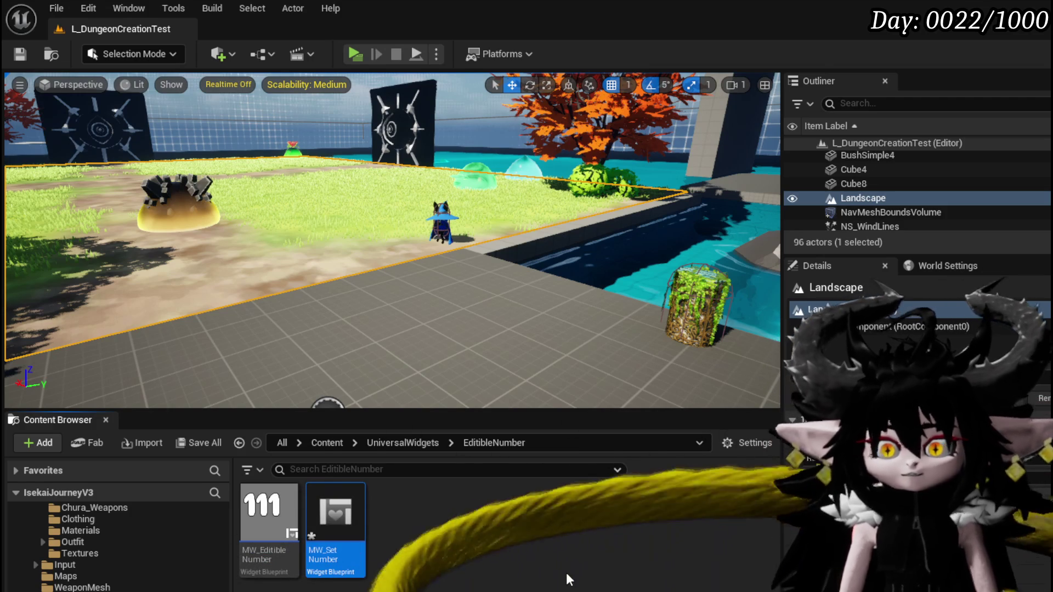
double_click(342, 517)
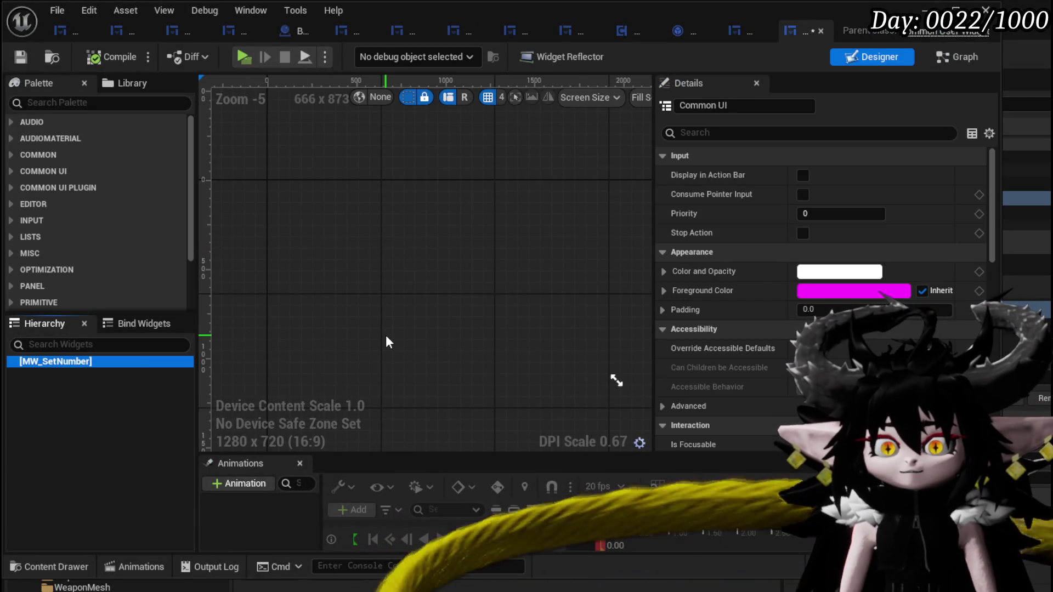
Delete EditableText_Essence and drop MW_EditibleNumber from the Content Drawer into the Border.
click(386, 335)
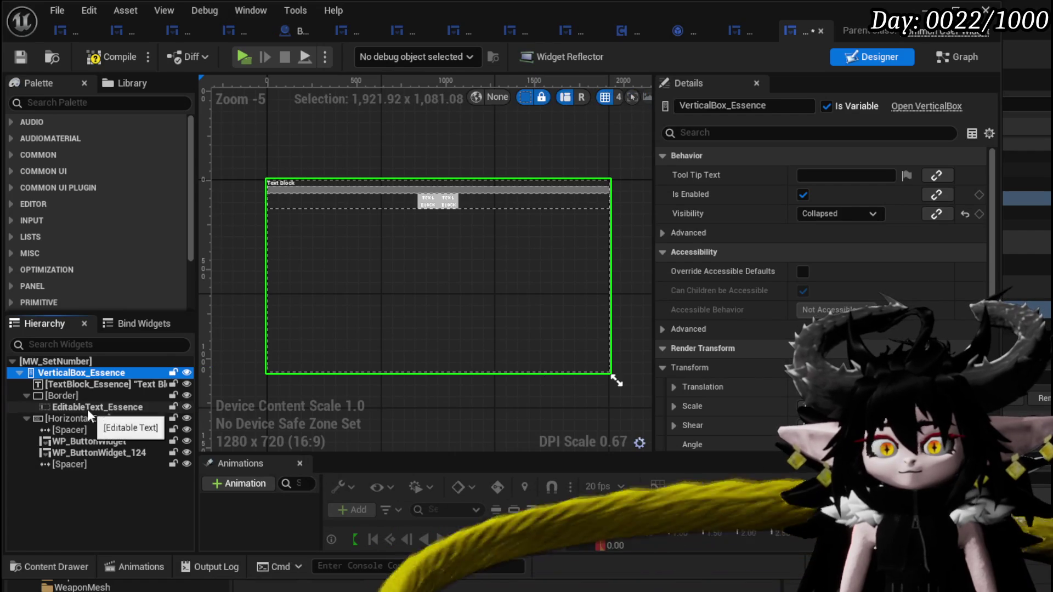
click(88, 407)
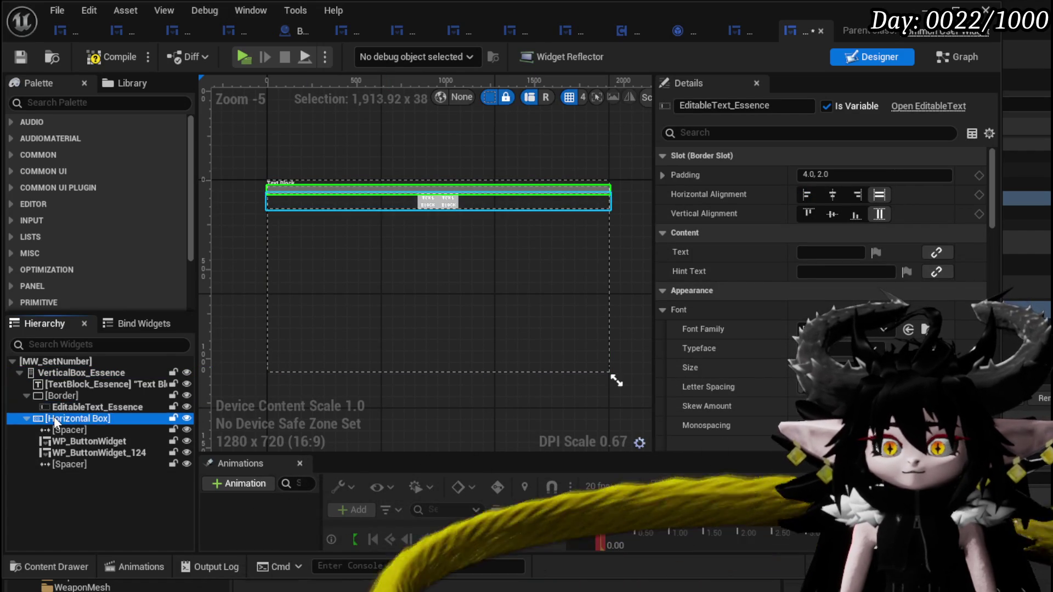
click(78, 397)
click(83, 406)
key(Delete)
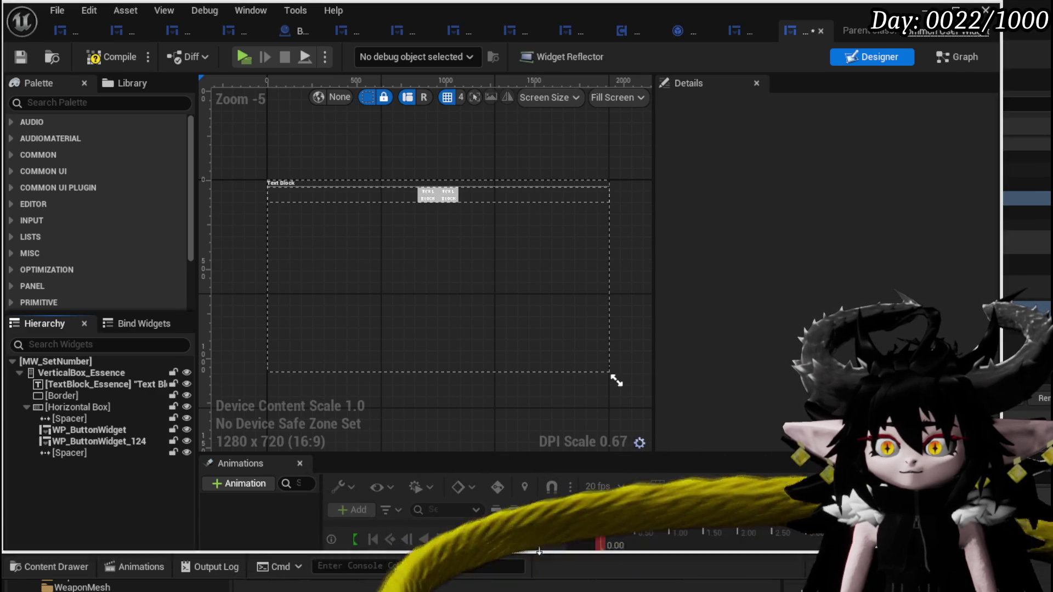
key(ctrl+space)
mouse_move(271, 532)
mouse_down()
mouse_move(119, 356)
mouse_move(44, 328)
mouse_move(61, 335)
mouse_up()
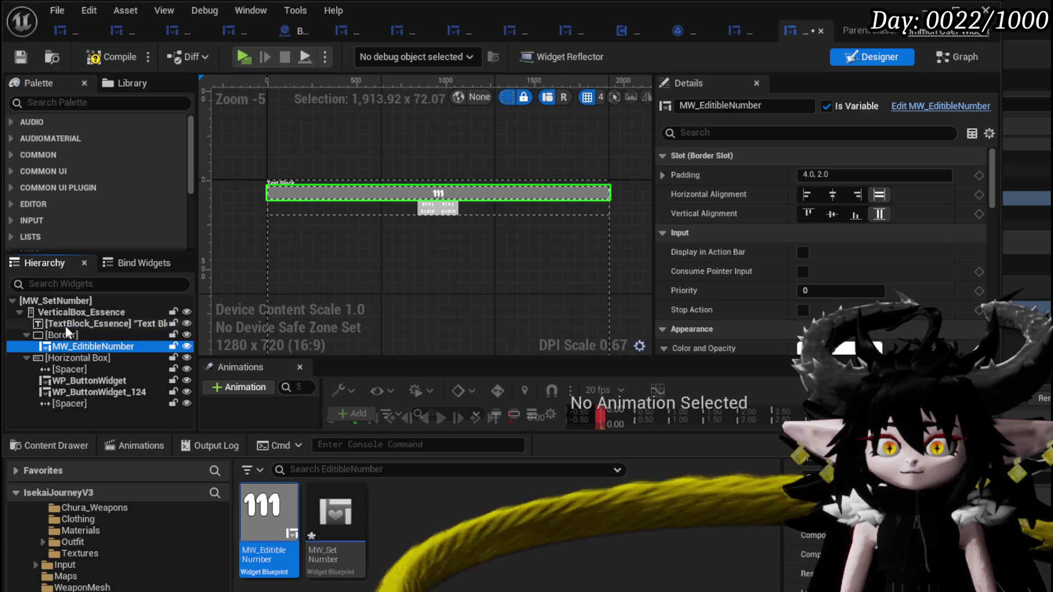
Move MW_EditibleNumber out of the Border, then delete the Border and TextBlock_Essence.
click(65, 326)
click(68, 344)
drag(64, 328, 64, 328)
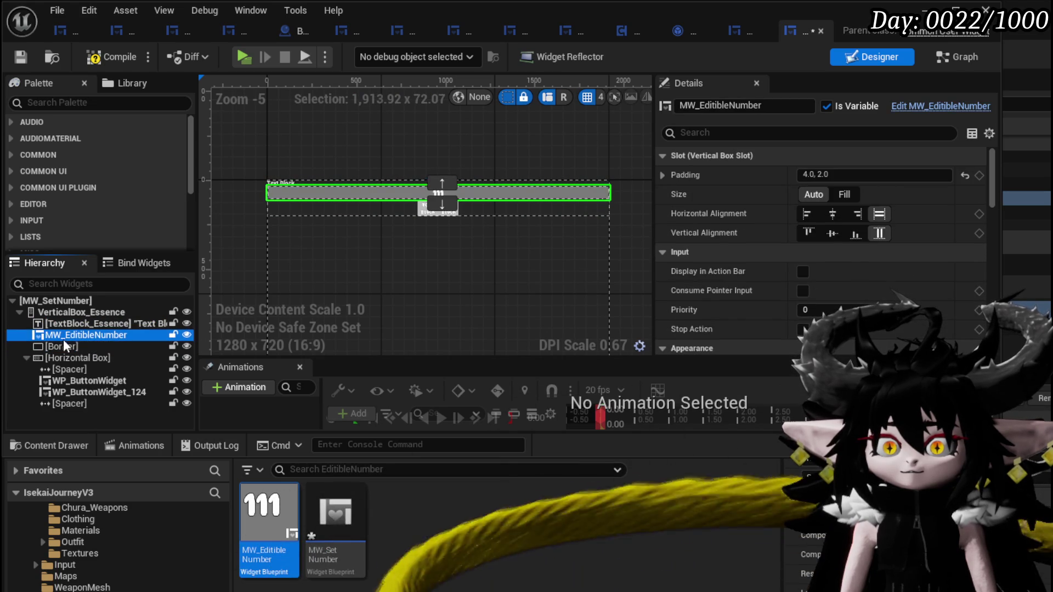
click(68, 347)
key(Delete)
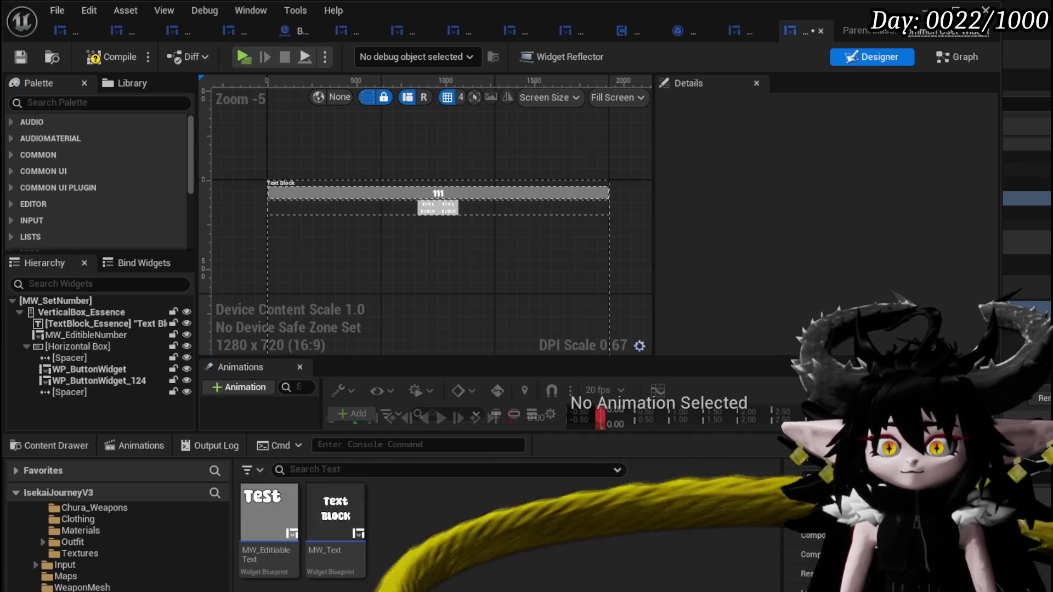
click(82, 325)
key(Delete)
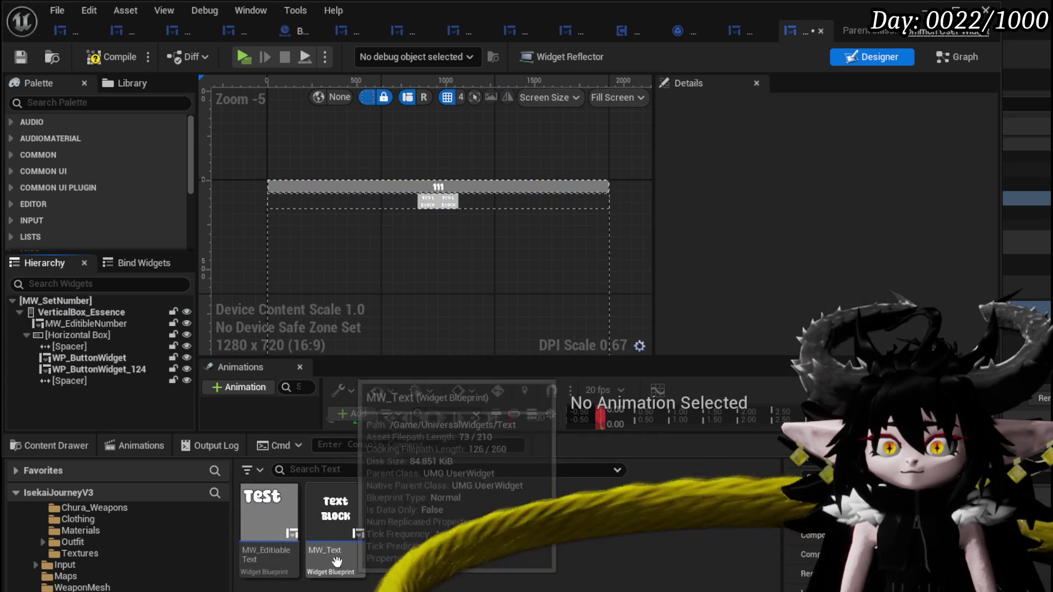
Put MW_Text first in VerticalBox_Essence, removing the mistakenly added MW_EditiableText.
mouse_move(271, 521)
mouse_down()
mouse_move(66, 314)
mouse_move(80, 319)
mouse_up()
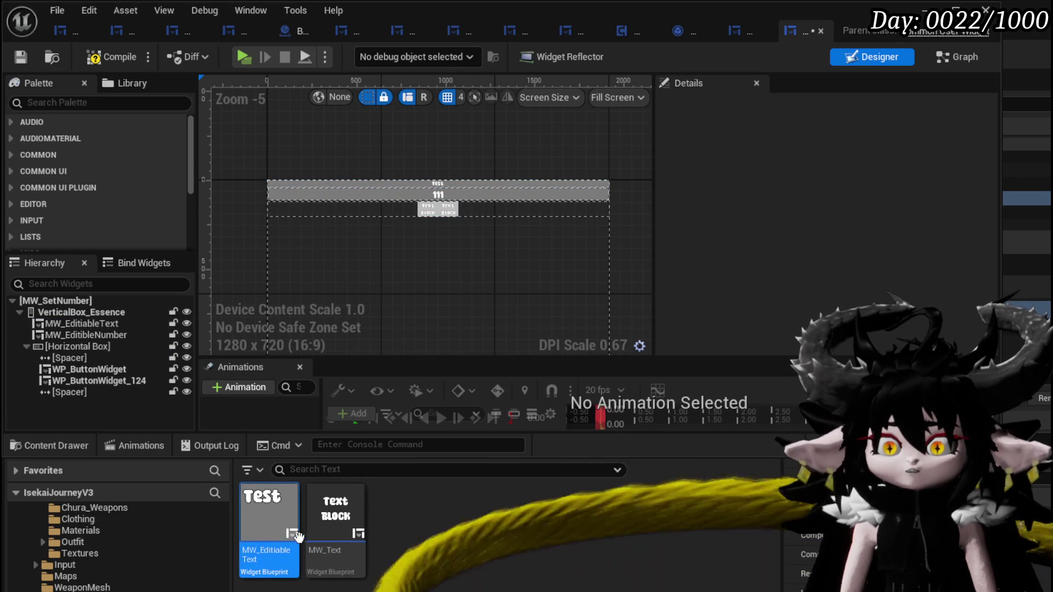
click(67, 327)
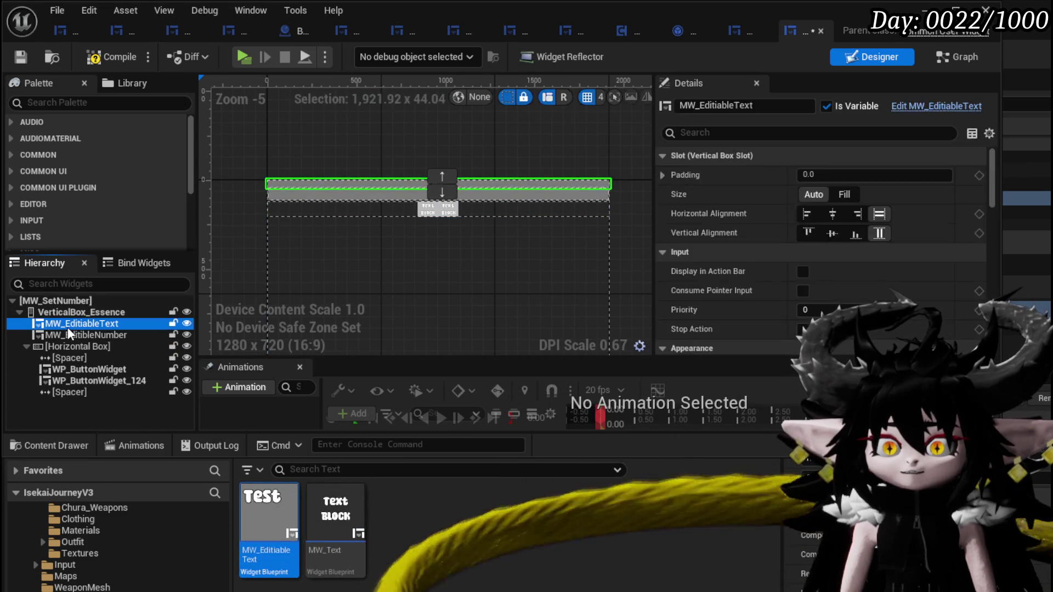
key(Delete)
mouse_move(172, 374)
mouse_down()
mouse_move(82, 311)
mouse_move(75, 319)
mouse_up()
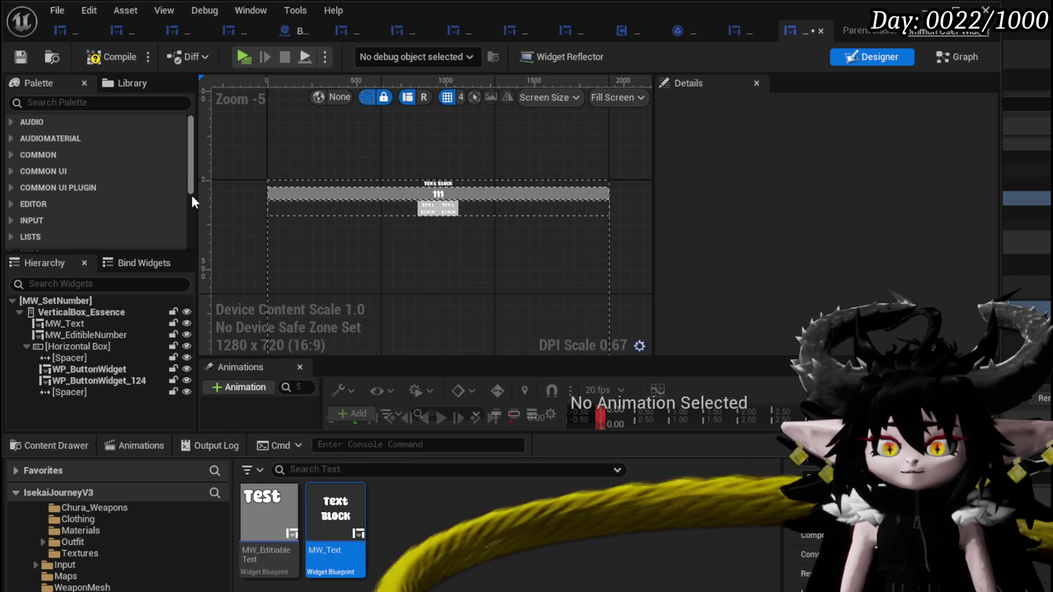
Set MW_Text's text to 'Amount' and its colour to white.
click(20, 57)
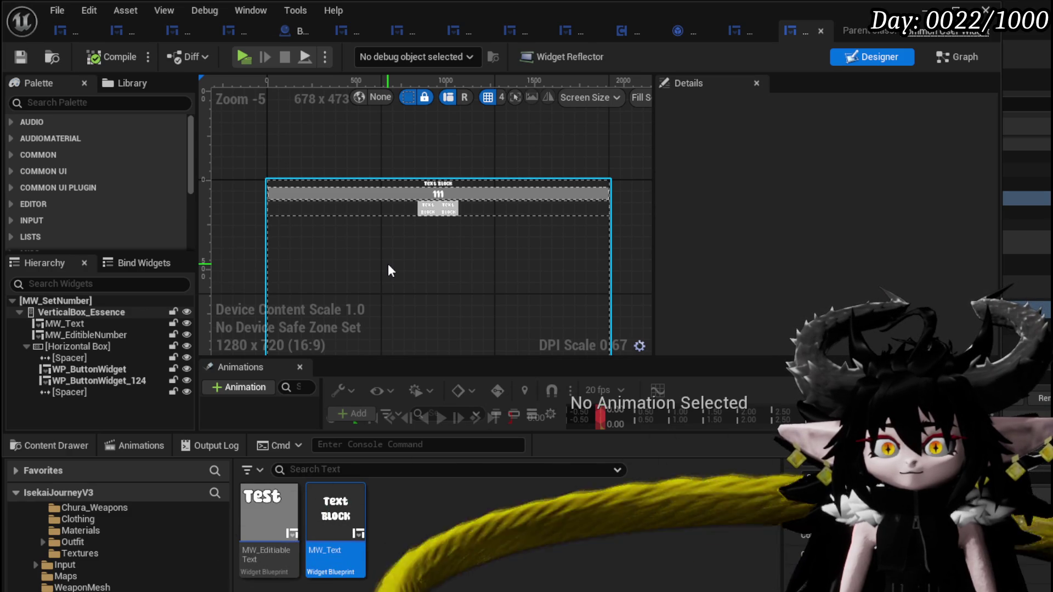
click(68, 324)
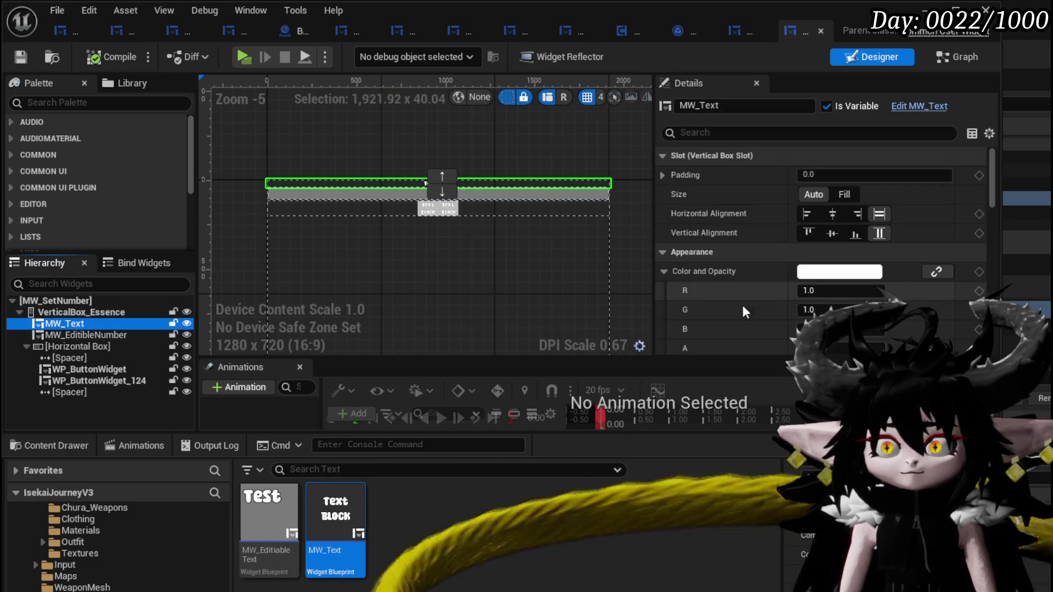
scroll(808, 261, down, 12)
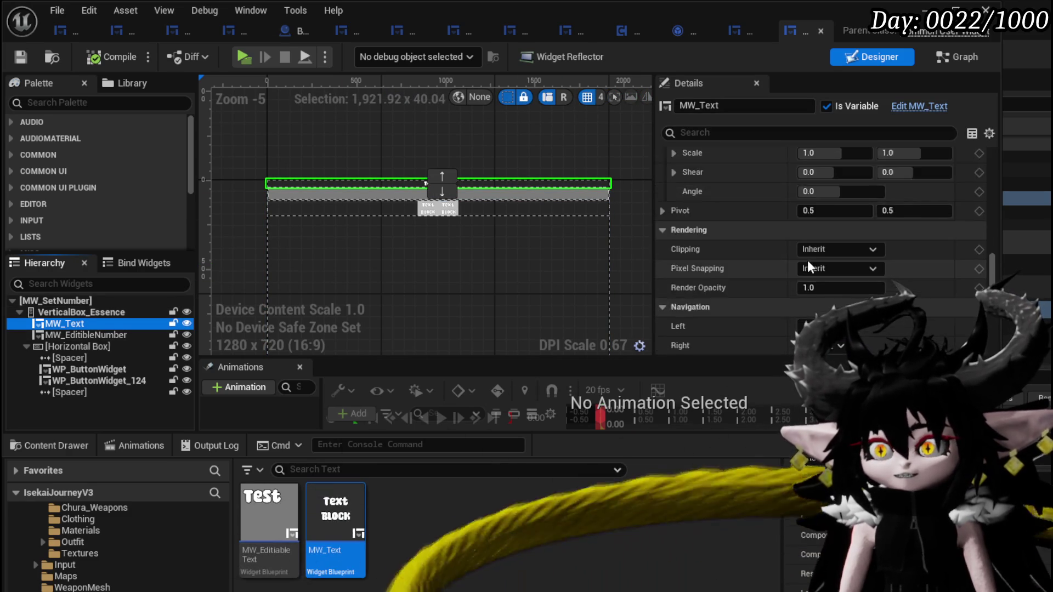
scroll(808, 267, down, 10)
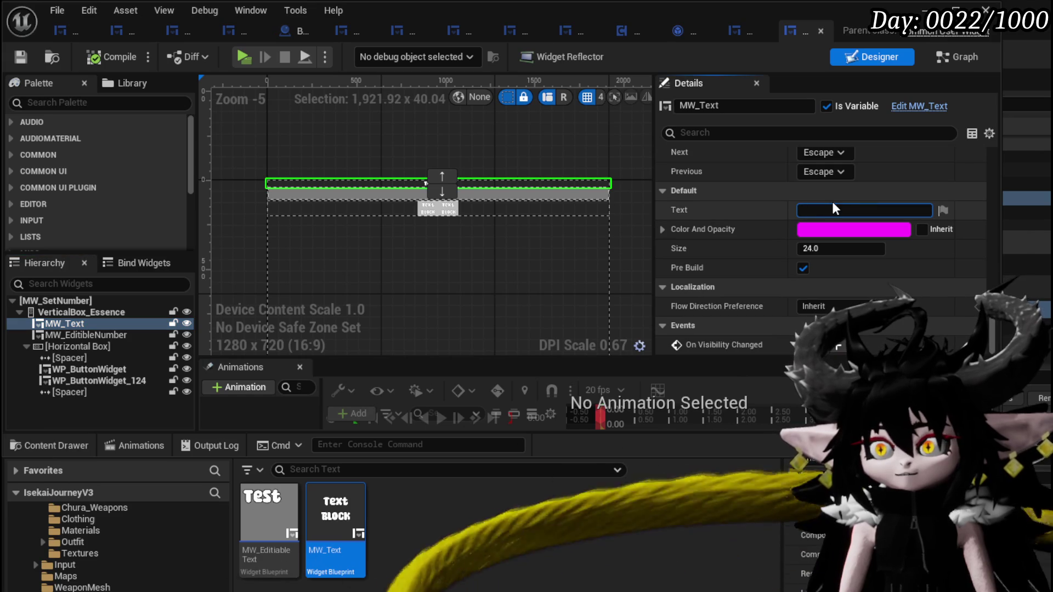
text(Amount)
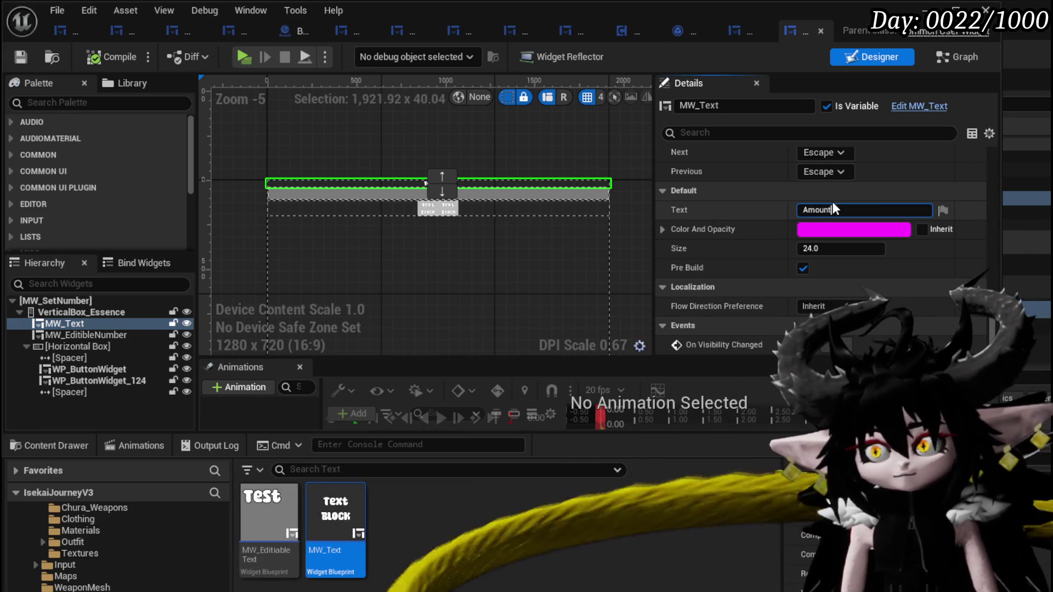
click(826, 230)
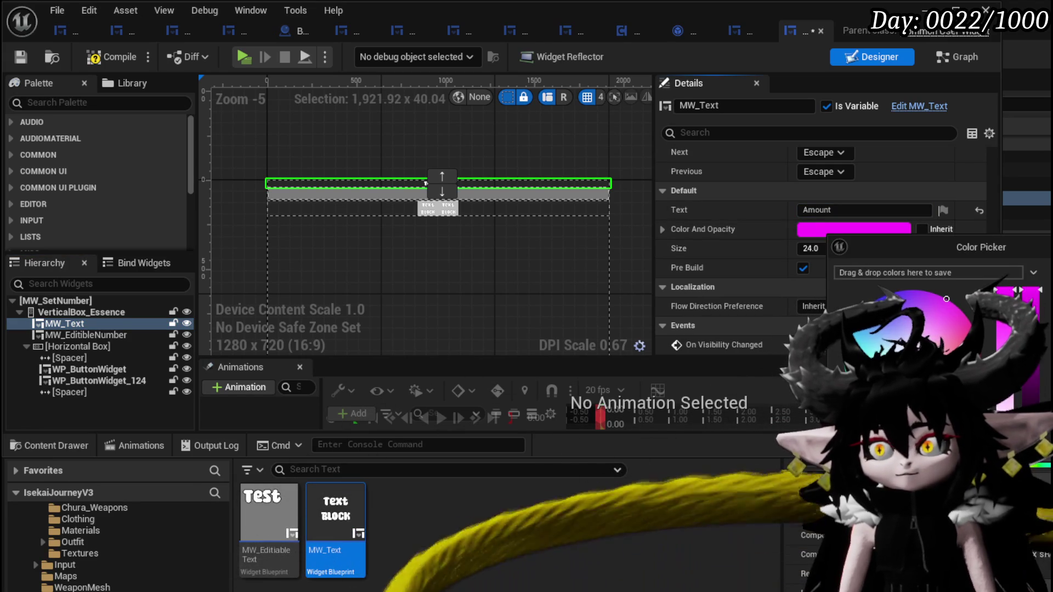
click(895, 299)
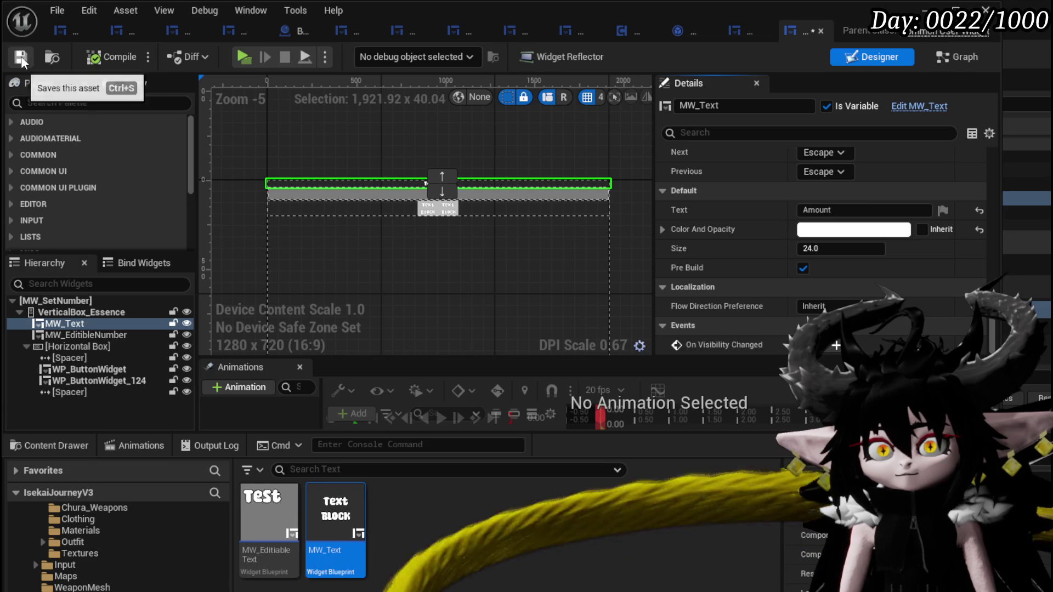
Save and compile MW_SetNumber, then bring W_EquipmentUpgrade to the front.
scroll(304, 173, up, 3)
click(439, 212)
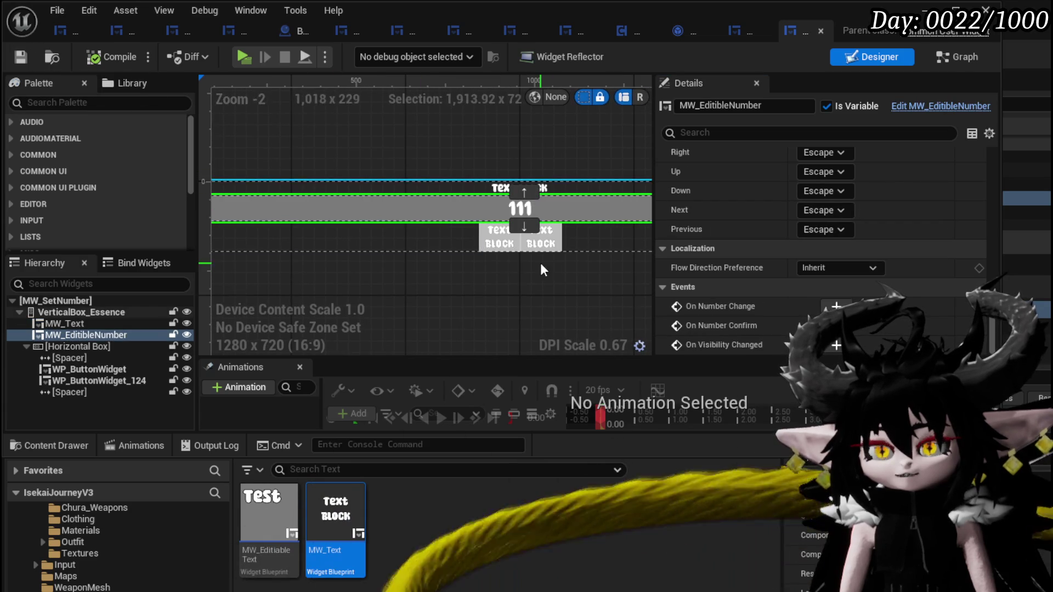
scroll(543, 264, down, 2)
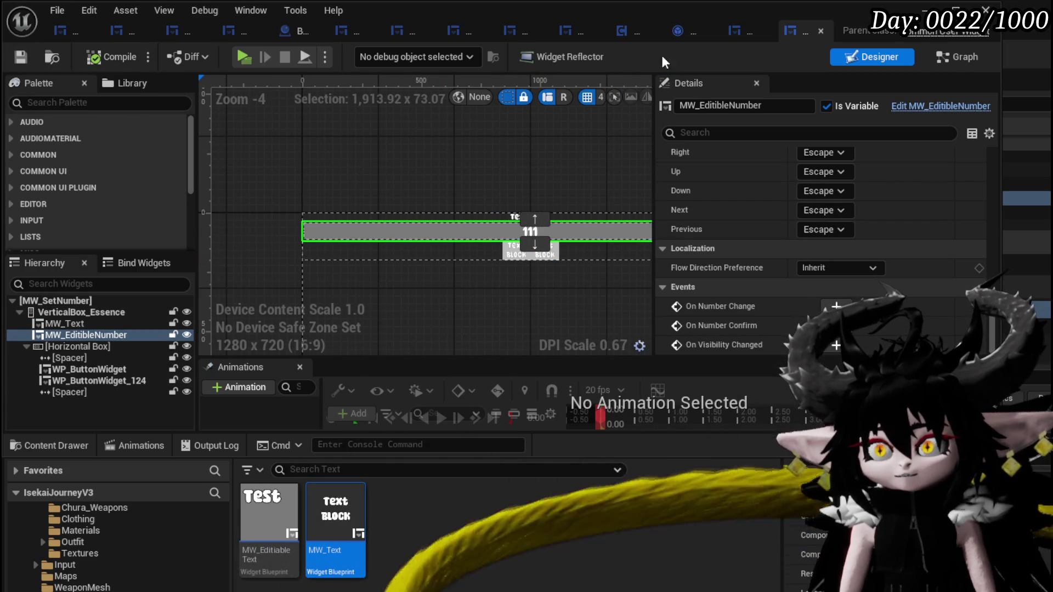
click(727, 29)
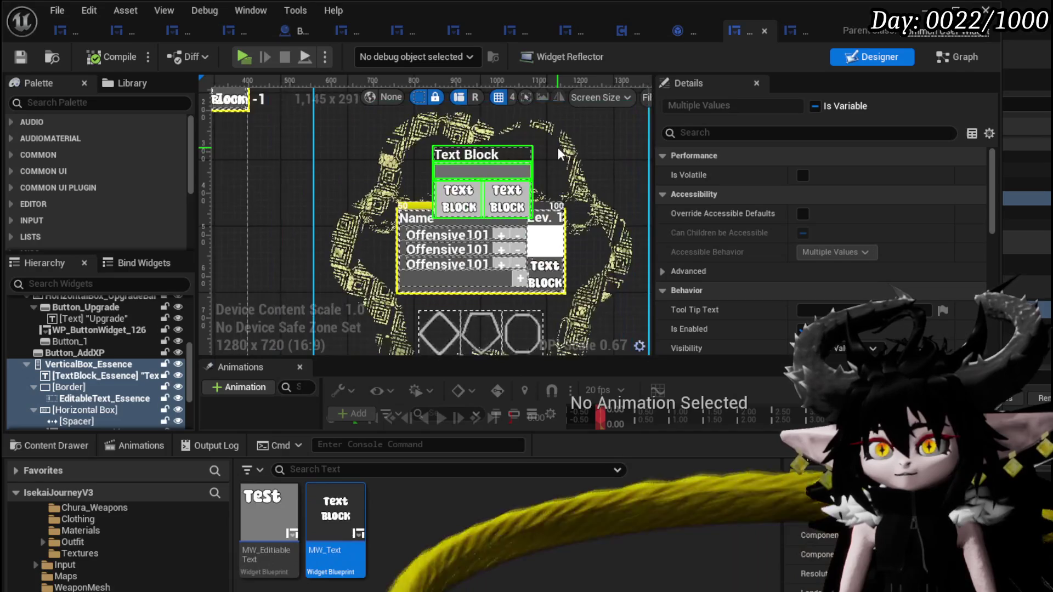
Inspect W_EquipmentUpgrade's FillXPBox function graph, then go back to MW_SetNumber.
click(75, 352)
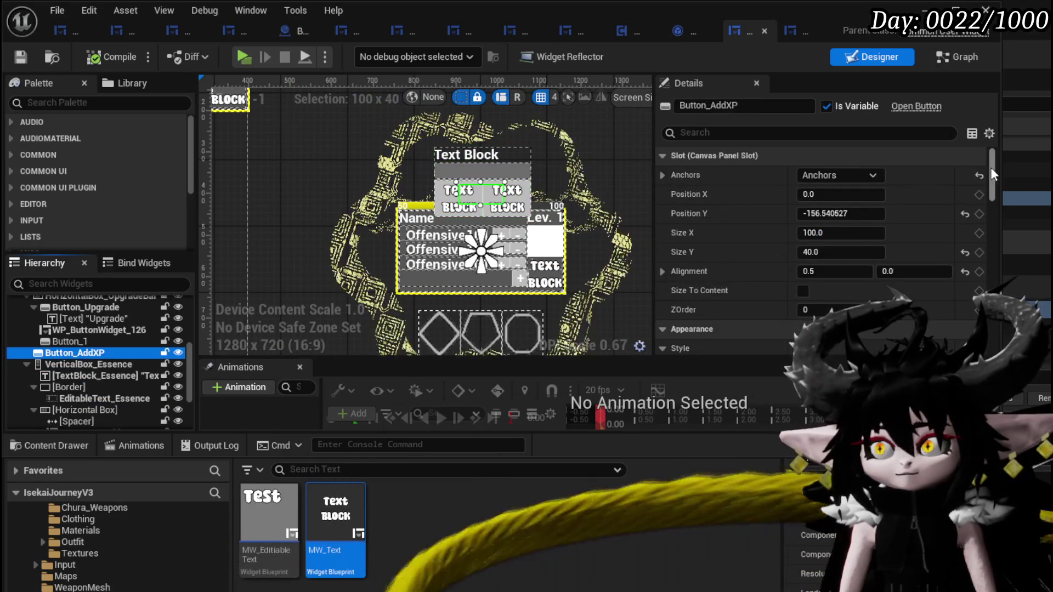
drag(991, 167, 991, 329)
click(689, 277)
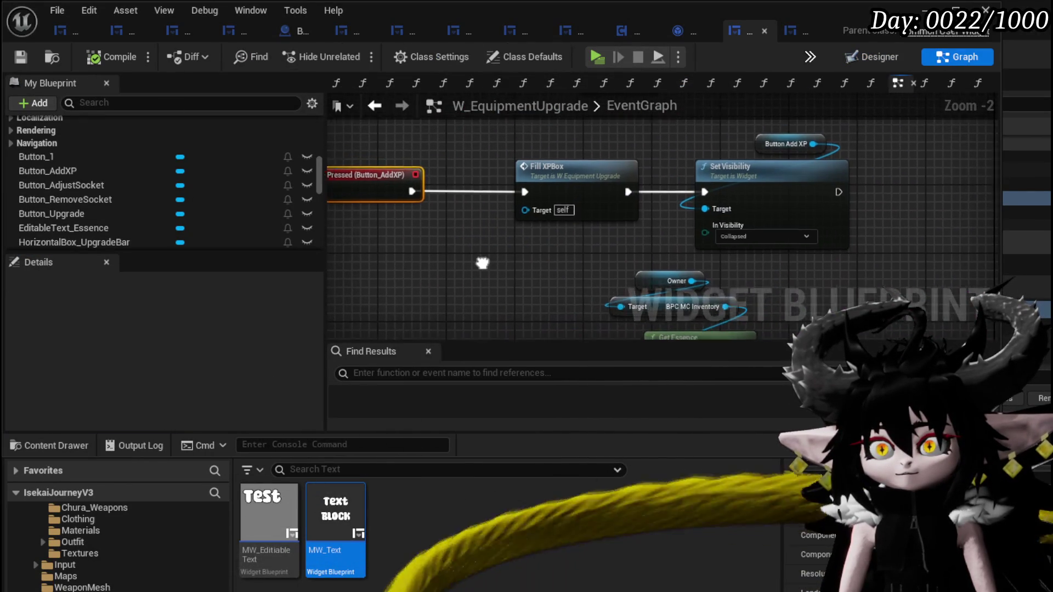
double_click(554, 176)
mouse_move(554, 175)
mouse_down()
mouse_move(466, 126)
mouse_move(357, 256)
mouse_move(420, 157)
mouse_move(426, 58)
mouse_move(441, 183)
mouse_move(508, 237)
mouse_move(505, 205)
mouse_up()
scroll(441, 183, down, 2)
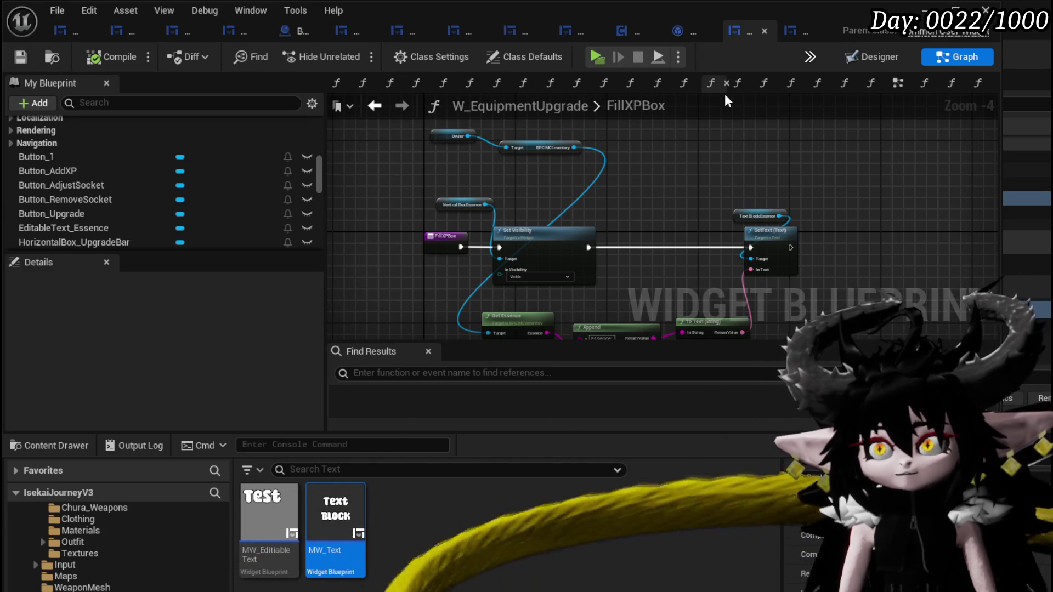
click(804, 33)
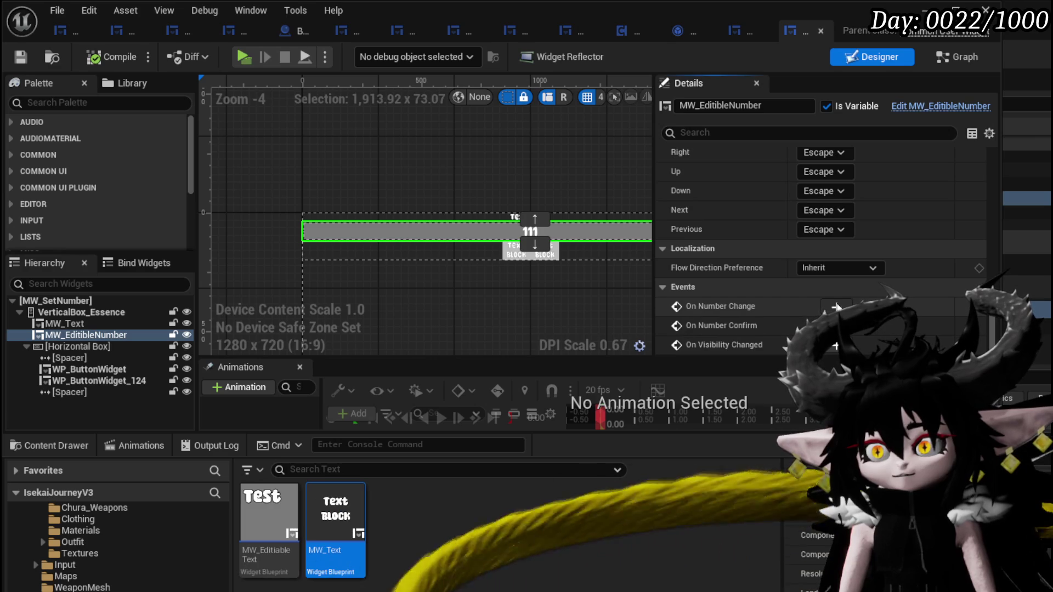
Add MW_EditibleNumber's On Number Change event and a new event dispatcher named OnNumberChange.
click(836, 307)
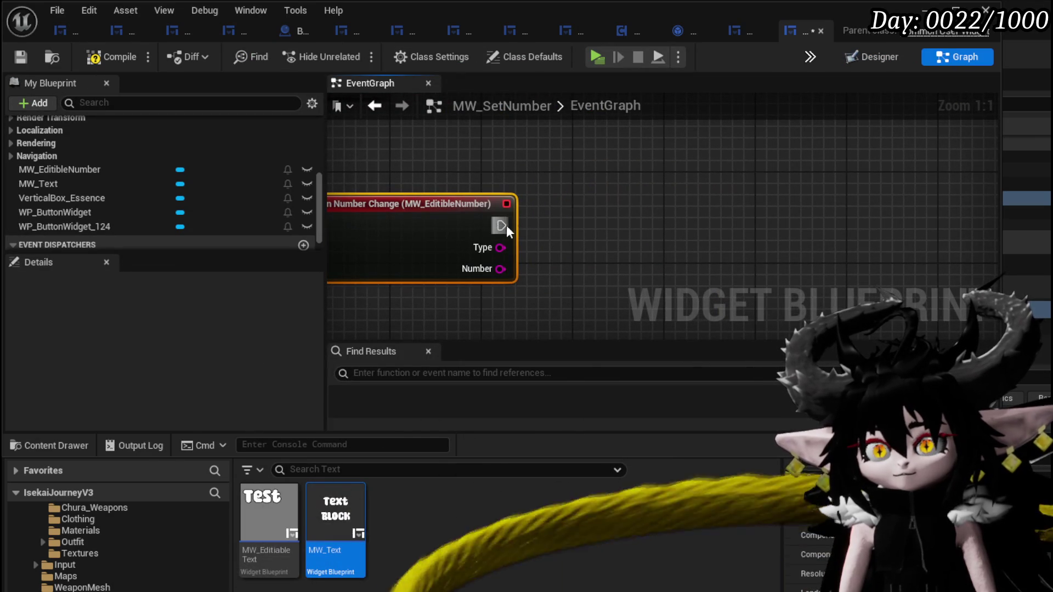
drag(502, 226, 587, 226)
scroll(72, 211, down, 1)
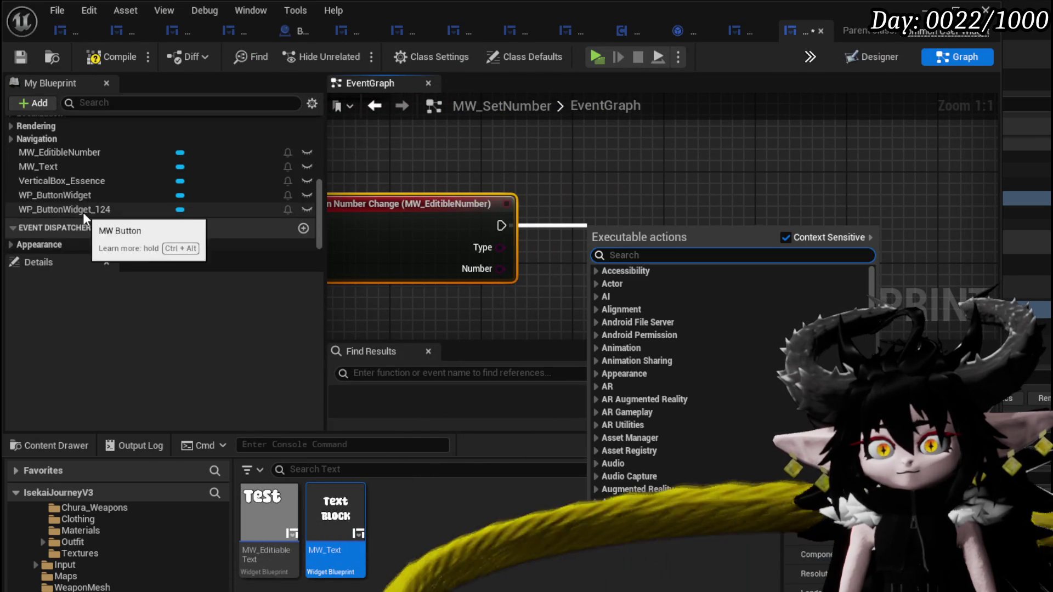
scroll(108, 219, up, 5)
scroll(109, 219, down, 5)
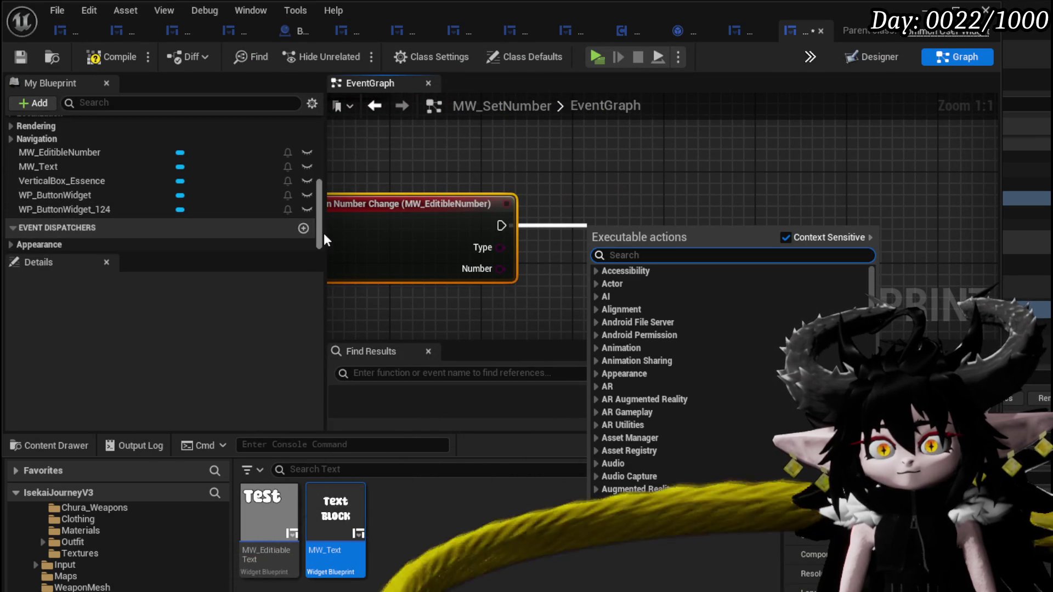
click(303, 228)
text(O)
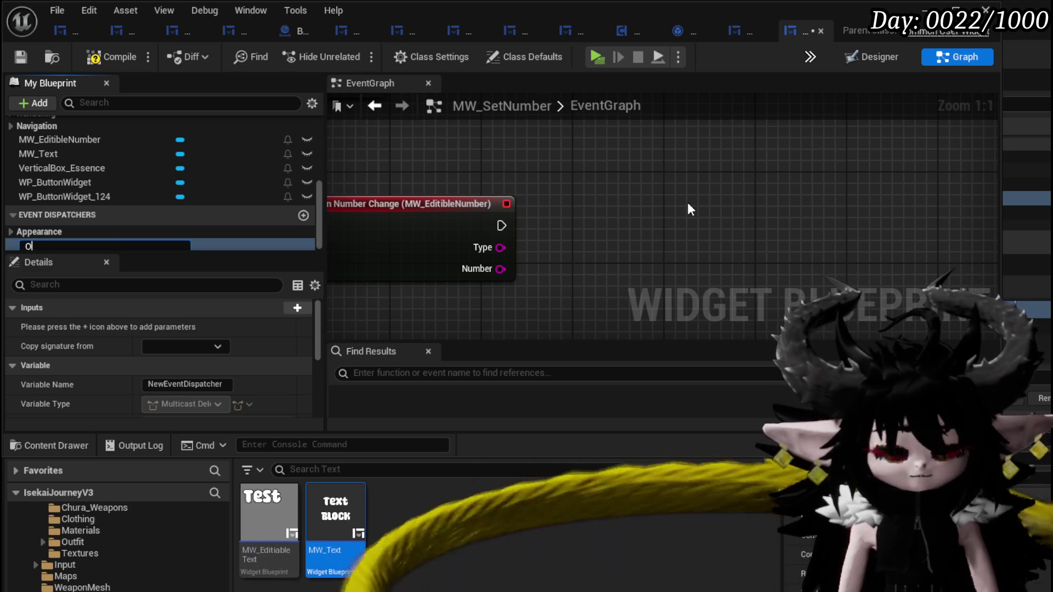
text(nNumberChan)
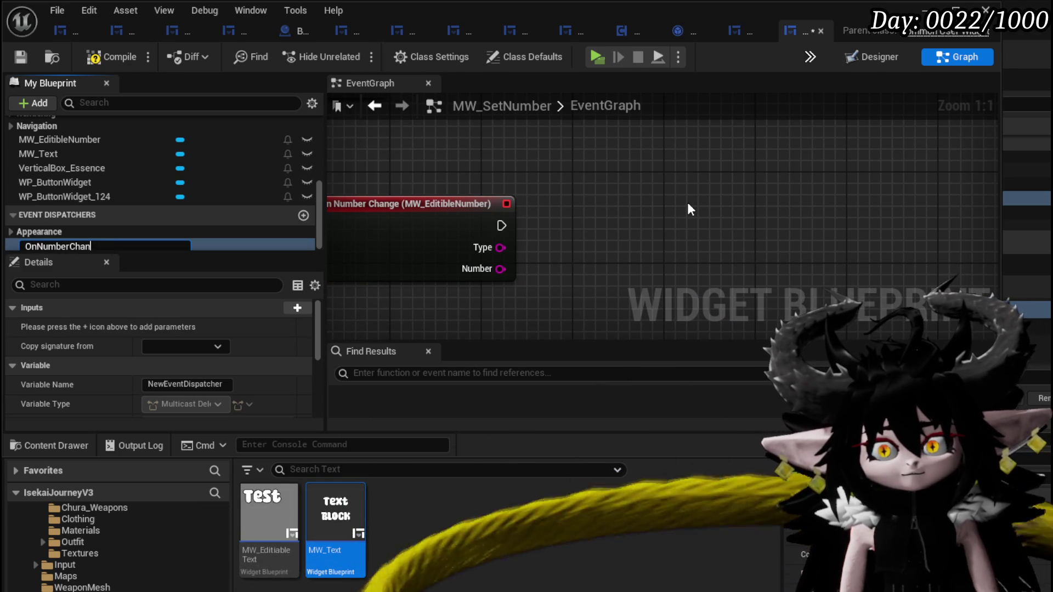
text(ge)
key(Return)
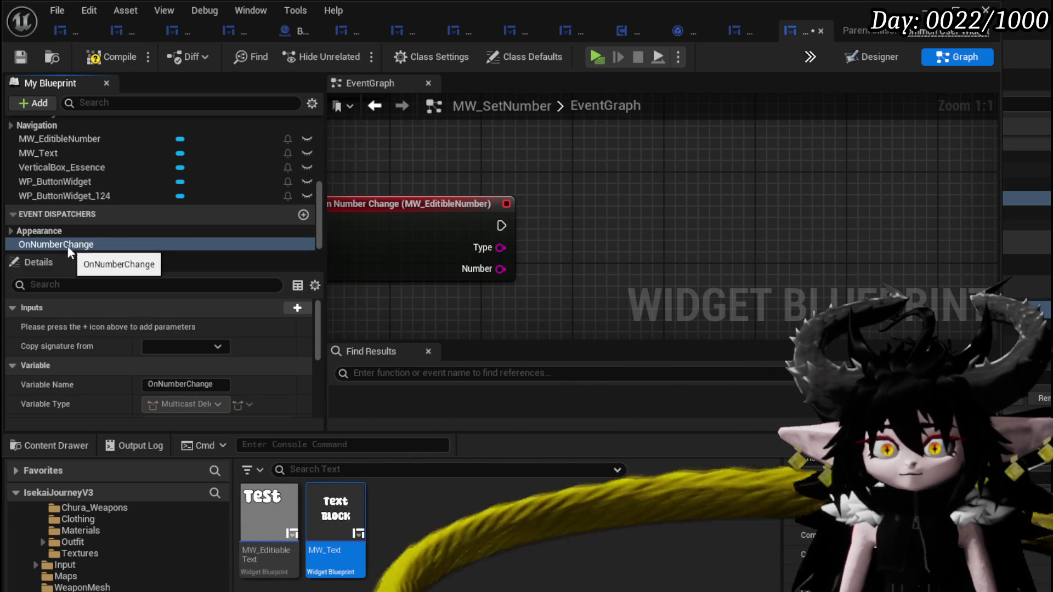
Call OnNumberChange from the On Number Change event and line the two nodes up.
drag(68, 245, 588, 213)
click(616, 244)
mouse_move(501, 225)
mouse_down()
mouse_move(597, 236)
mouse_move(629, 225)
mouse_up()
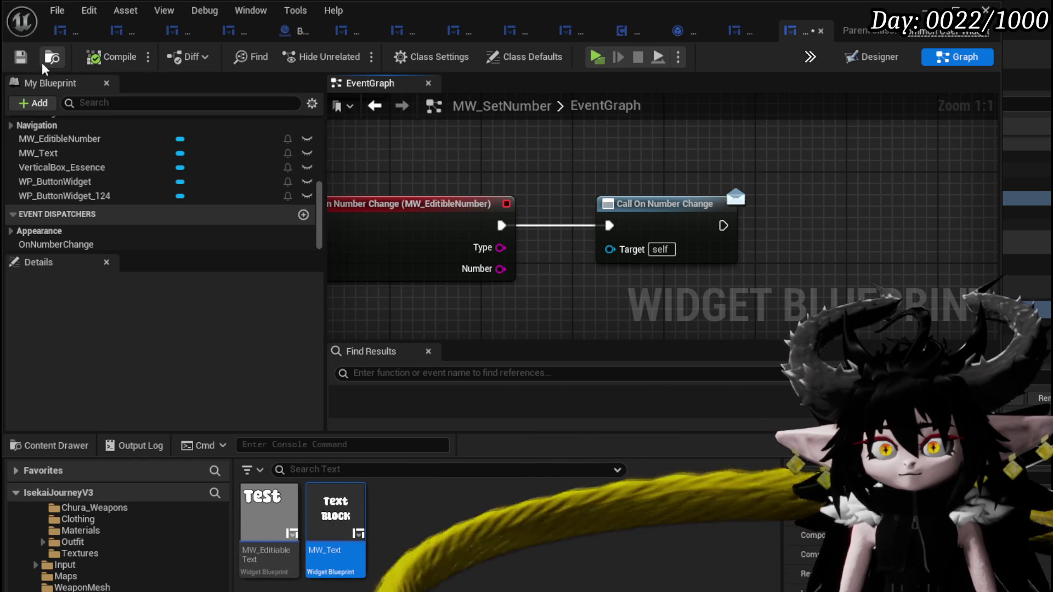
mouse_move(397, 209)
mouse_down()
mouse_move(411, 218)
mouse_move(377, 197)
mouse_move(367, 207)
mouse_up()
mouse_move(496, 161)
mouse_down()
mouse_move(619, 169)
mouse_move(568, 161)
mouse_up()
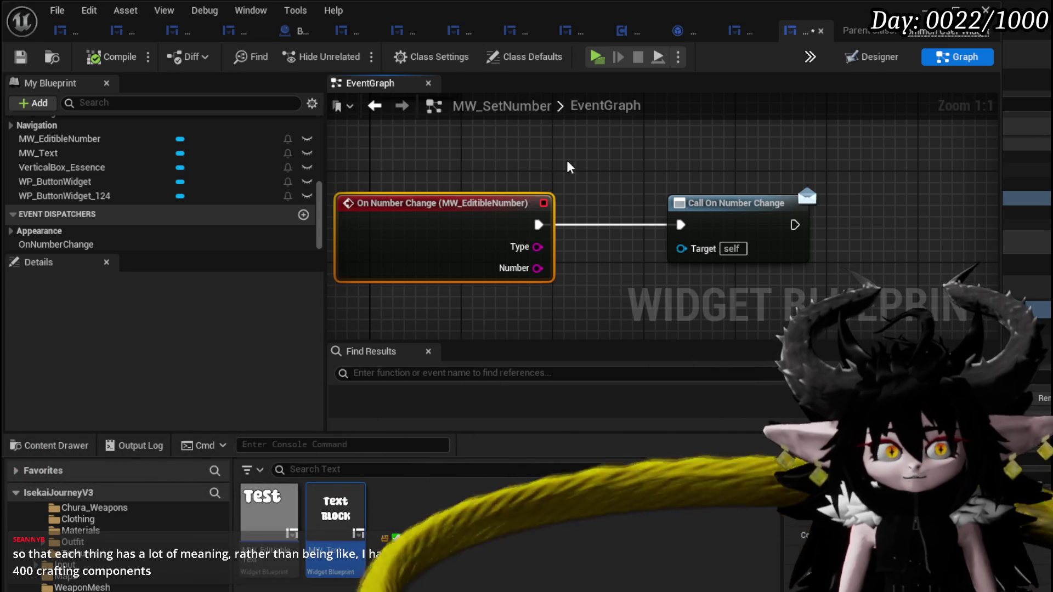
Frame the event nodes in the EventGraph and save the MW_SetNumber blueprint.
key(Home)
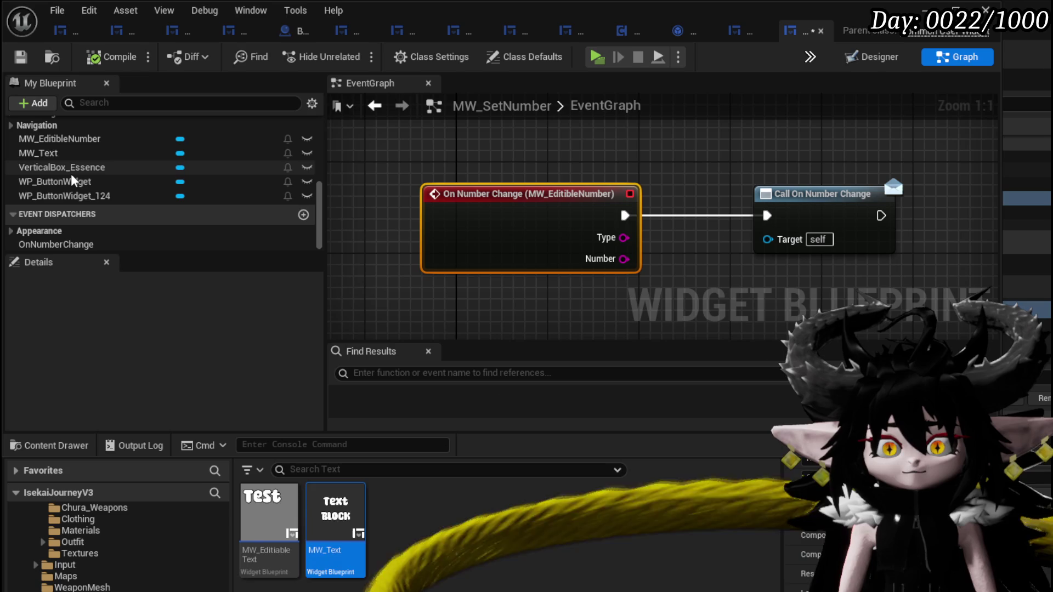
scroll(70, 173, up, 10)
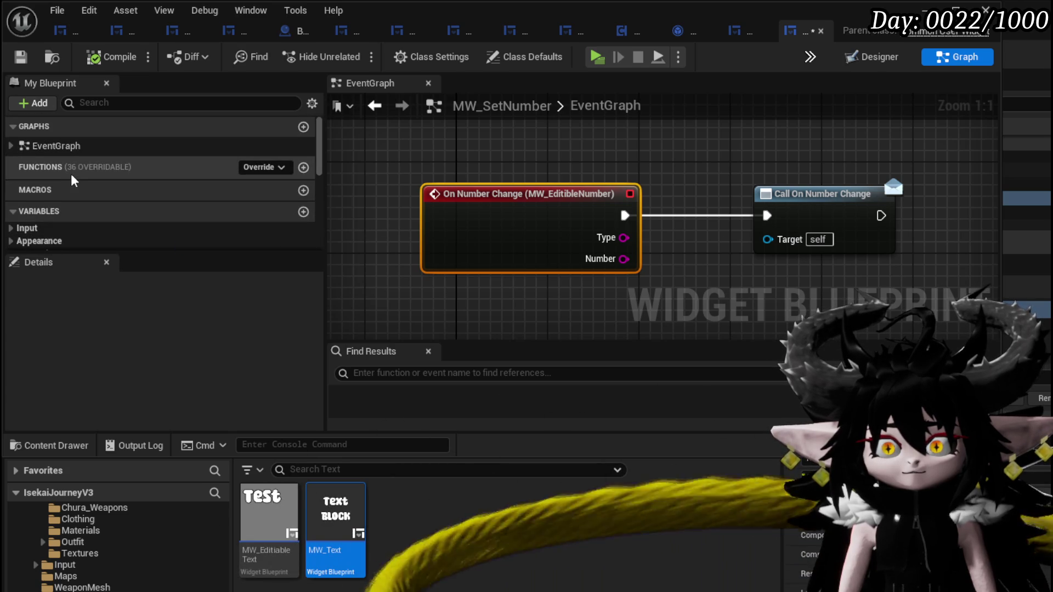
drag(566, 180, 430, 166)
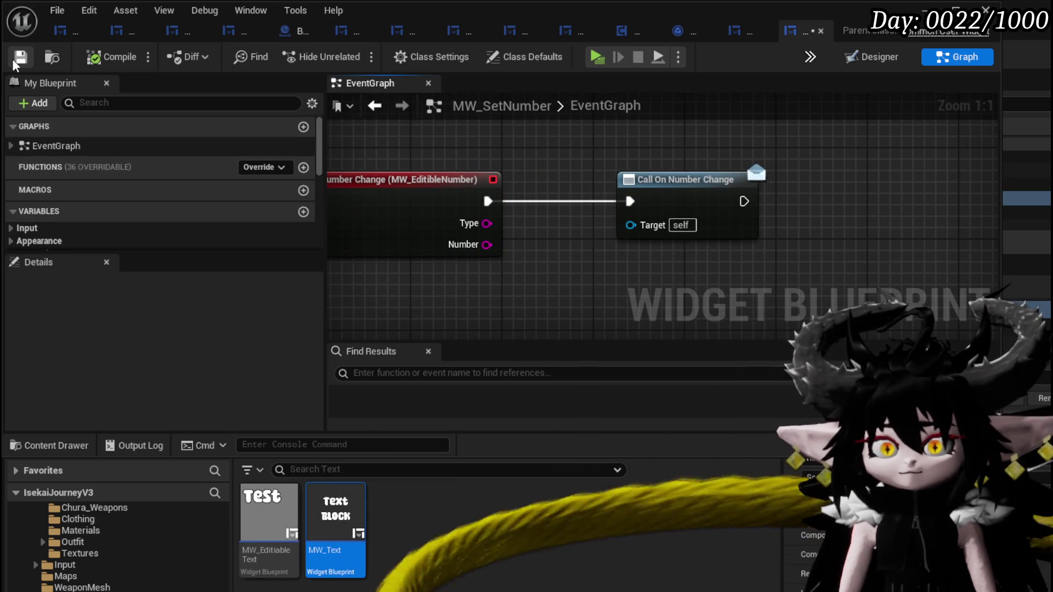
click(12, 58)
Move the Call On Number Change node up beside the On Number Change event.
drag(549, 164, 554, 154)
scroll(140, 208, down, 5)
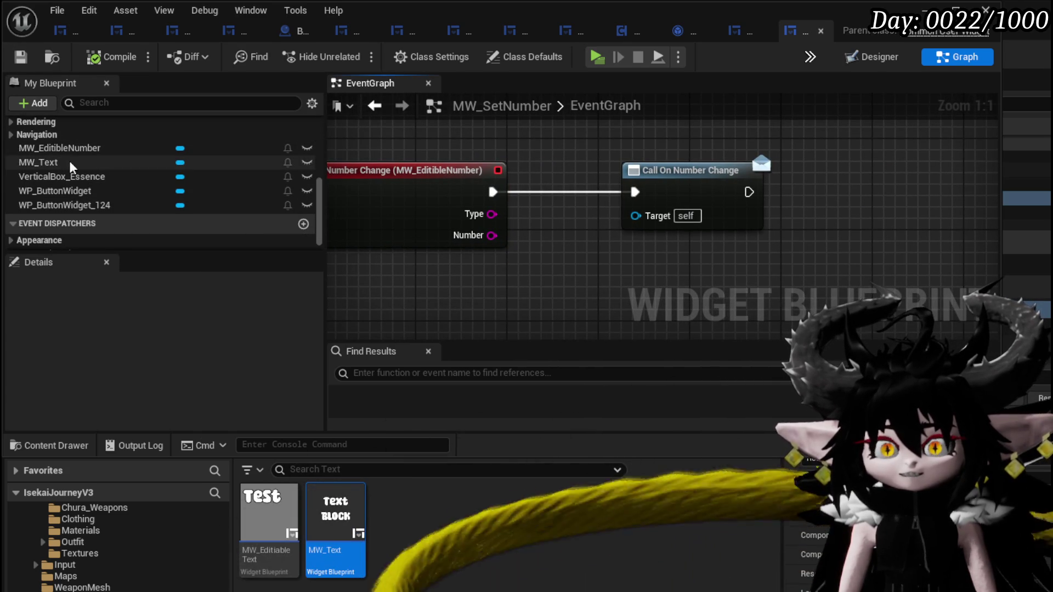
scroll(125, 227, down, 1)
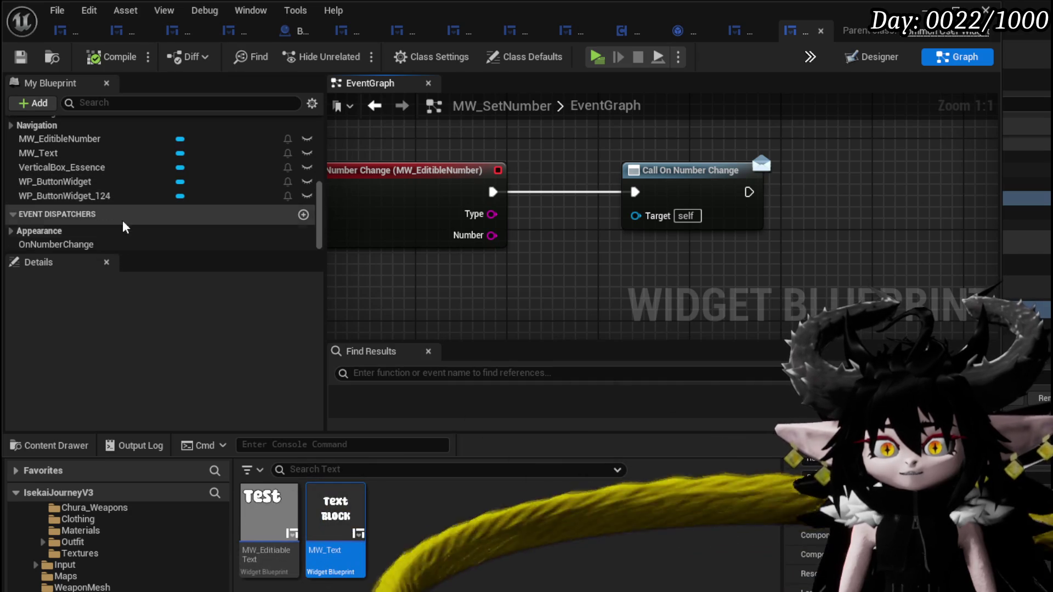
mouse_move(588, 258)
mouse_down()
mouse_move(529, 277)
mouse_move(596, 281)
mouse_up()
mouse_move(676, 206)
mouse_down()
mouse_move(671, 180)
mouse_move(601, 203)
mouse_move(601, 222)
mouse_up()
click(490, 164)
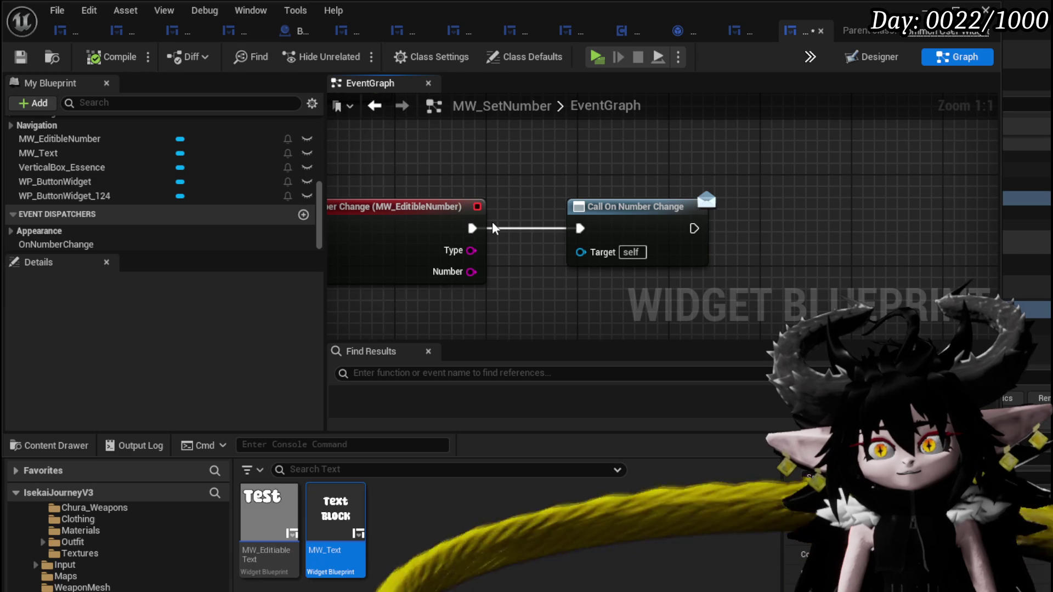
In the Designer, change the left WP_ButtonWidget's Name from Apply to Confirm.
click(867, 60)
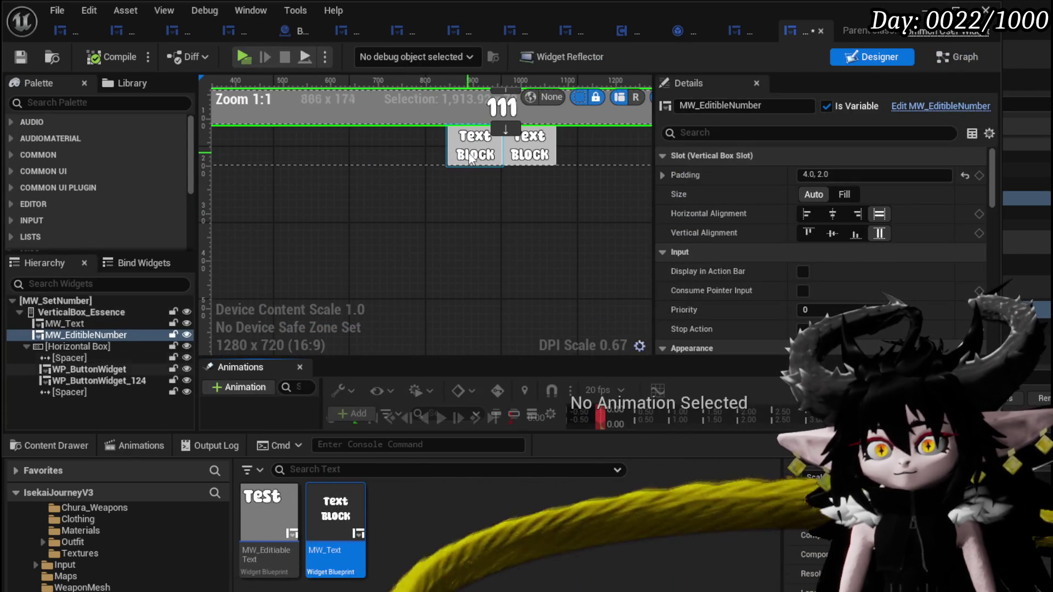
click(474, 159)
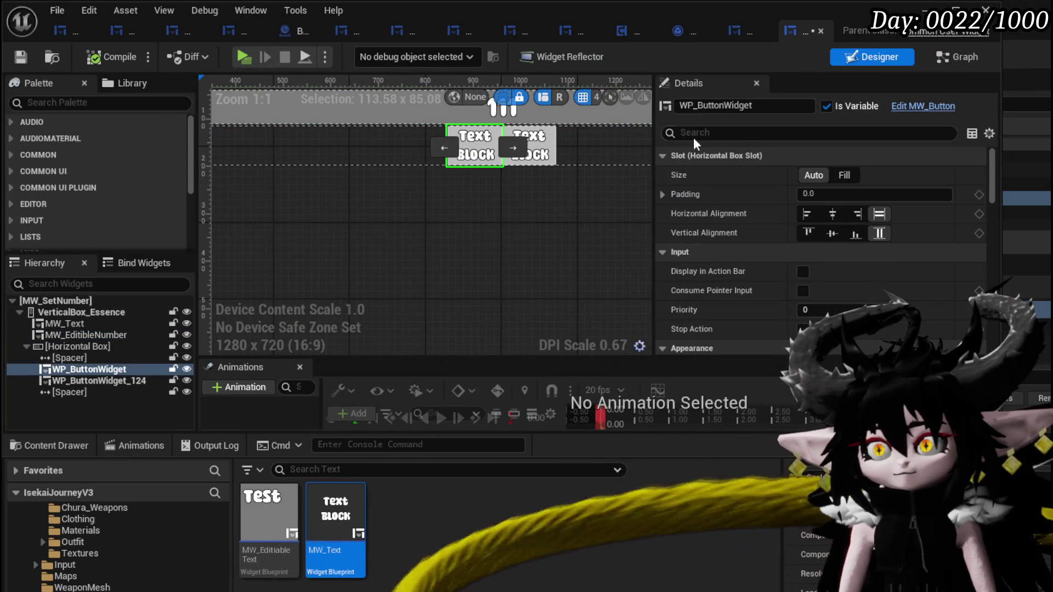
scroll(793, 159, down, 5)
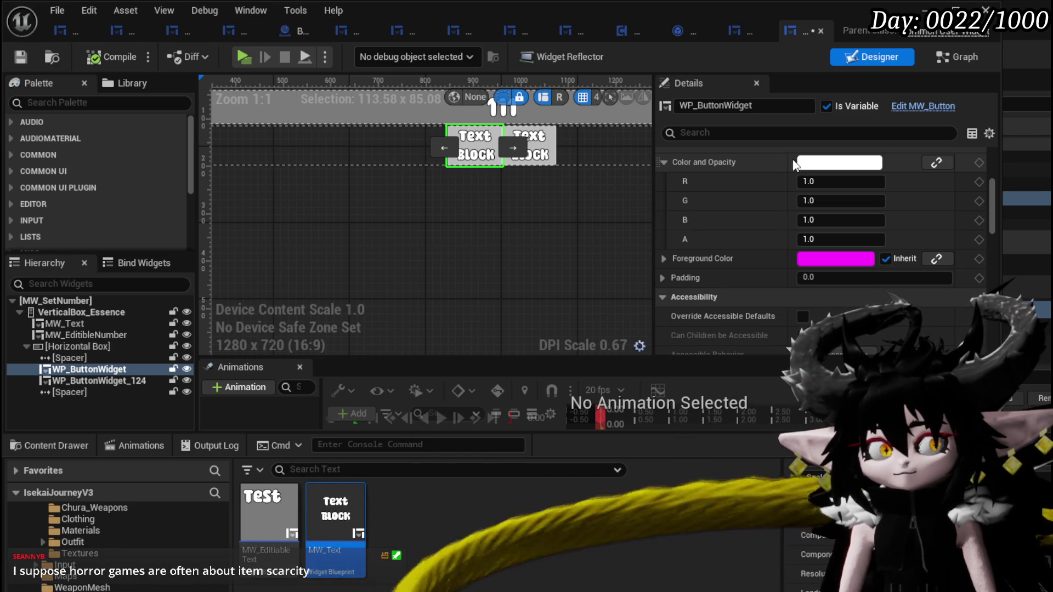
scroll(790, 164, down, 6)
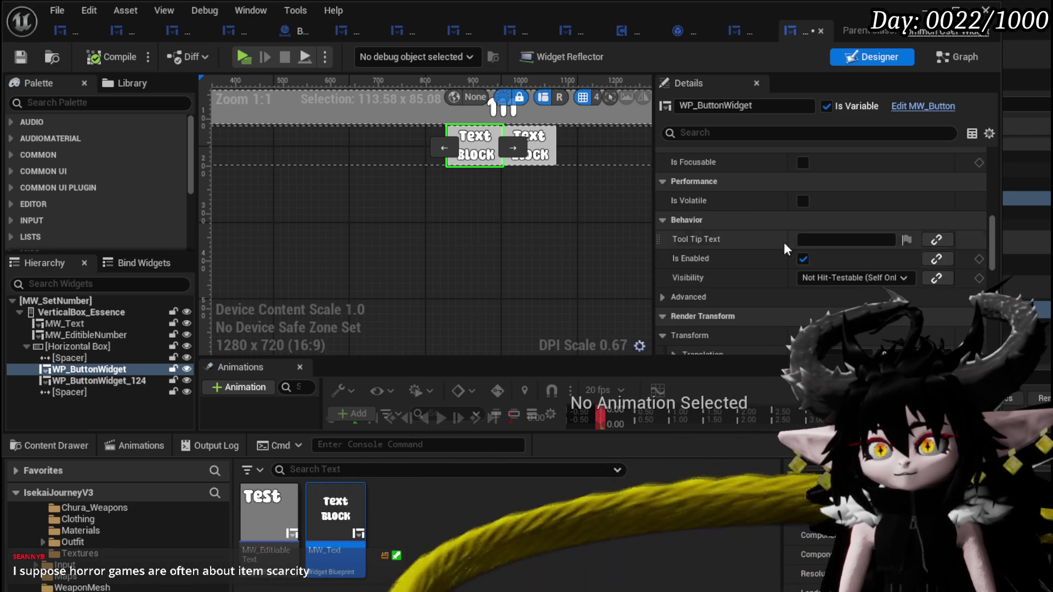
scroll(793, 238, down, 12)
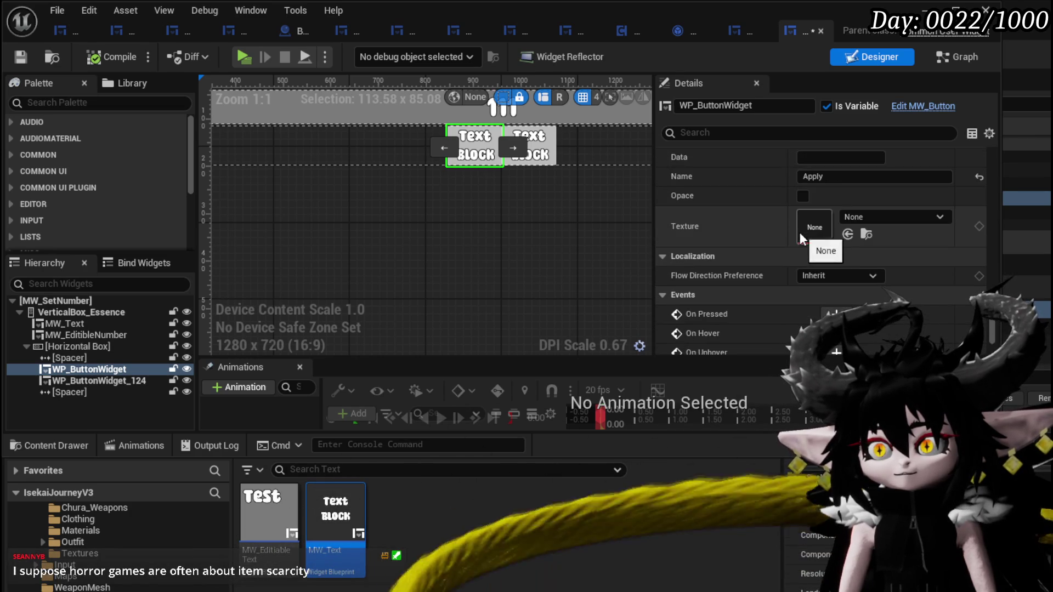
click(829, 177)
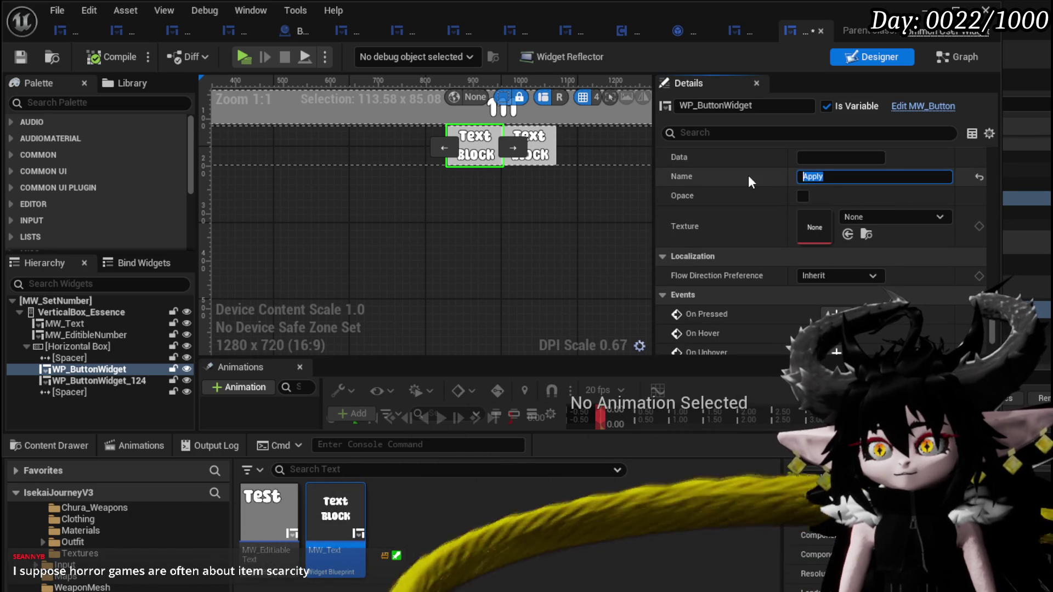
text(Confirm)
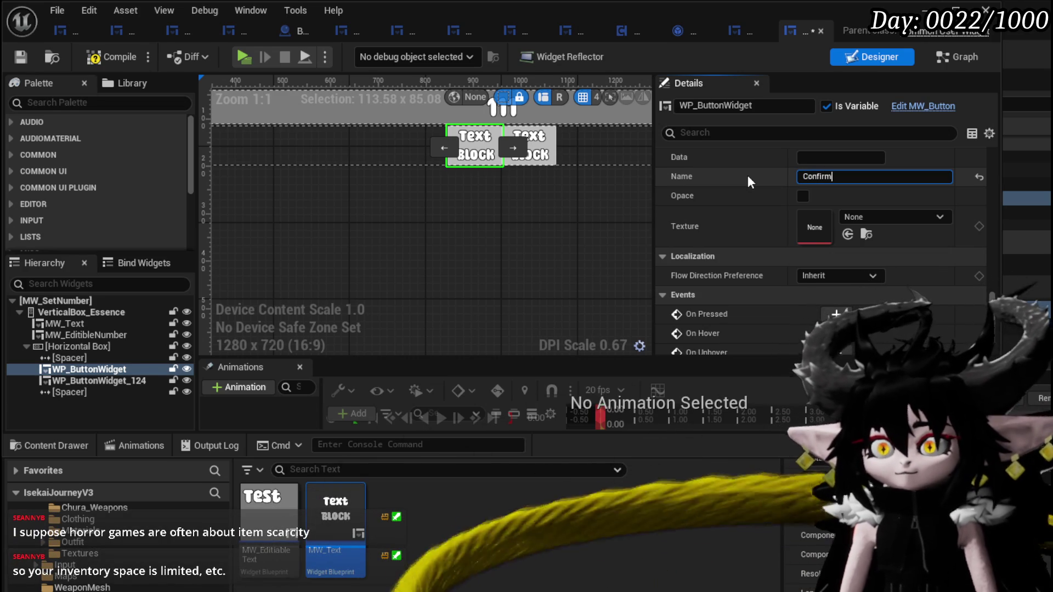
click(91, 380)
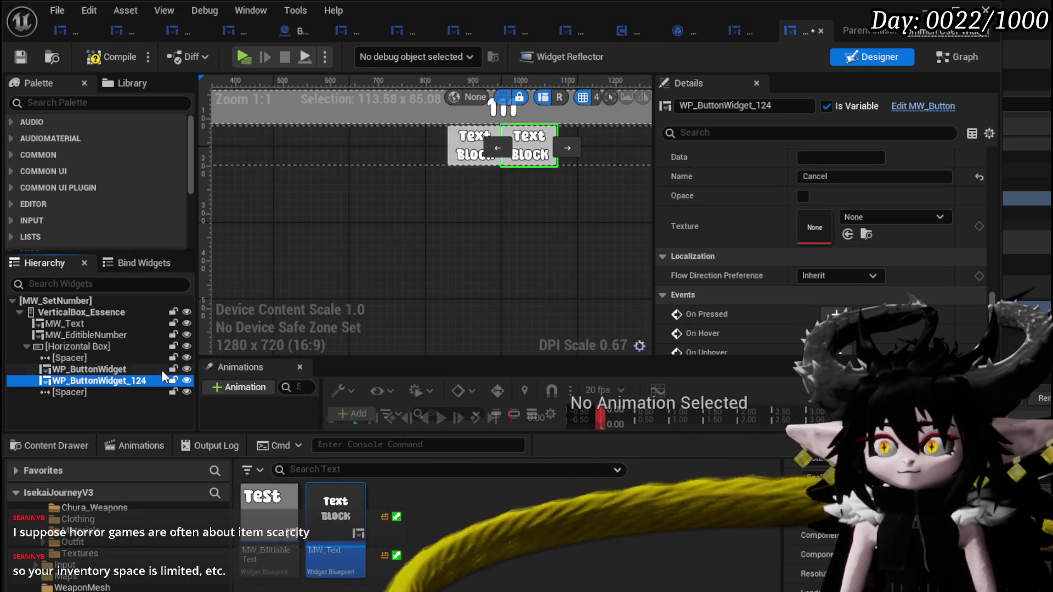
click(474, 146)
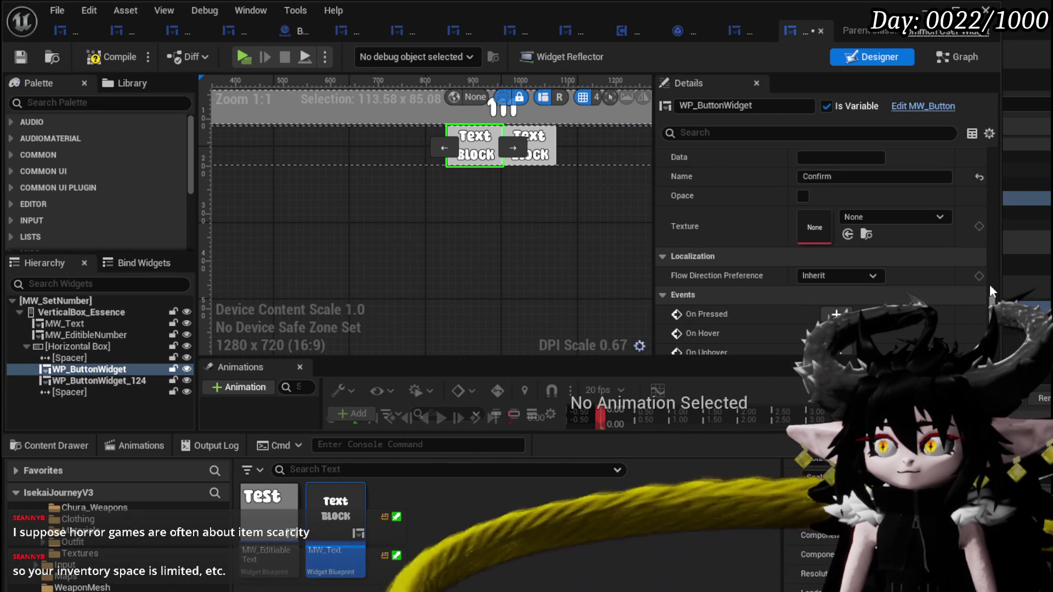
scroll(867, 257, down, 3)
Add the button's On Pressed event, an OnConfirm dispatcher, and a Call On Confirm node.
click(836, 245)
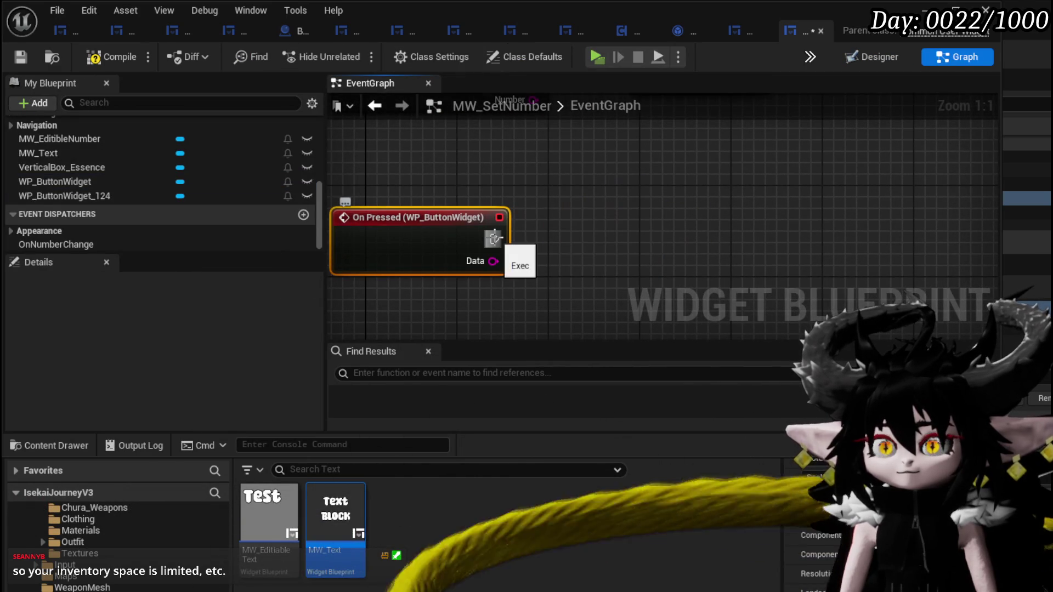
drag(493, 238, 601, 239)
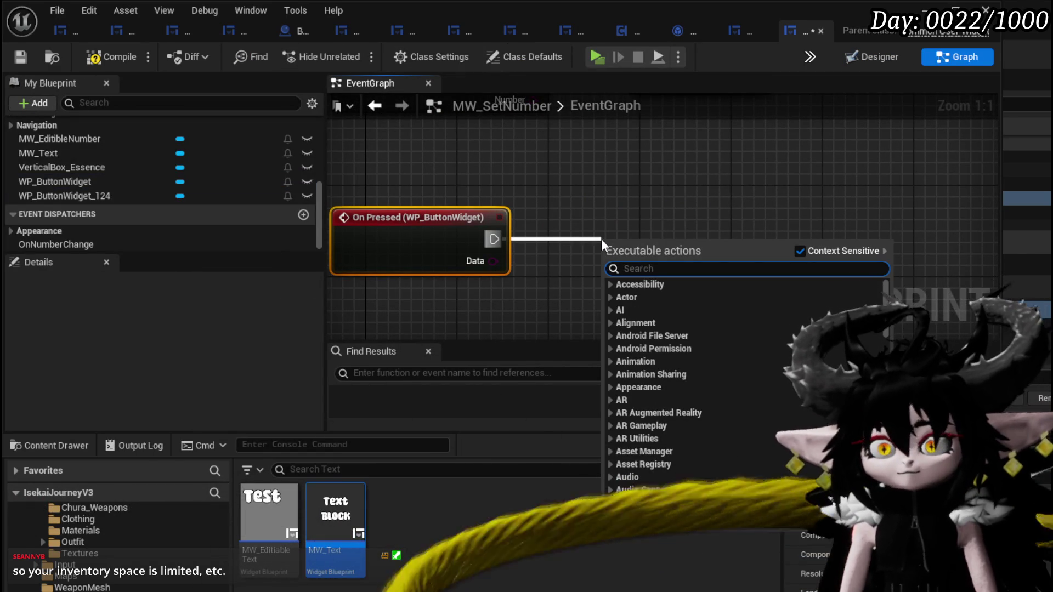
click(302, 214)
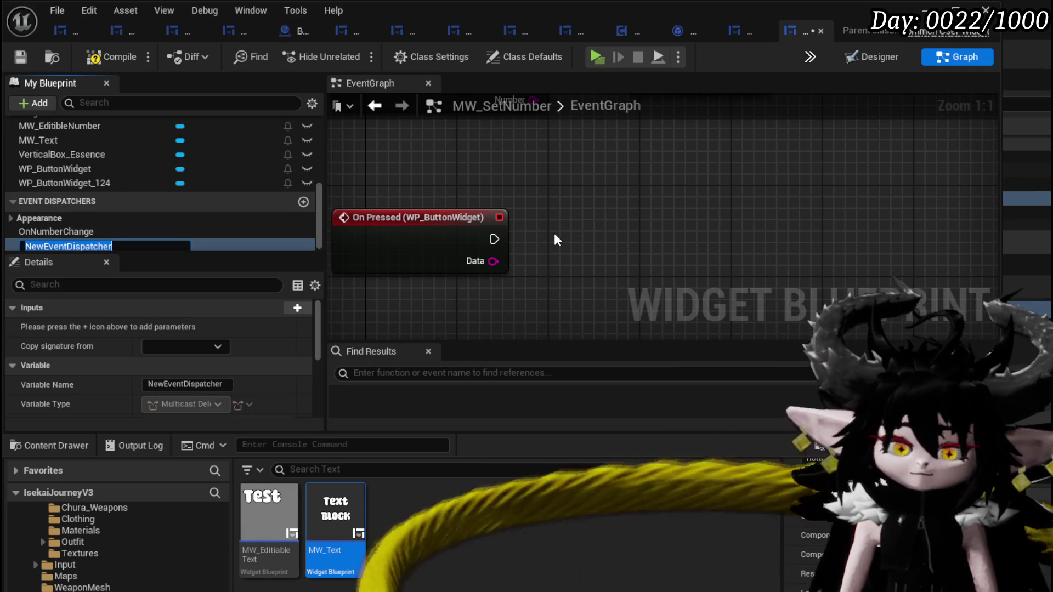
text(OnConfir)
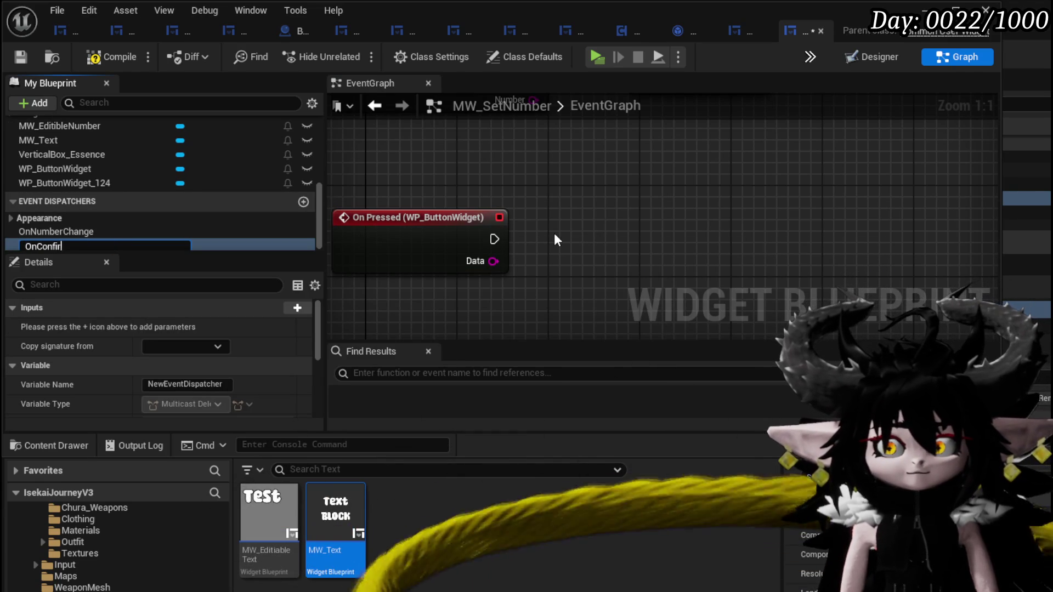
text(m)
key(Return)
mouse_move(186, 244)
mouse_down()
mouse_move(582, 233)
mouse_move(518, 188)
mouse_up()
click(589, 244)
key(Escape)
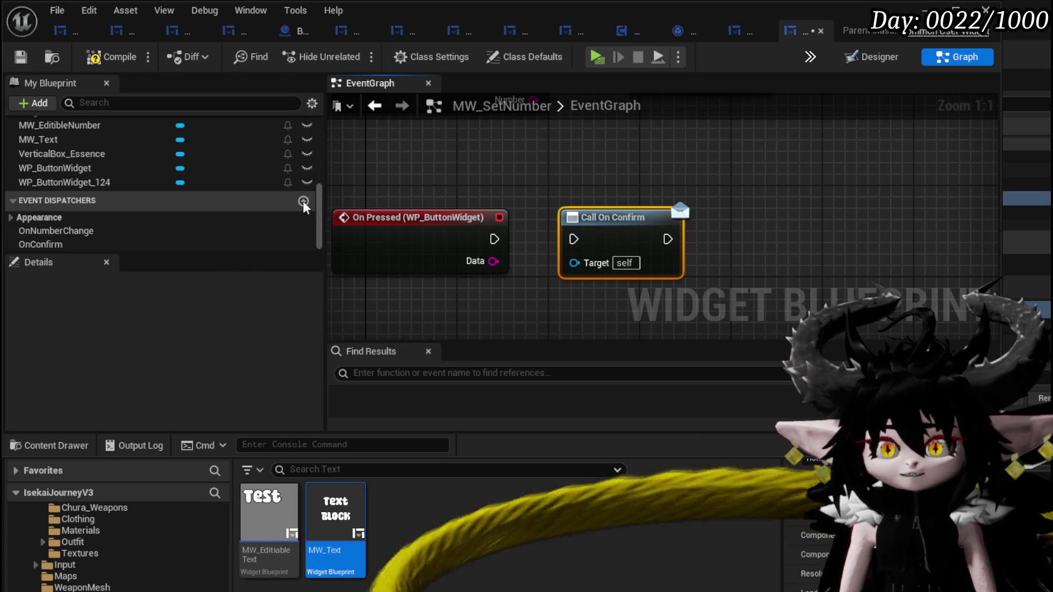
Add an OnCancel dispatcher and give OnConfirm a new input parameter.
click(303, 202)
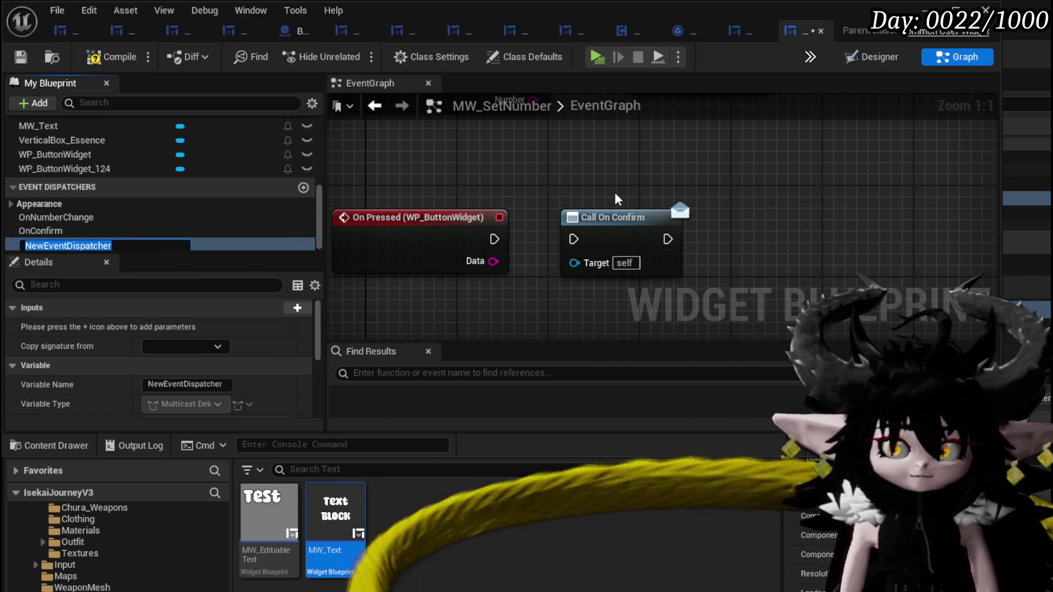
text(OnCancel)
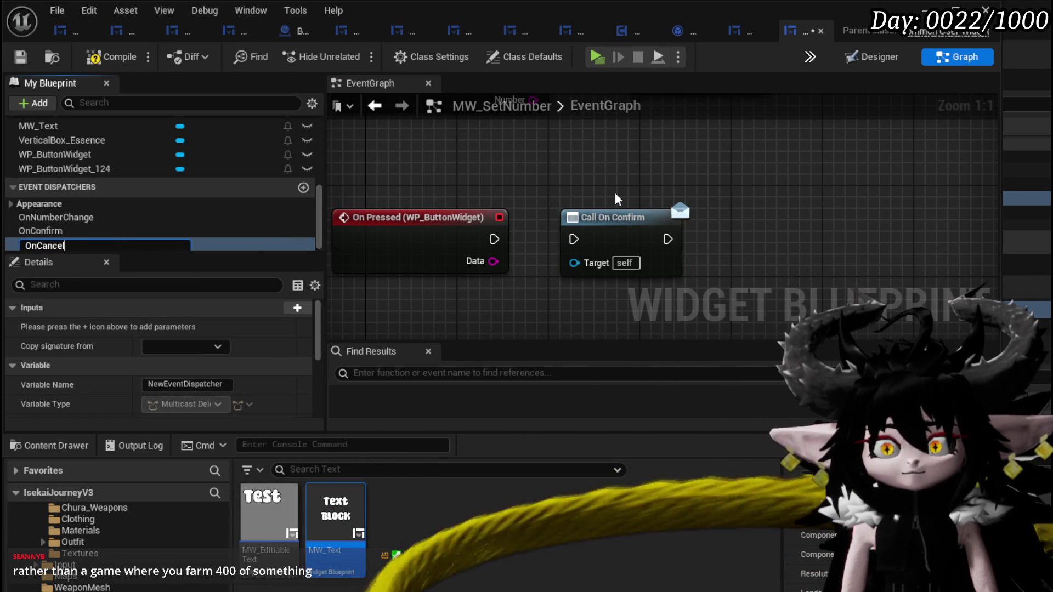
key(Return)
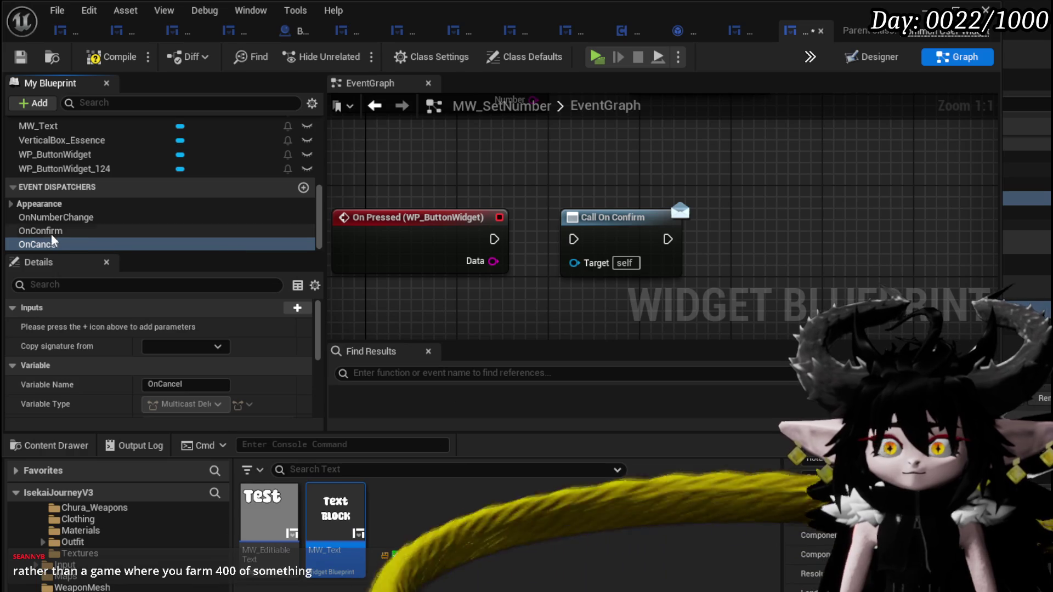
click(60, 230)
click(297, 307)
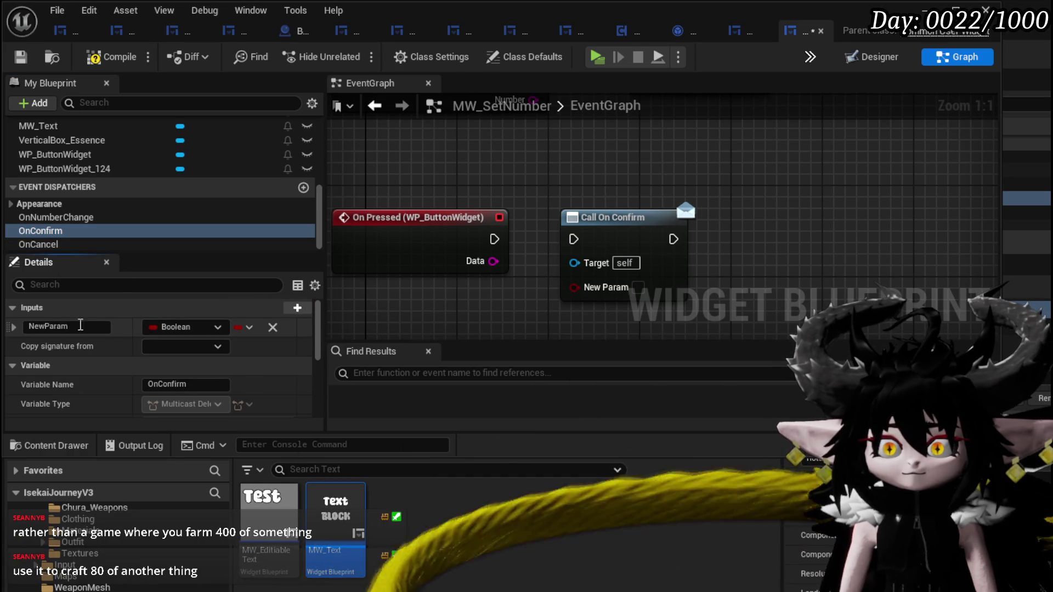
Make OnConfirm's new input an Integer named Amount and compile MW_SetNumber.
click(187, 327)
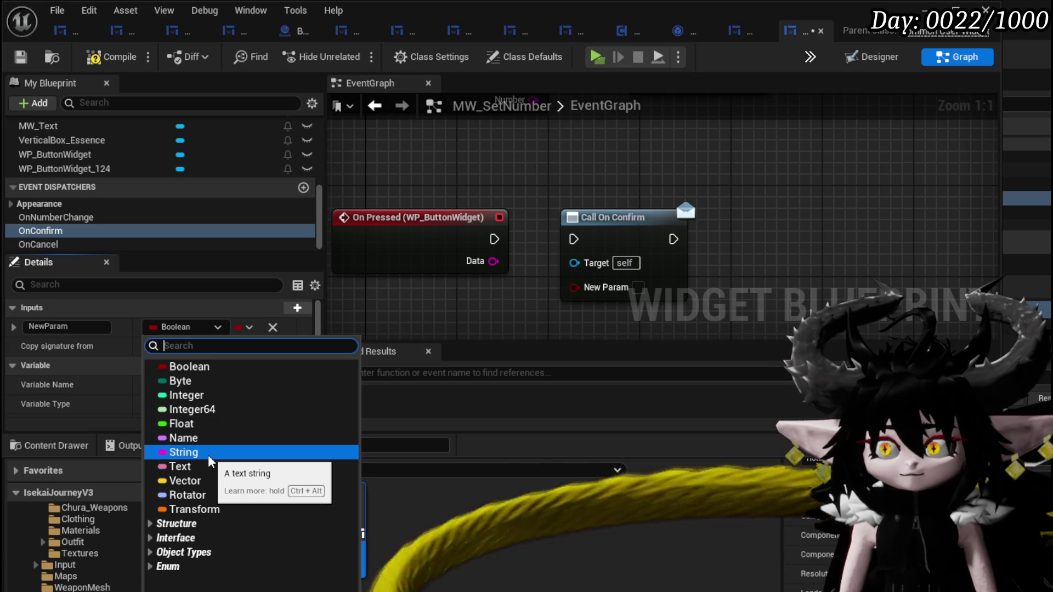
click(205, 396)
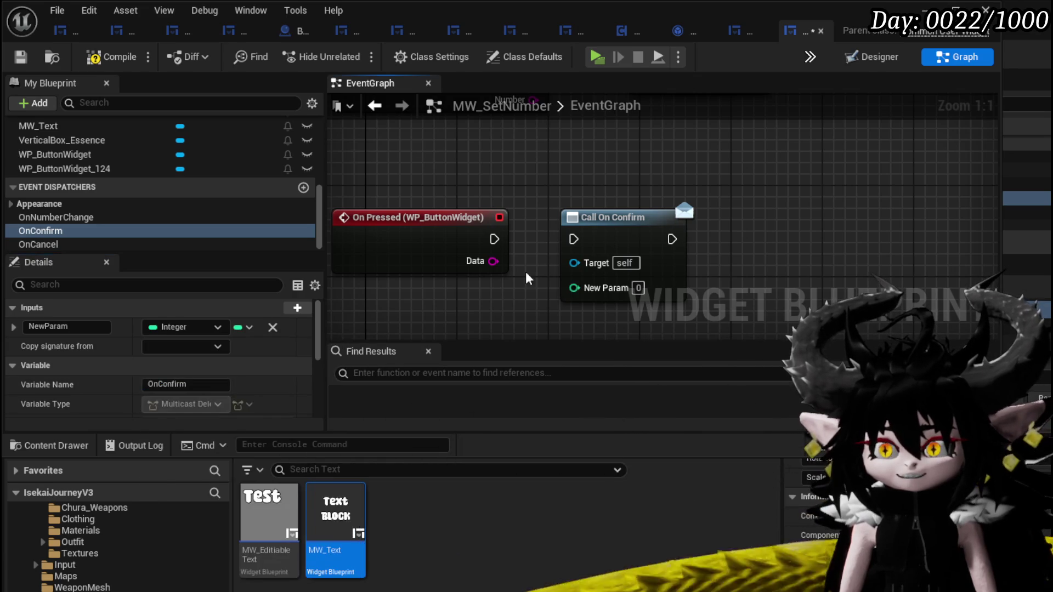
click(107, 328)
text(Amount)
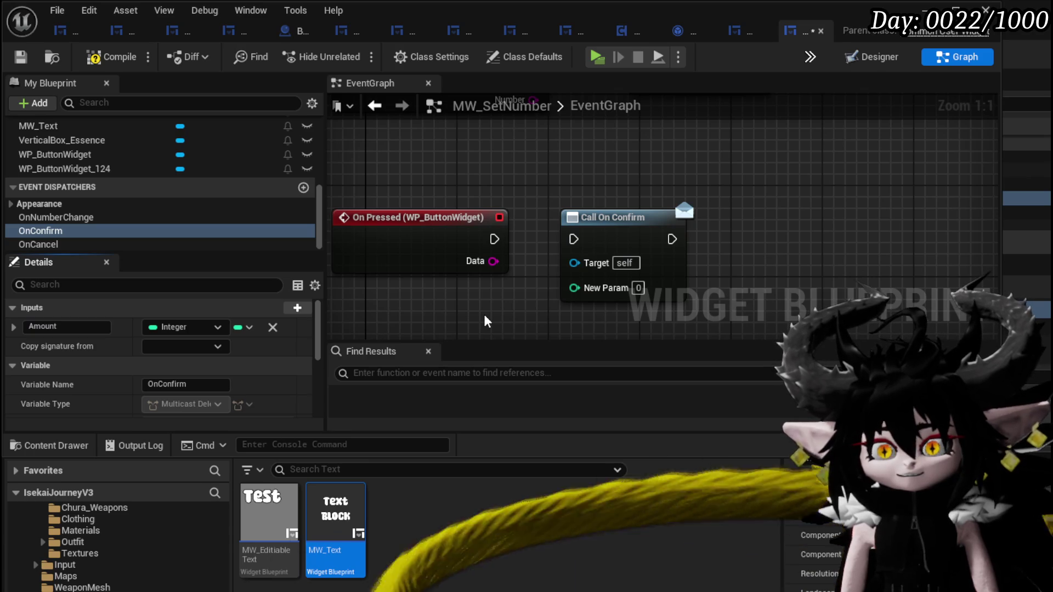
click(92, 52)
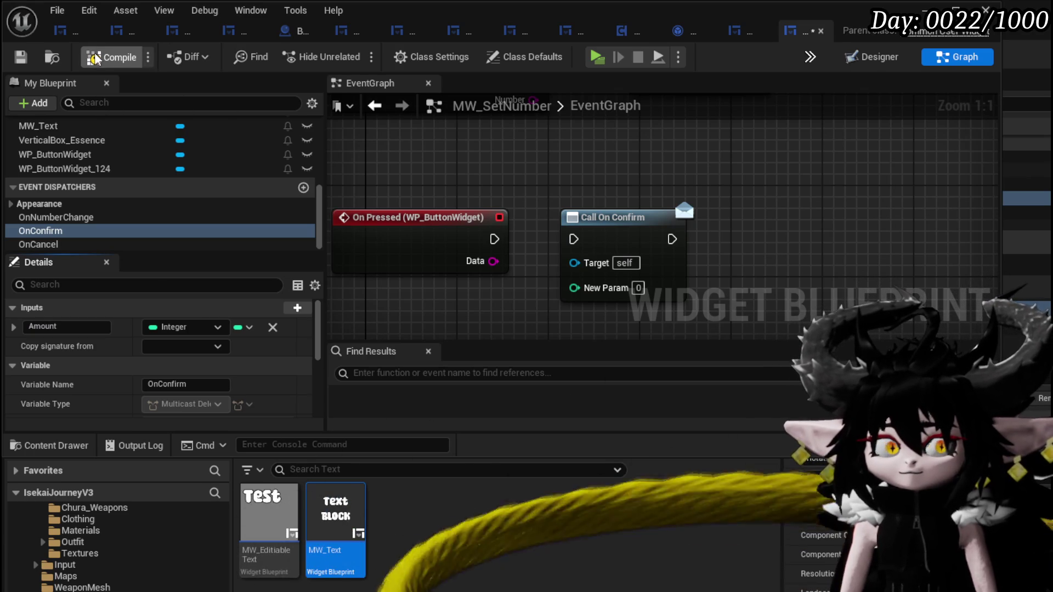
Refresh the Call On Confirm node so it shows the Amount pin, then save.
scroll(663, 173, down, 4)
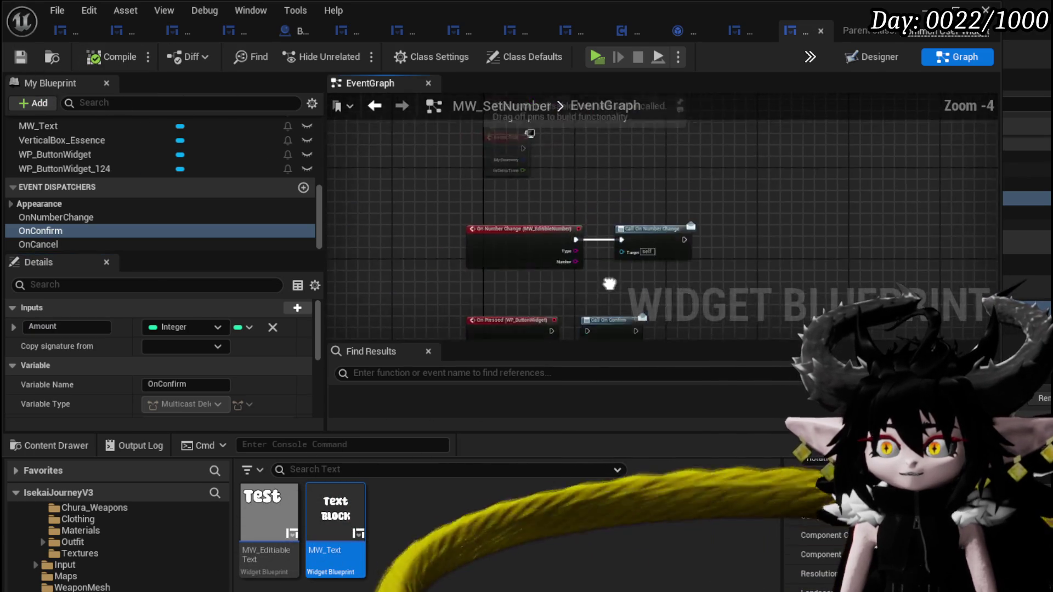
right_click(603, 229)
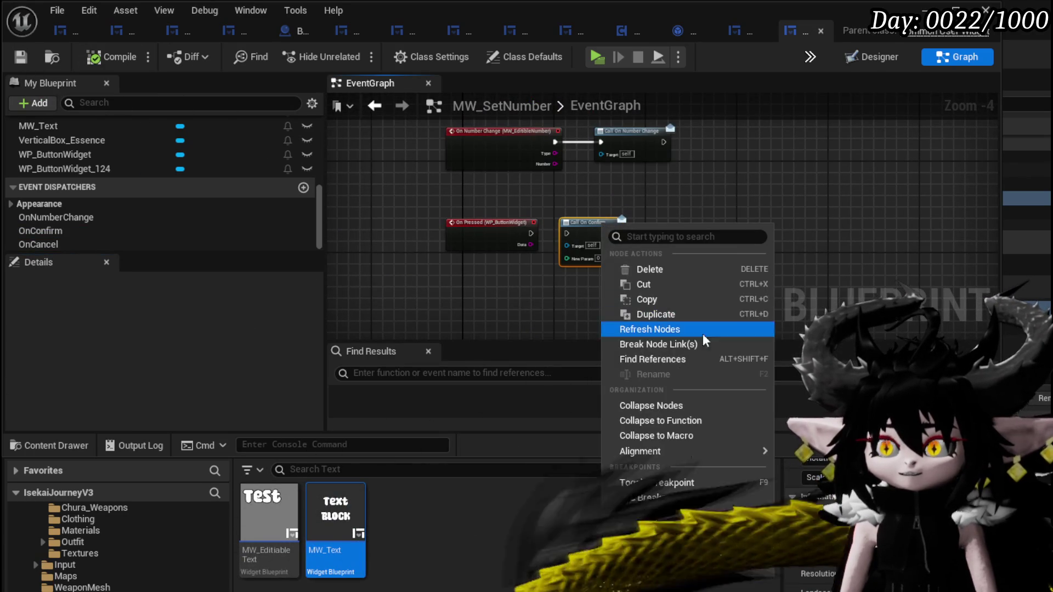
click(661, 328)
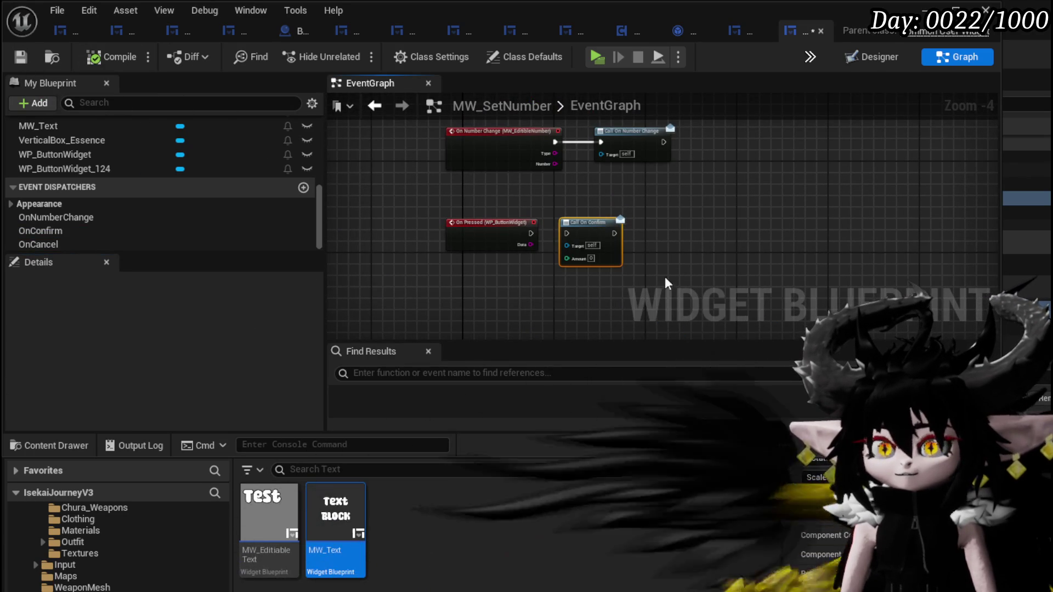
click(18, 61)
Pan and zoom the EventGraph to review the On Number Change and On Confirm nodes.
scroll(653, 210, up, 3)
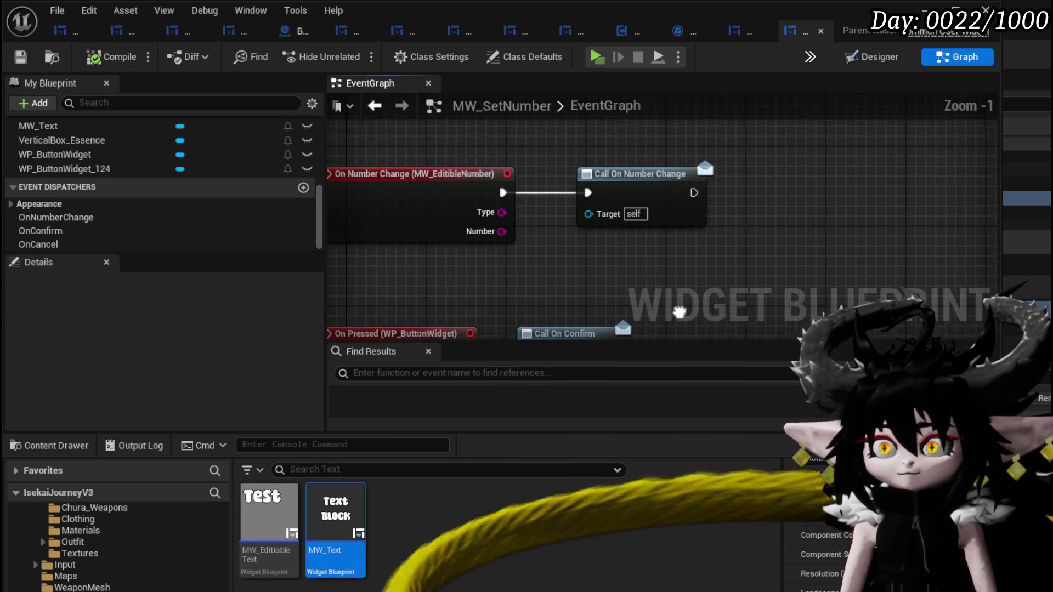
mouse_move(679, 311)
mouse_down()
mouse_move(704, 191)
mouse_move(713, 256)
mouse_move(745, 261)
mouse_up()
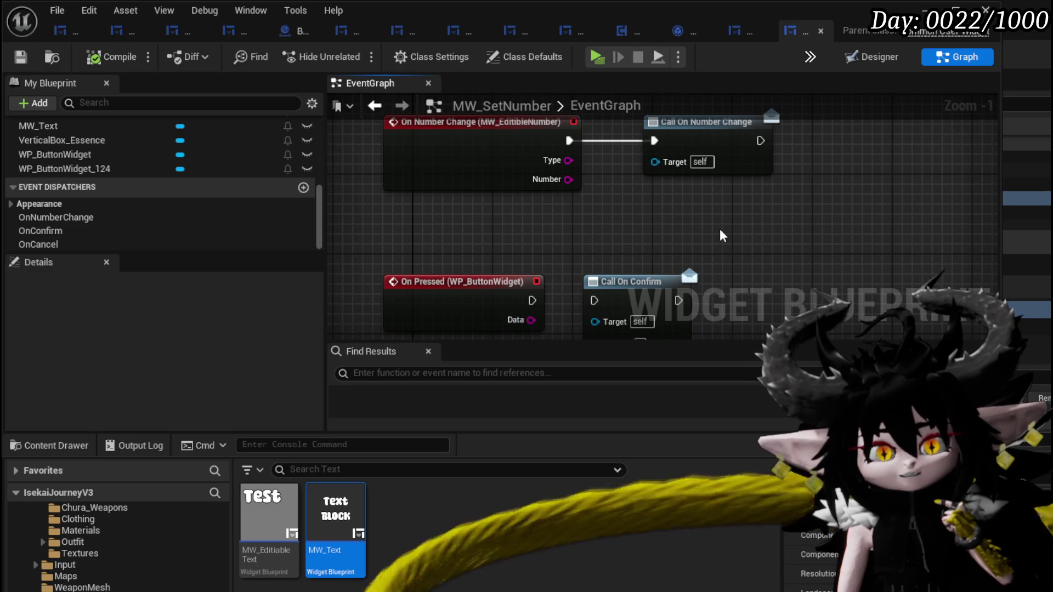
scroll(158, 191, up, 3)
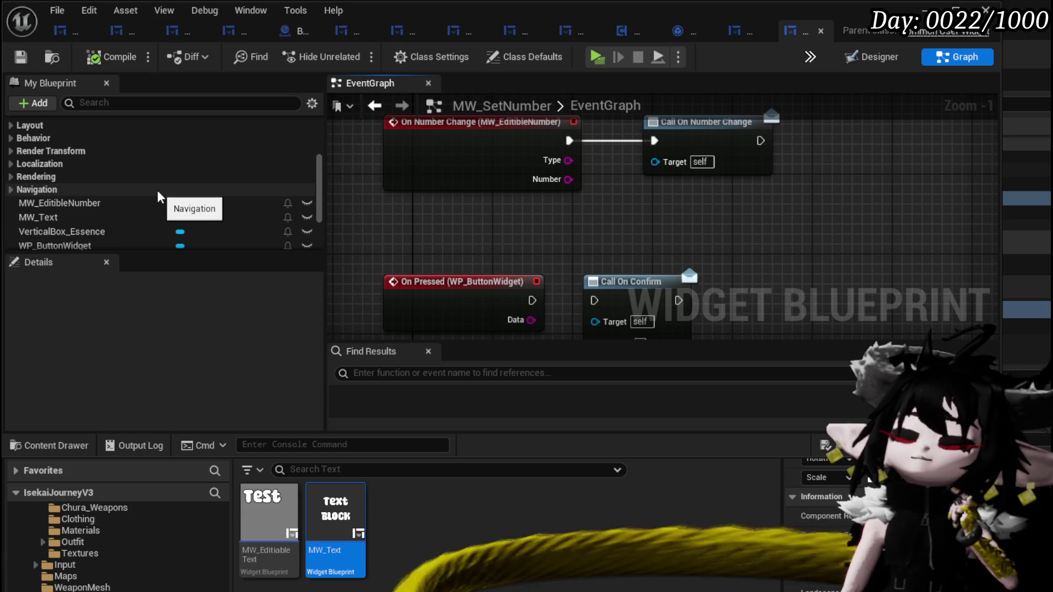
scroll(206, 217, up, 2)
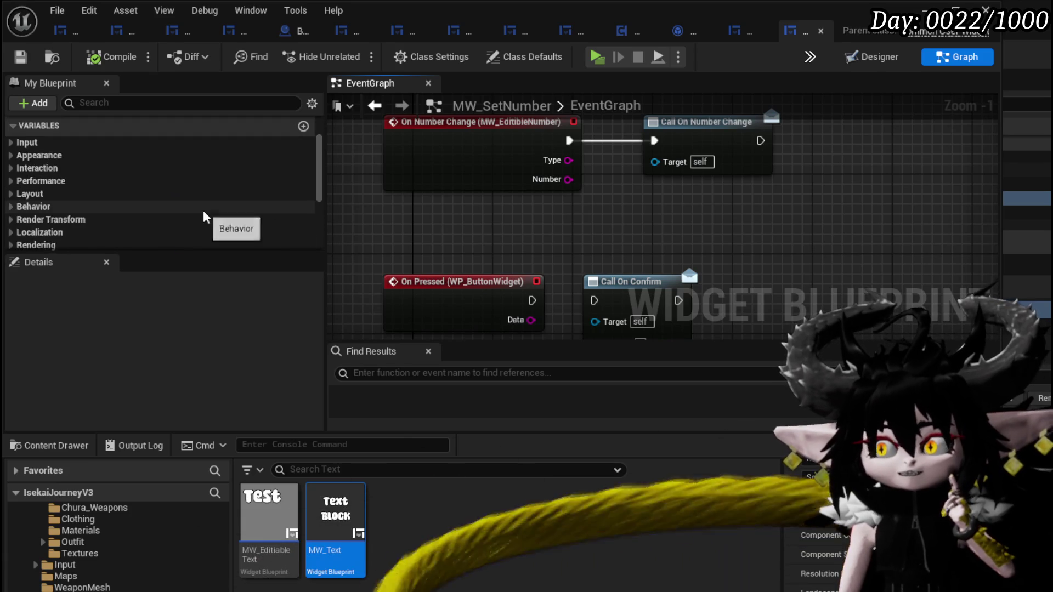
scroll(205, 216, down, 5)
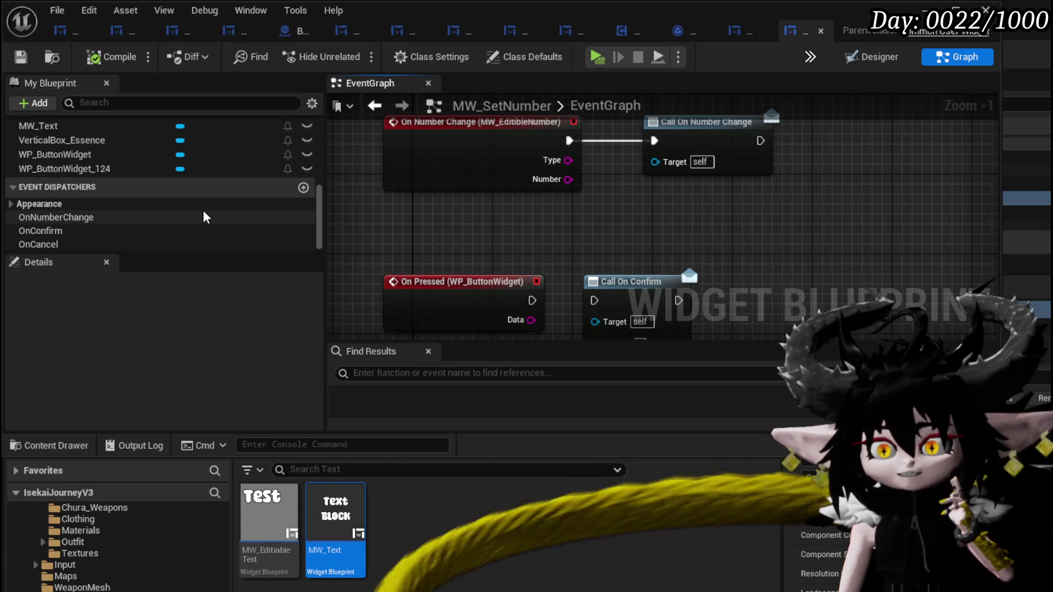
scroll(206, 217, up, 10)
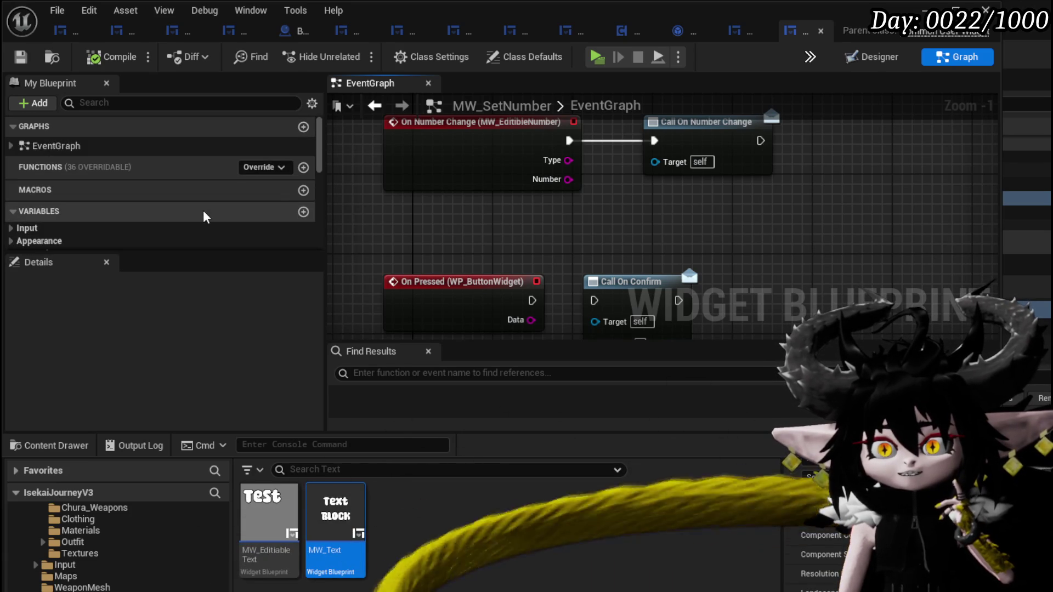
scroll(205, 217, down, 4)
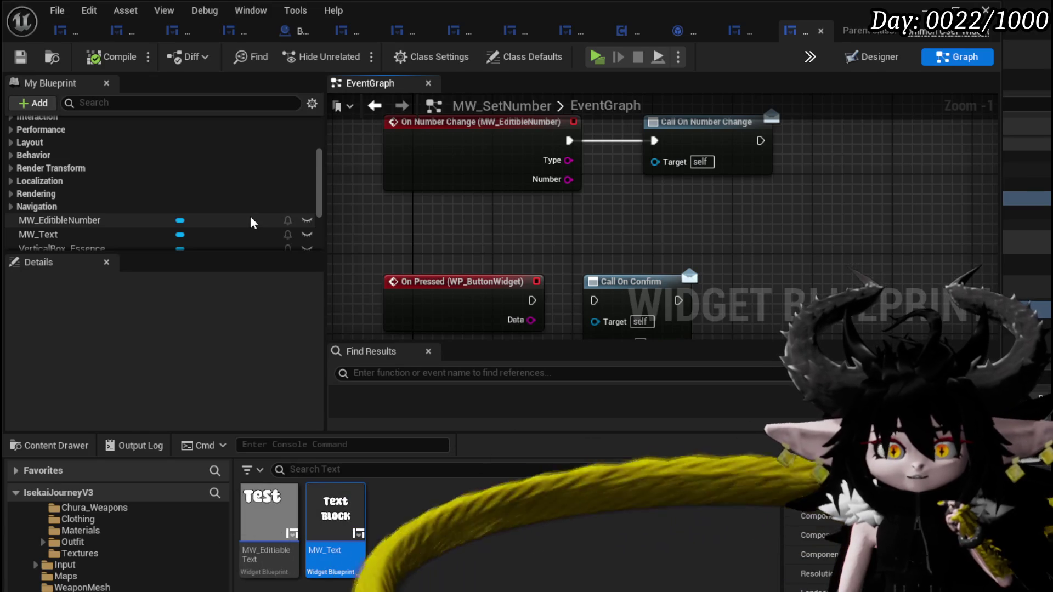
scroll(251, 224, down, 3)
mouse_move(638, 215)
mouse_down()
mouse_move(545, 235)
mouse_move(583, 266)
mouse_up()
scroll(203, 220, up, 5)
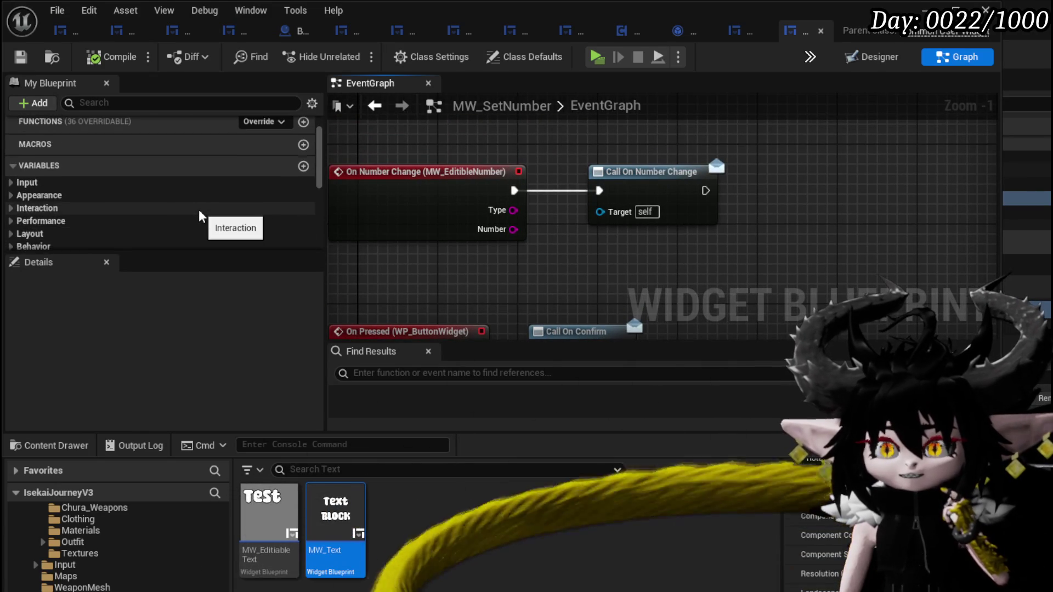
scroll(200, 216, up, 1)
scroll(201, 215, down, 2)
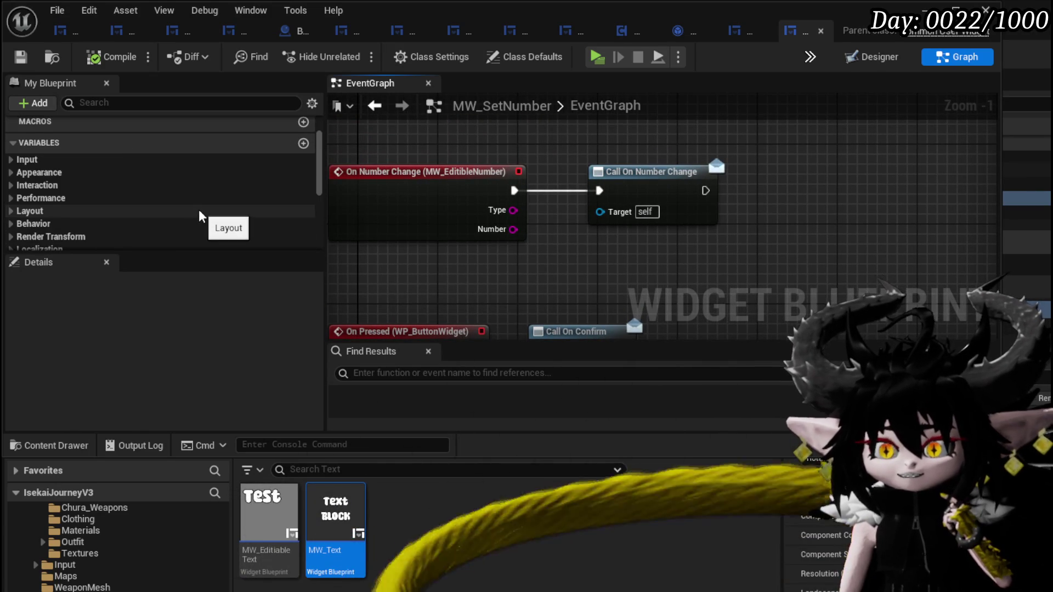
scroll(200, 216, up, 2)
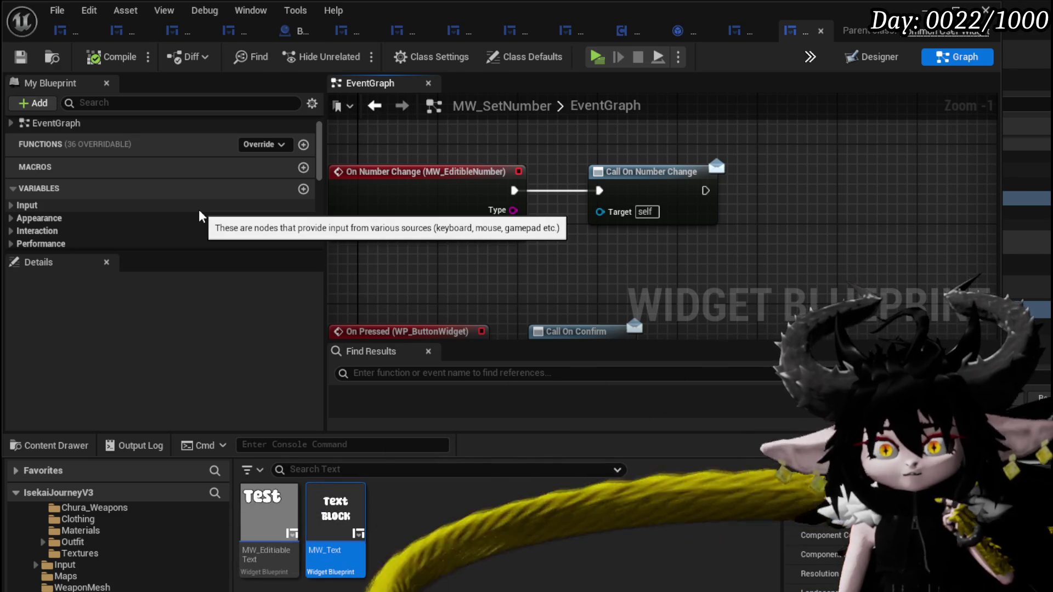
scroll(137, 219, down, 5)
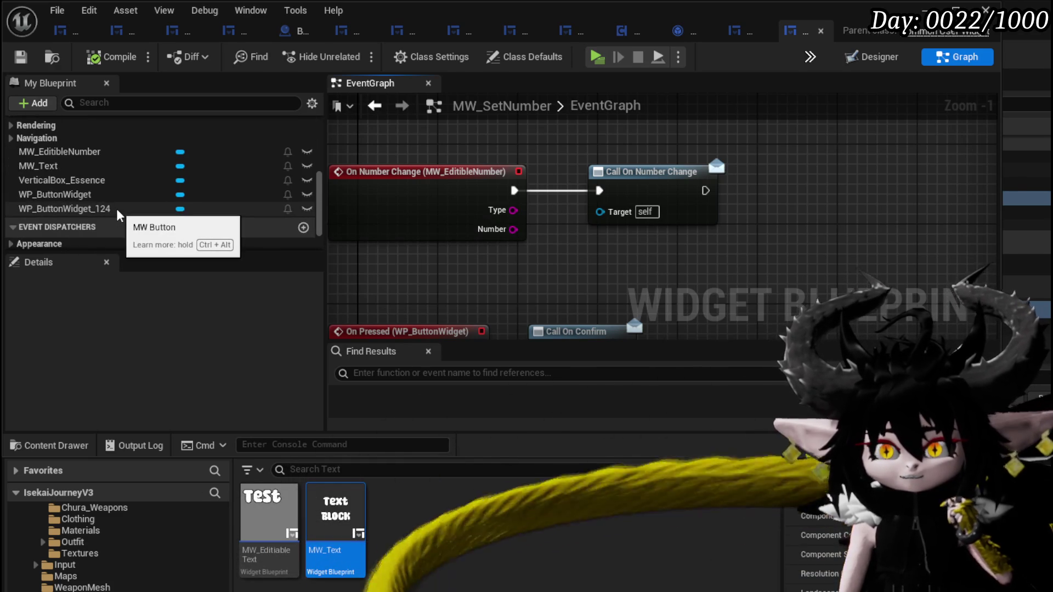
scroll(118, 212, down, 2)
Promote the On Number Change Number output to a Number variable, setting it before the call.
mouse_move(583, 267)
mouse_down()
mouse_move(521, 153)
mouse_move(558, 158)
mouse_move(491, 213)
mouse_move(499, 255)
mouse_up()
drag(608, 165, 748, 176)
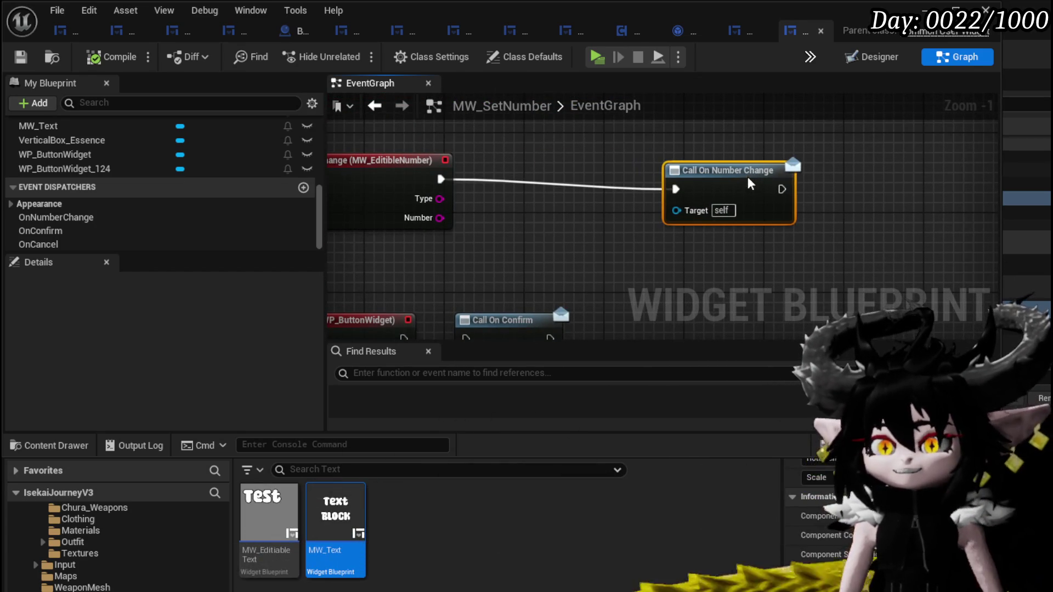
right_click(439, 218)
click(496, 266)
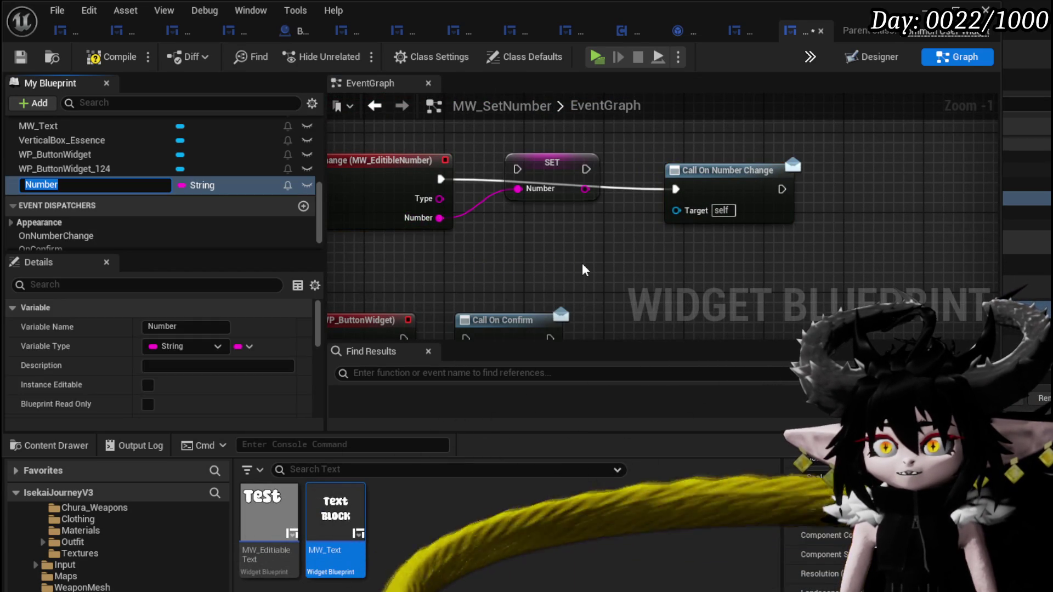
mouse_move(542, 175)
mouse_down()
mouse_move(680, 194)
mouse_move(738, 174)
mouse_up()
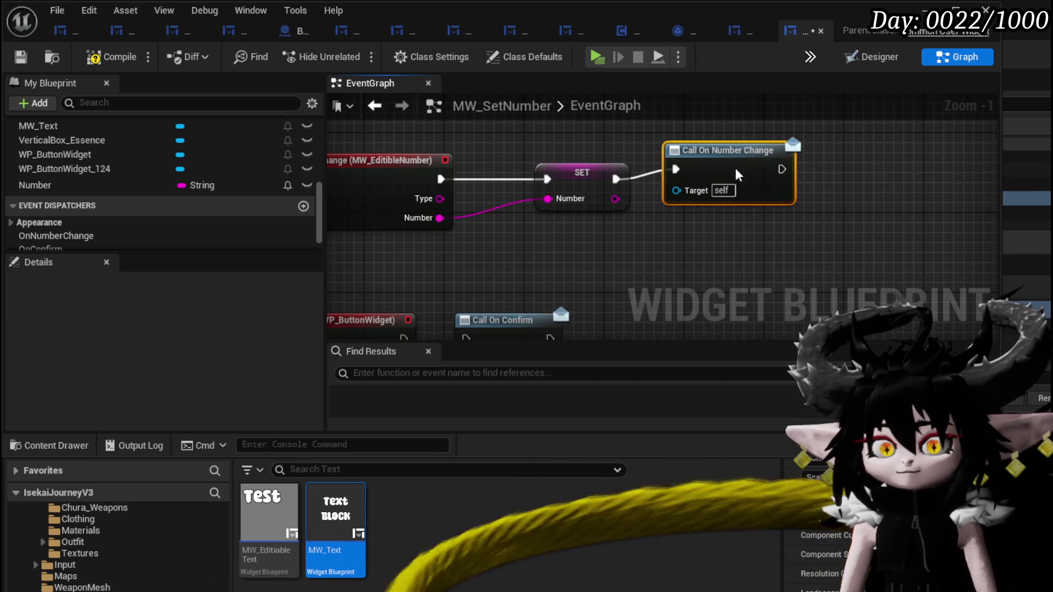
Feed Number into Call On Confirm's Amount, wire On Pressed to it, and save.
mouse_move(632, 275)
mouse_down()
mouse_move(700, 155)
mouse_move(732, 142)
mouse_up()
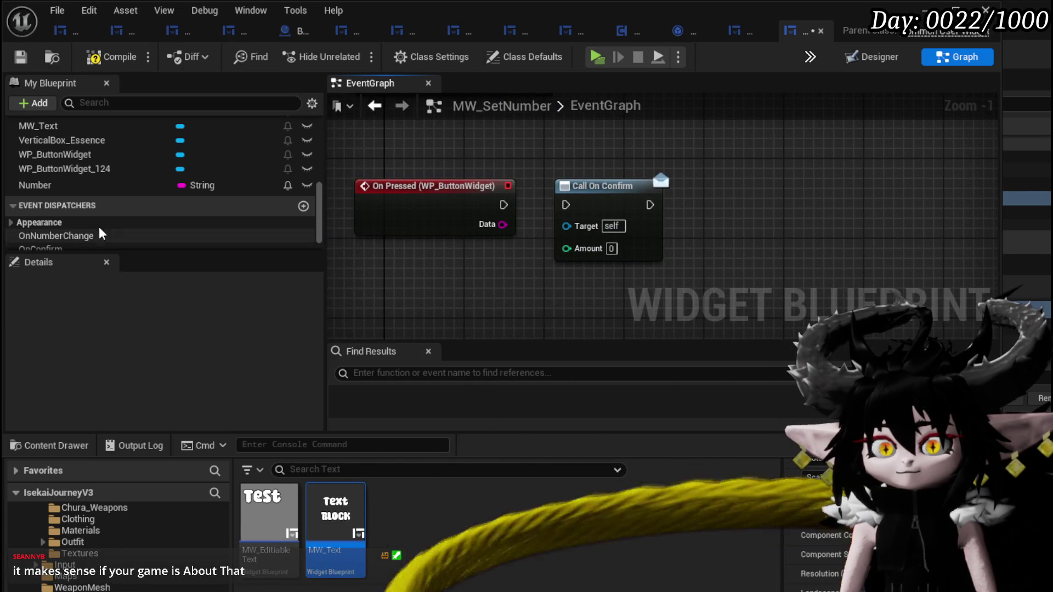
mouse_move(115, 185)
mouse_down()
mouse_move(425, 286)
mouse_move(567, 248)
mouse_up()
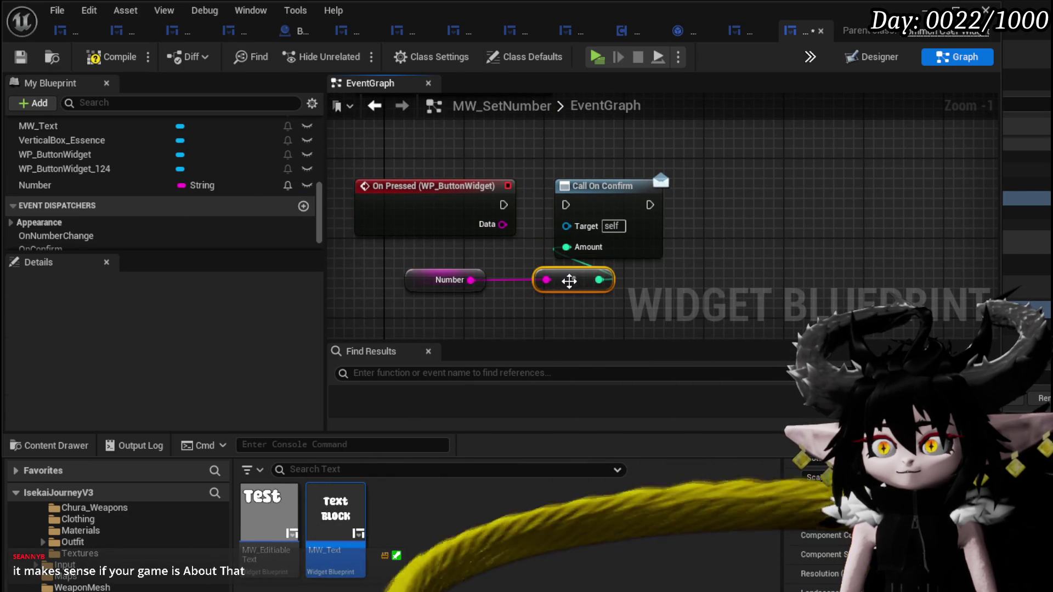
drag(503, 204, 566, 205)
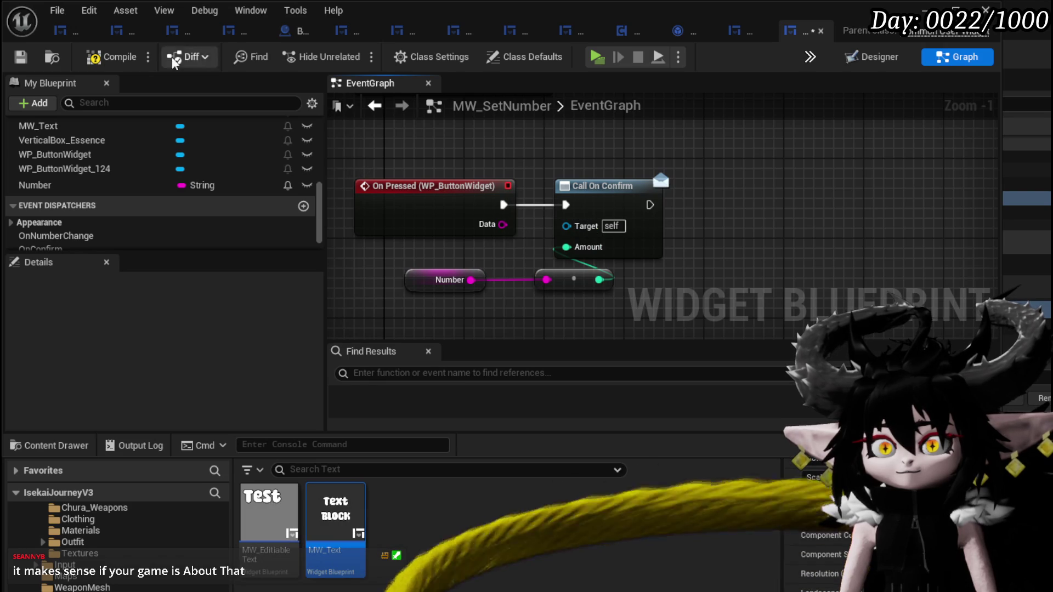
click(20, 57)
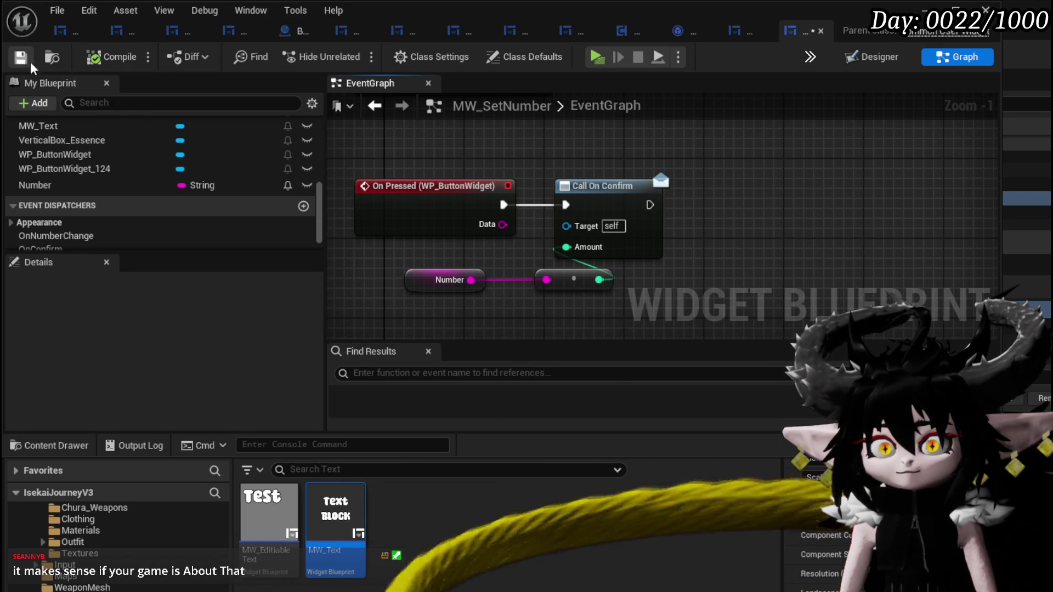
click(847, 55)
Wire WP_ButtonWidget_124's On Pressed event to a Call On Cancel node, then compile and save.
scroll(439, 163, up, 7)
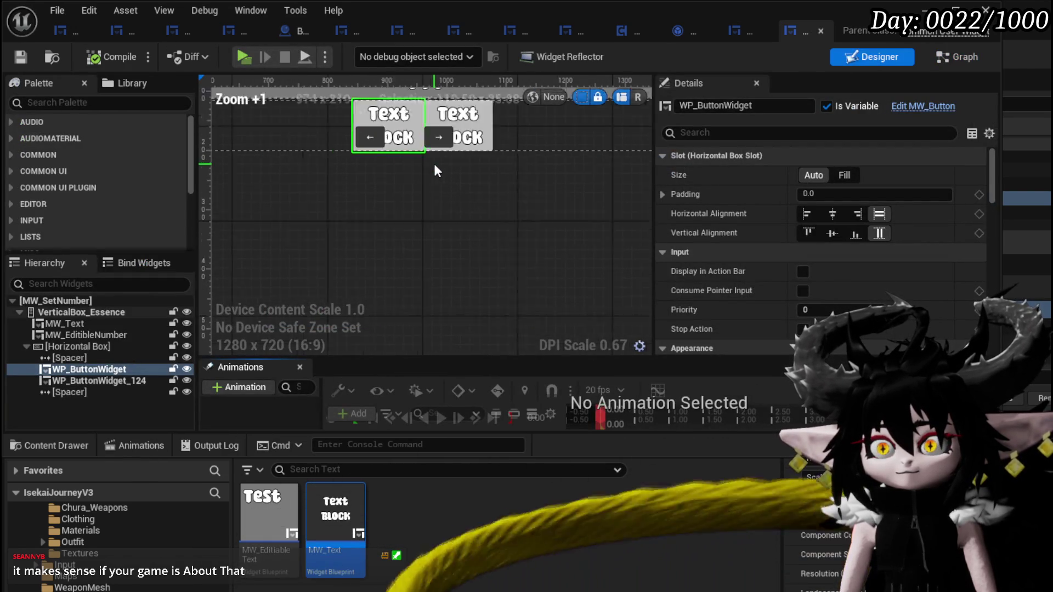
click(488, 139)
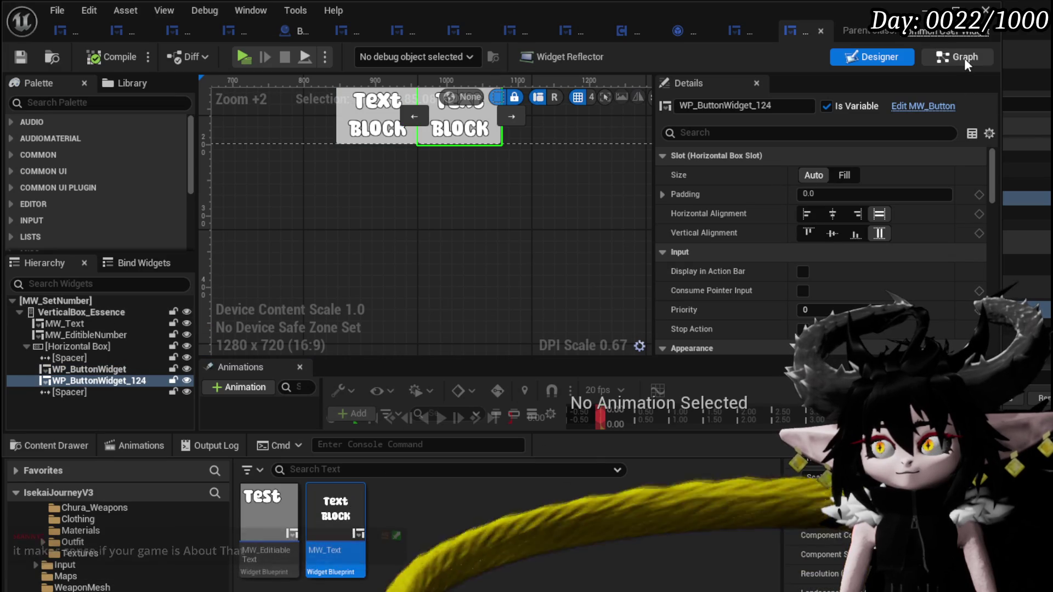
drag(992, 165, 988, 336)
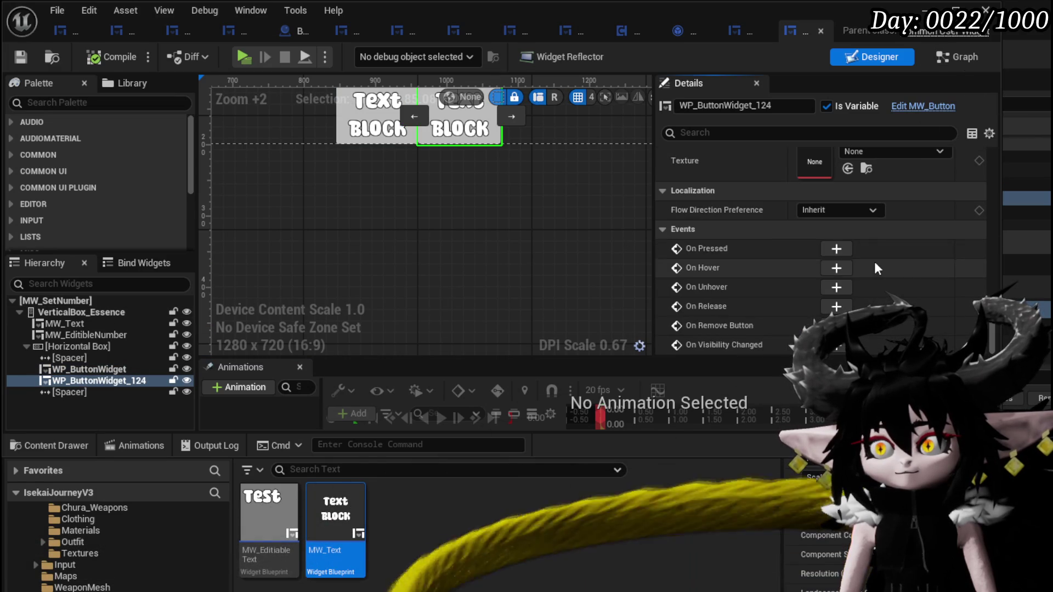
click(845, 249)
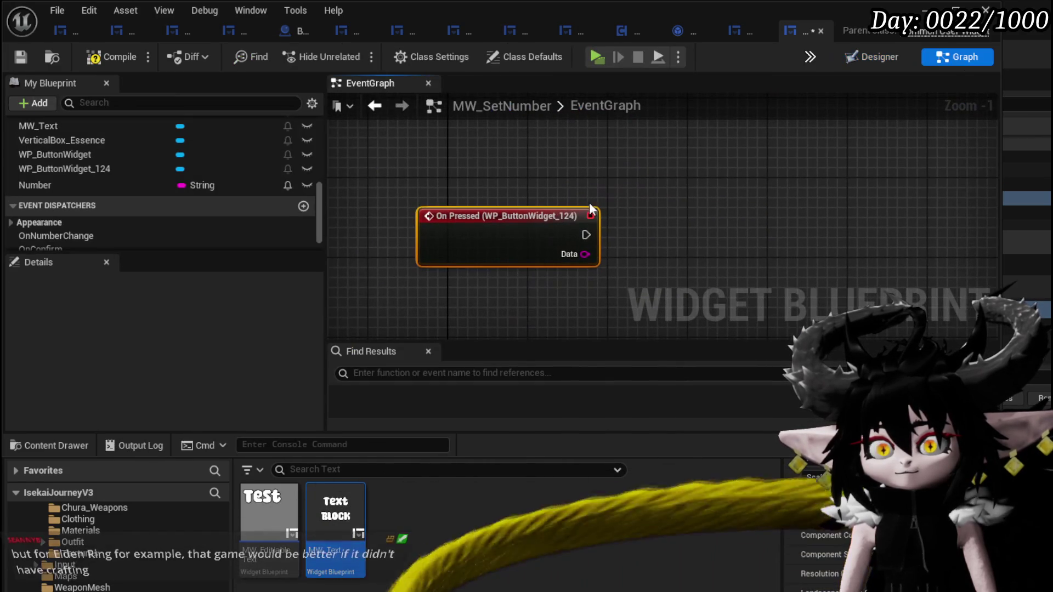
scroll(54, 234, down, 1)
mouse_move(70, 245)
mouse_down()
mouse_move(618, 229)
mouse_move(630, 218)
mouse_move(637, 245)
mouse_move(694, 215)
mouse_up()
click(665, 243)
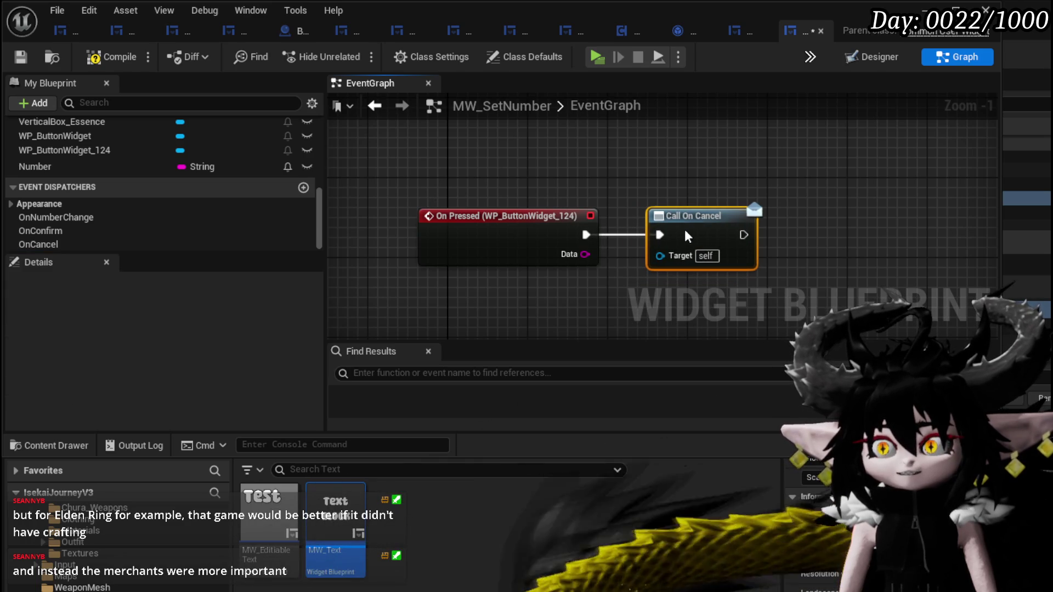
click(550, 150)
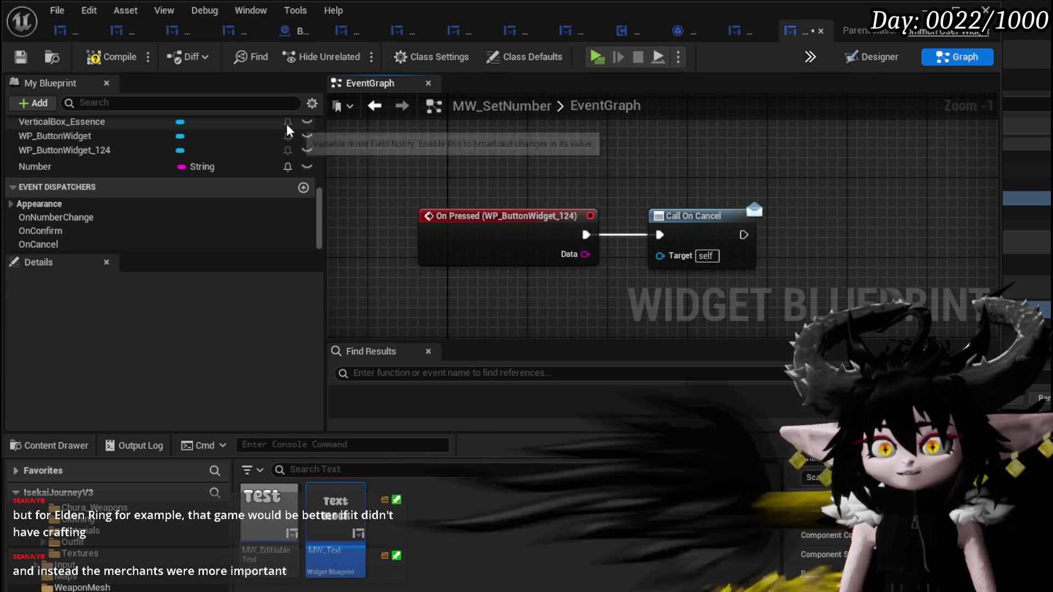
click(20, 58)
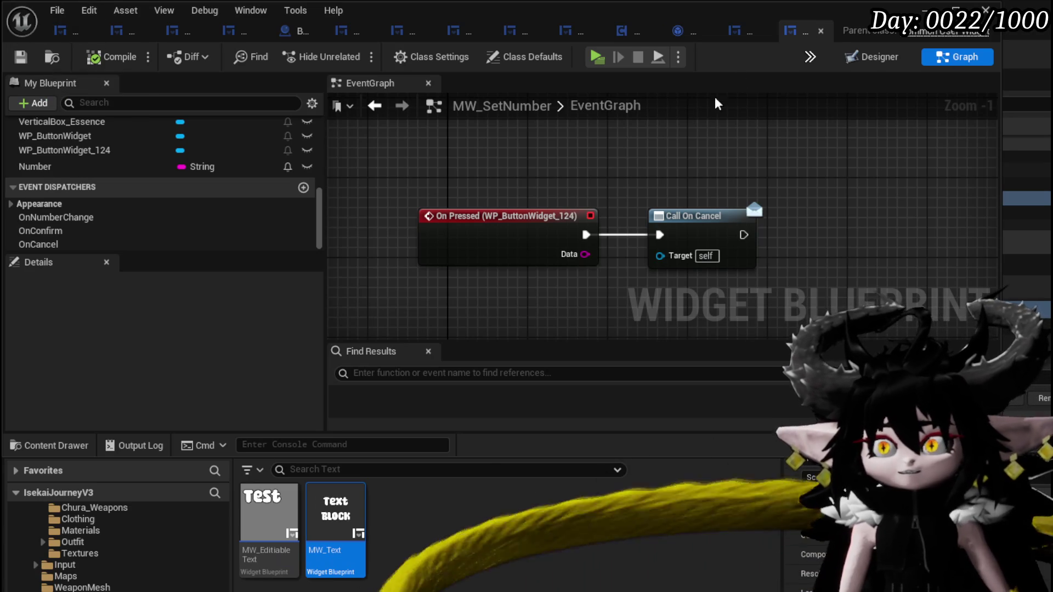
Browse the W_EquipmentUpgrade, SetQuantity, ReduceStacks, TextButton and ToolTipp blueprint tabs.
click(745, 34)
drag(649, 143, 677, 133)
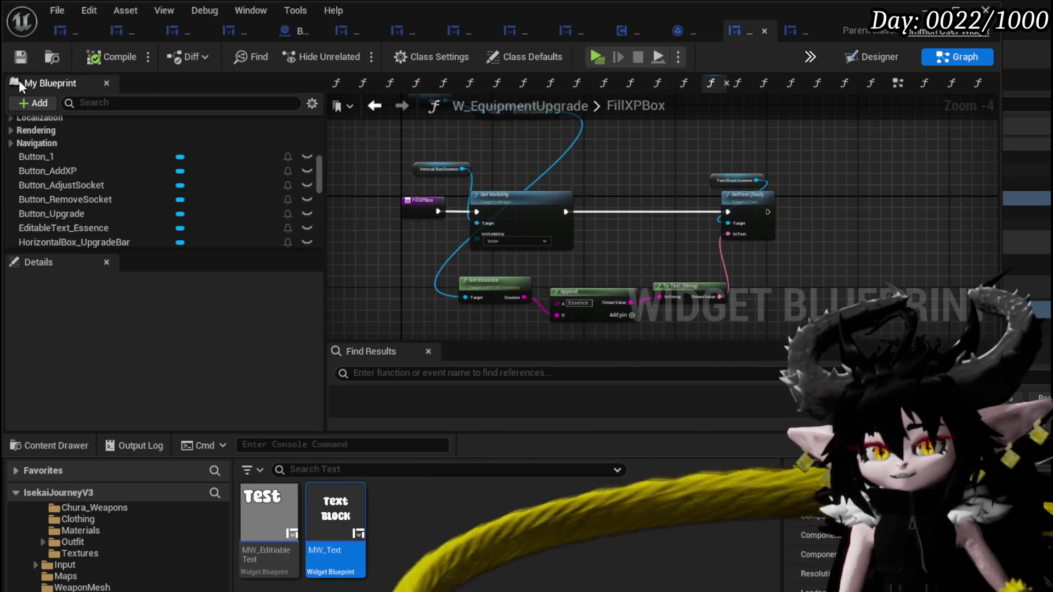
click(678, 31)
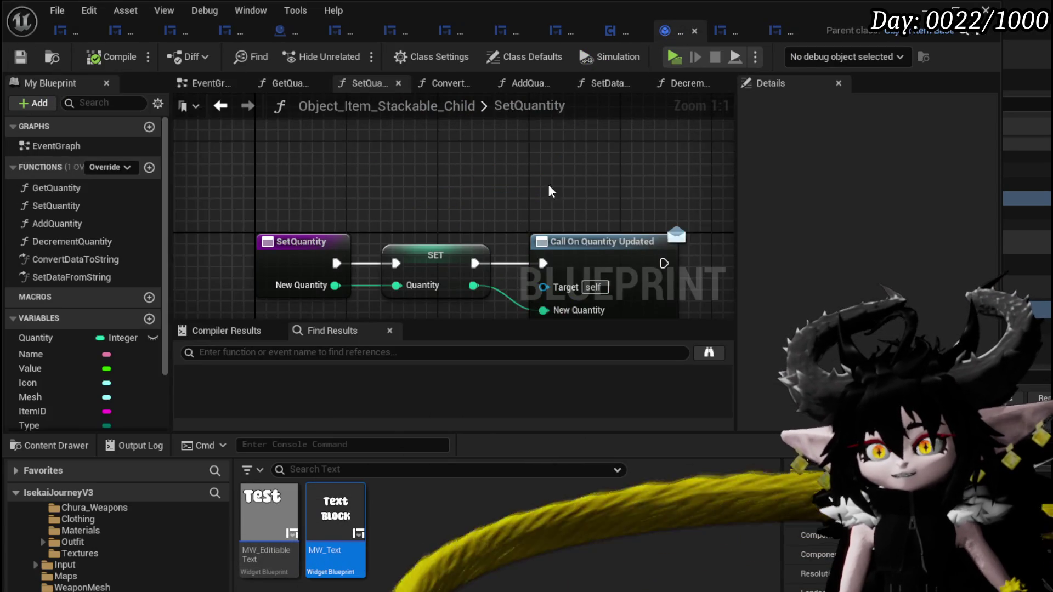
scroll(465, 168, up, 1)
click(619, 35)
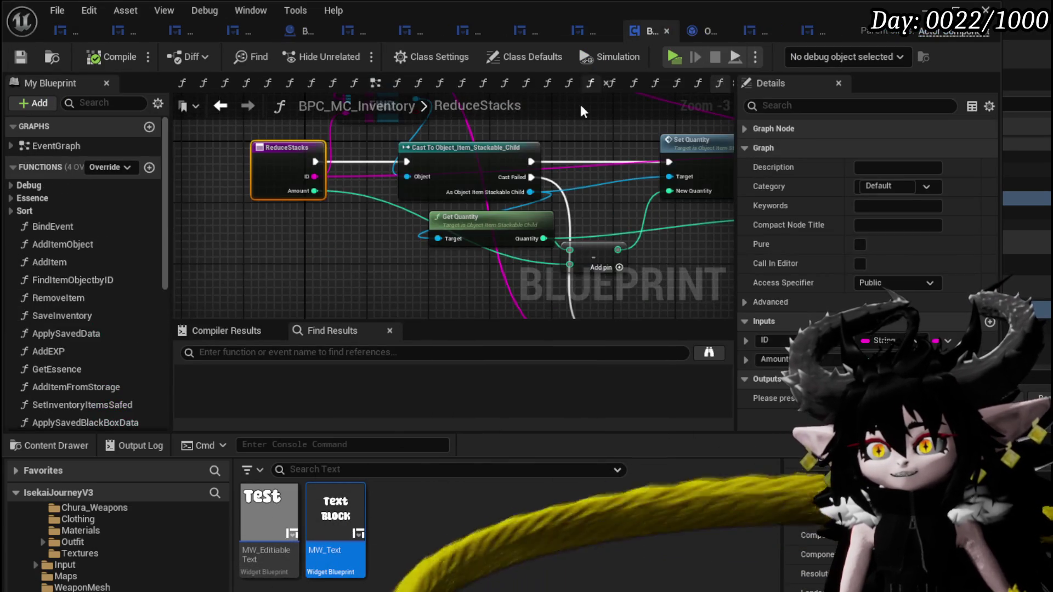
click(585, 32)
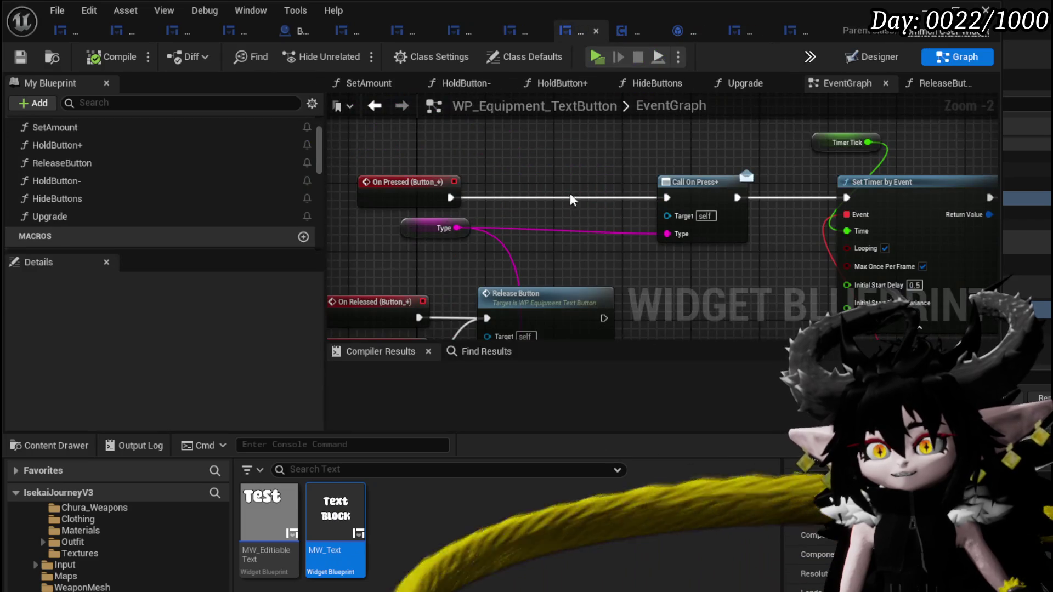
click(515, 37)
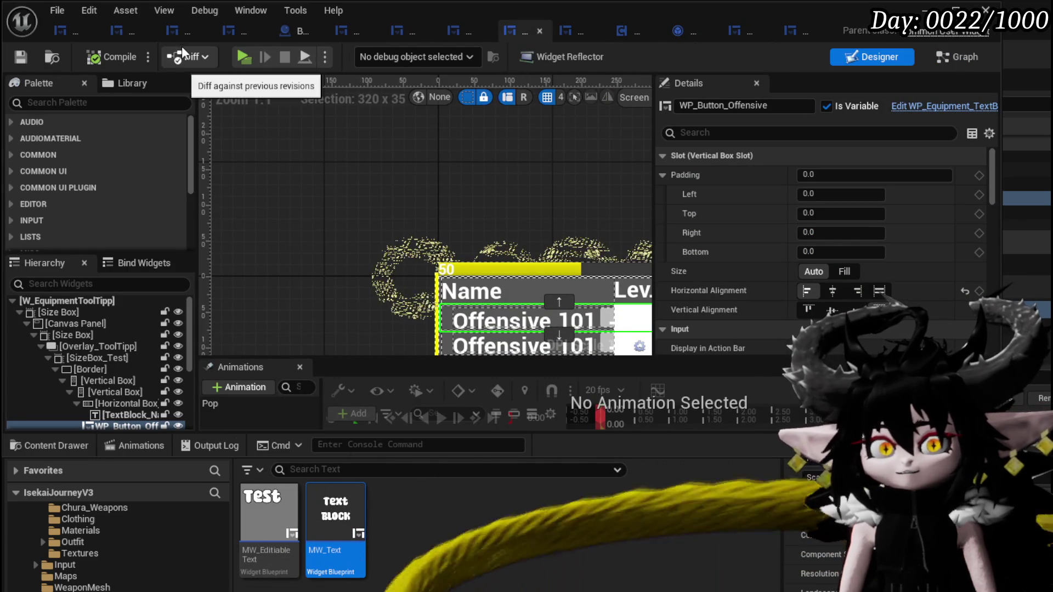
Continue through MW_Button, WP_ItemSlot and WP_MerchantHUD graphs to WP_EC_ResourceSelection's AddFullMap graph.
click(61, 34)
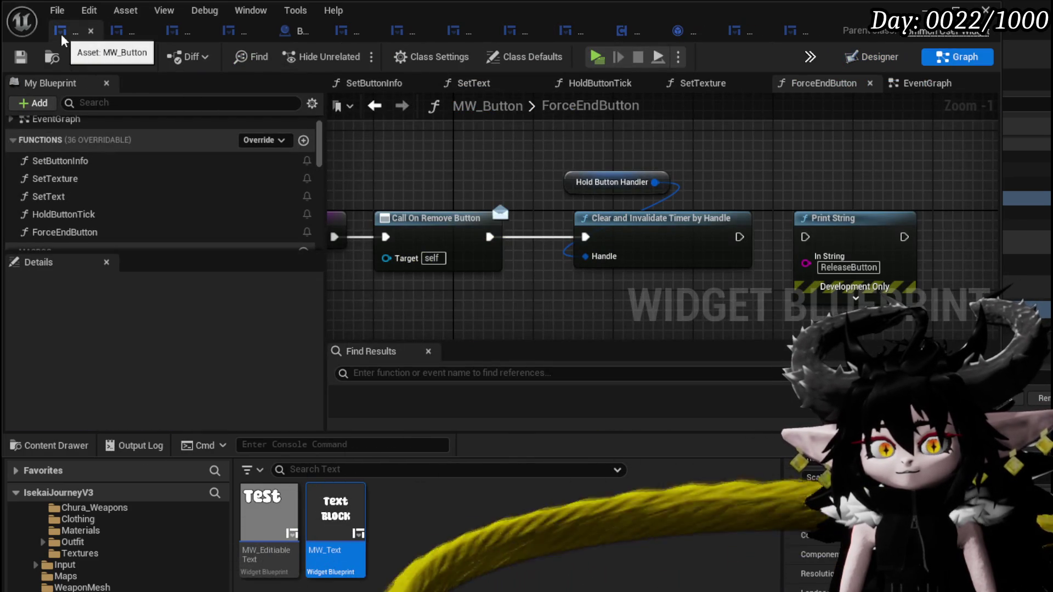
click(125, 33)
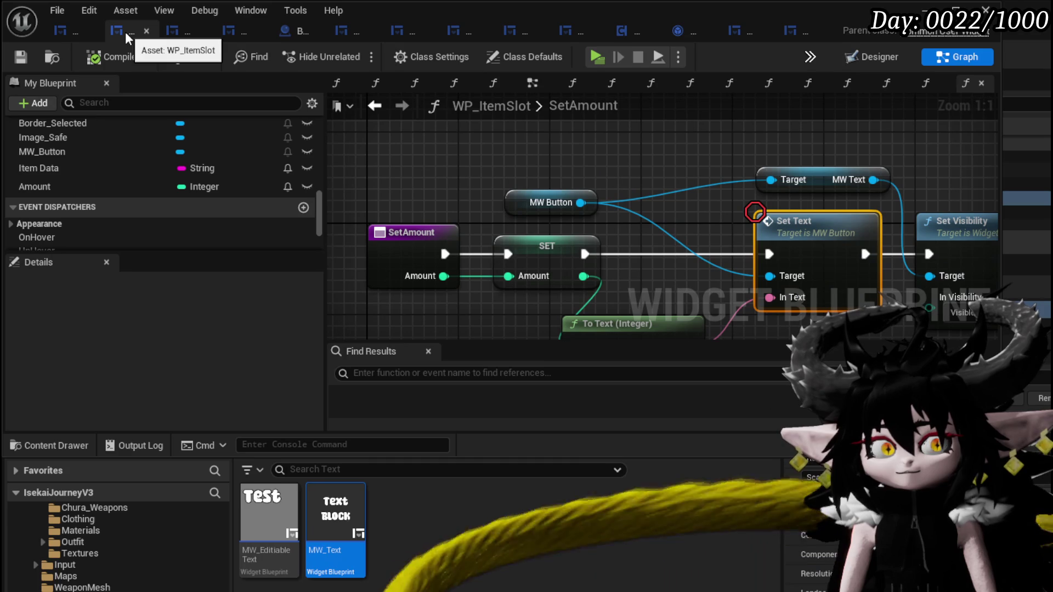
mouse_move(387, 93)
mouse_down()
mouse_move(359, 88)
mouse_move(402, 89)
mouse_up()
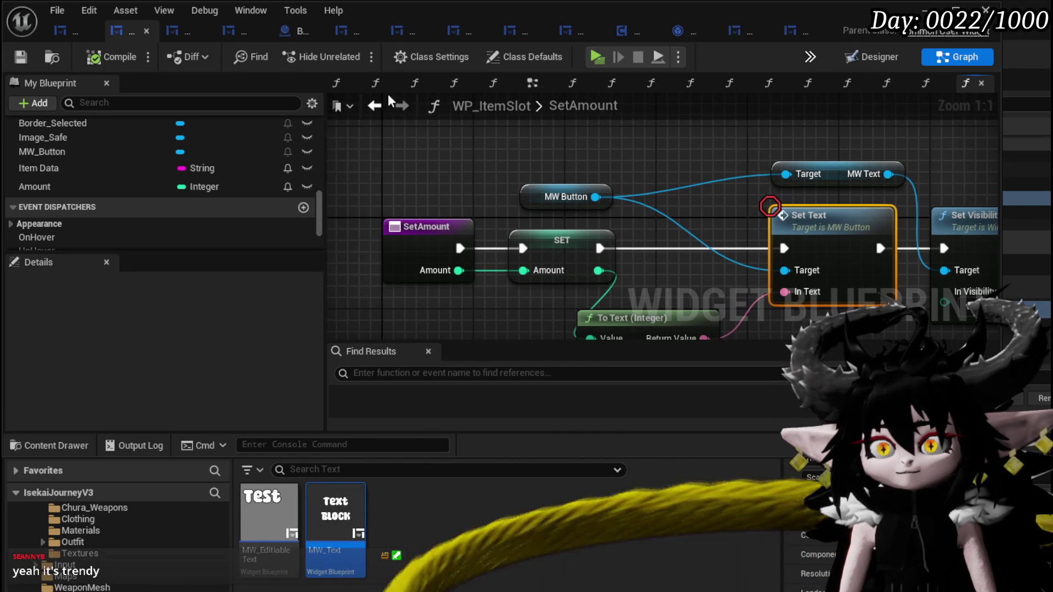
click(187, 29)
scroll(536, 165, down, 3)
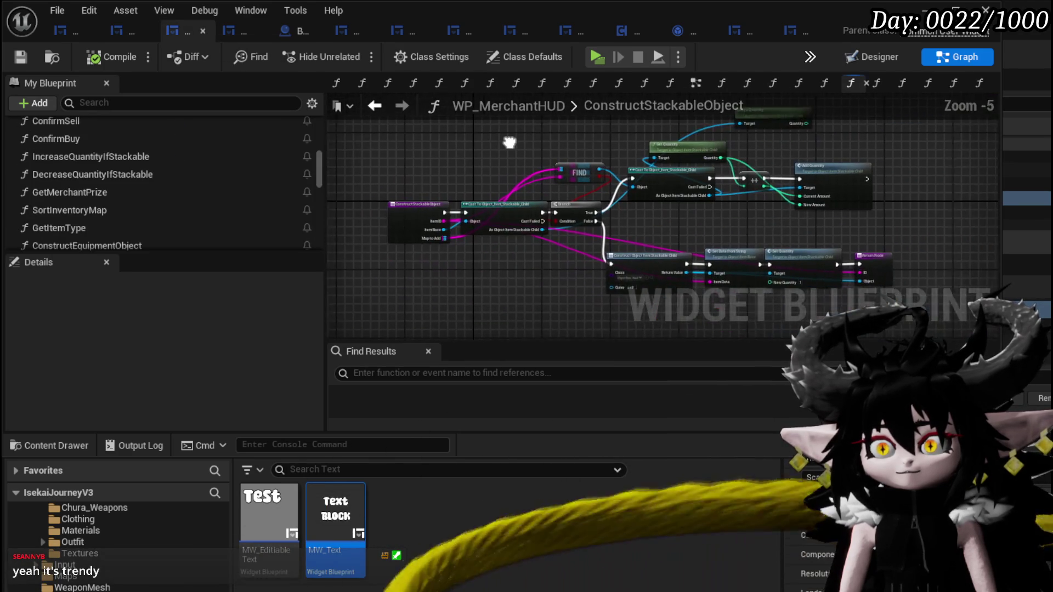
drag(510, 143, 524, 142)
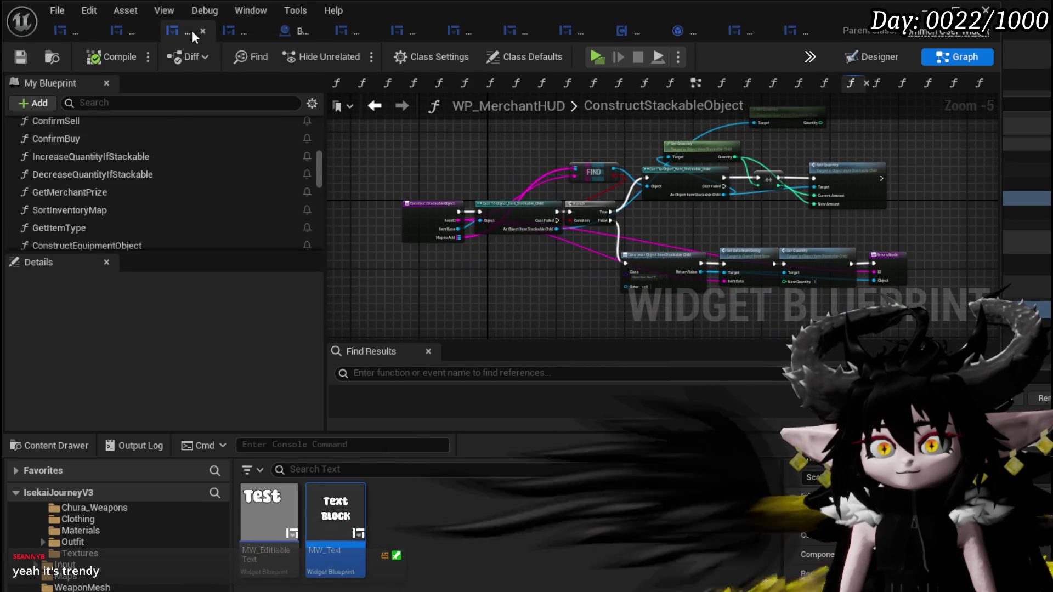
click(237, 30)
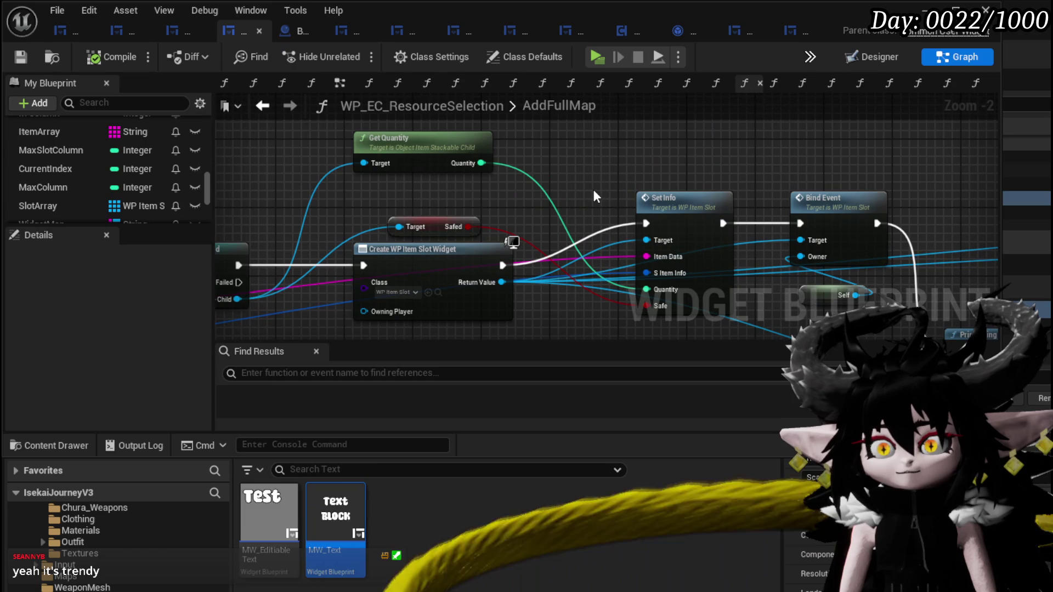
Pan and zoom around the AddFullMap graph to inspect its nodes.
mouse_move(597, 197)
mouse_down()
mouse_move(329, 165)
mouse_move(482, 235)
mouse_move(489, 156)
mouse_move(519, 199)
mouse_move(587, 166)
mouse_move(469, 174)
mouse_move(736, 162)
mouse_move(965, 177)
mouse_move(963, 228)
mouse_move(665, 198)
mouse_up()
scroll(549, 181, down, 2)
scroll(469, 173, down, 2)
scroll(499, 213, up, 3)
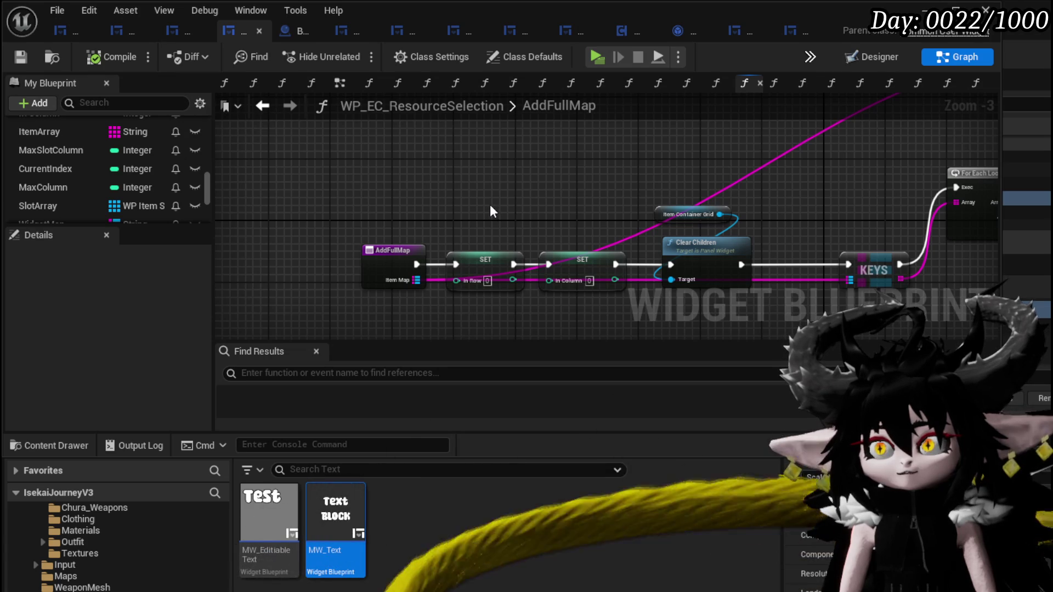
scroll(58, 158, up, 3)
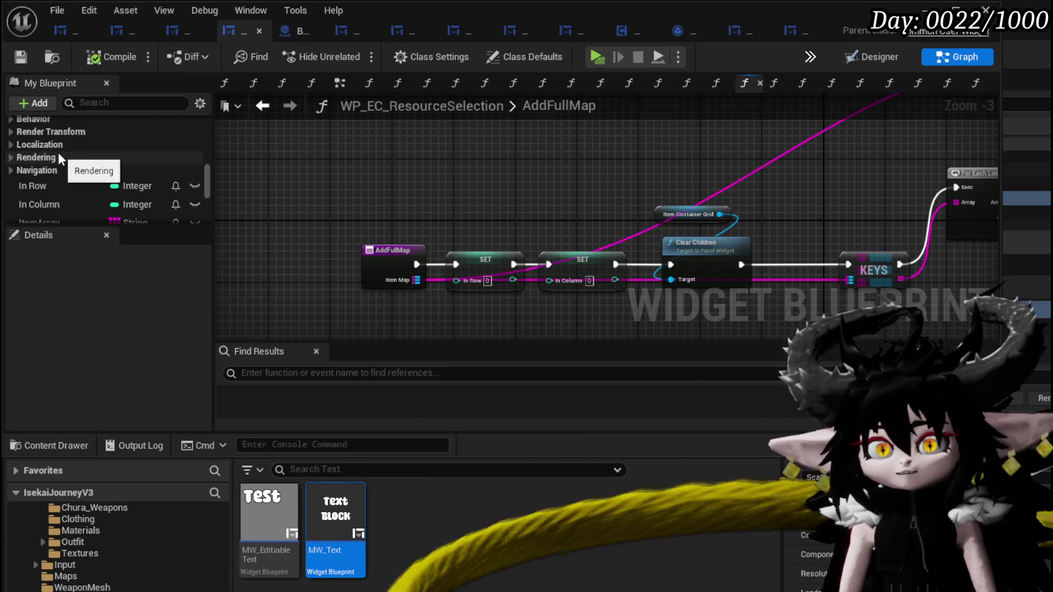
scroll(58, 152, up, 10)
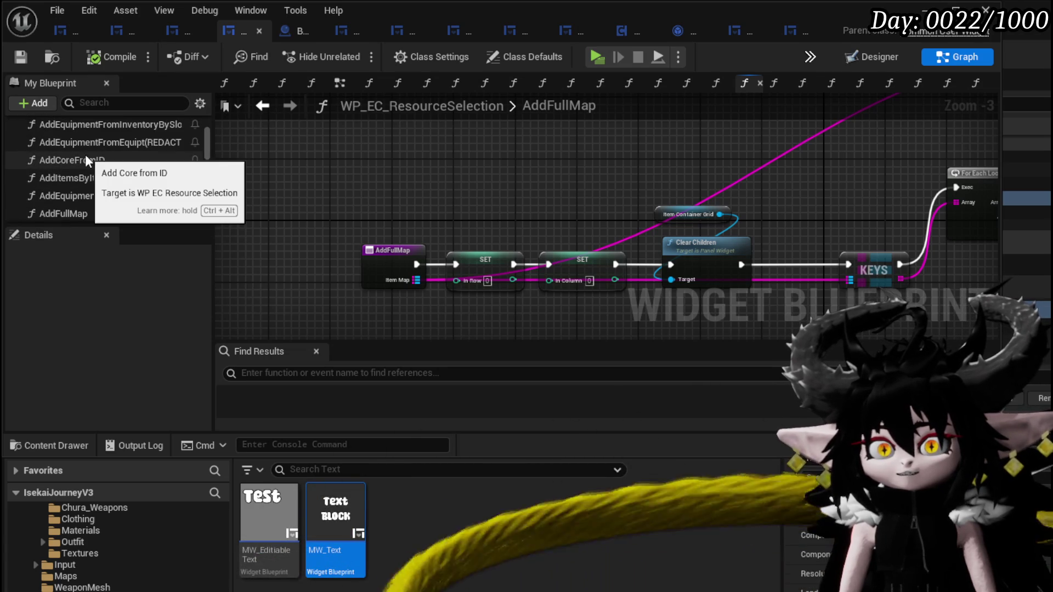
scroll(84, 154, up, 5)
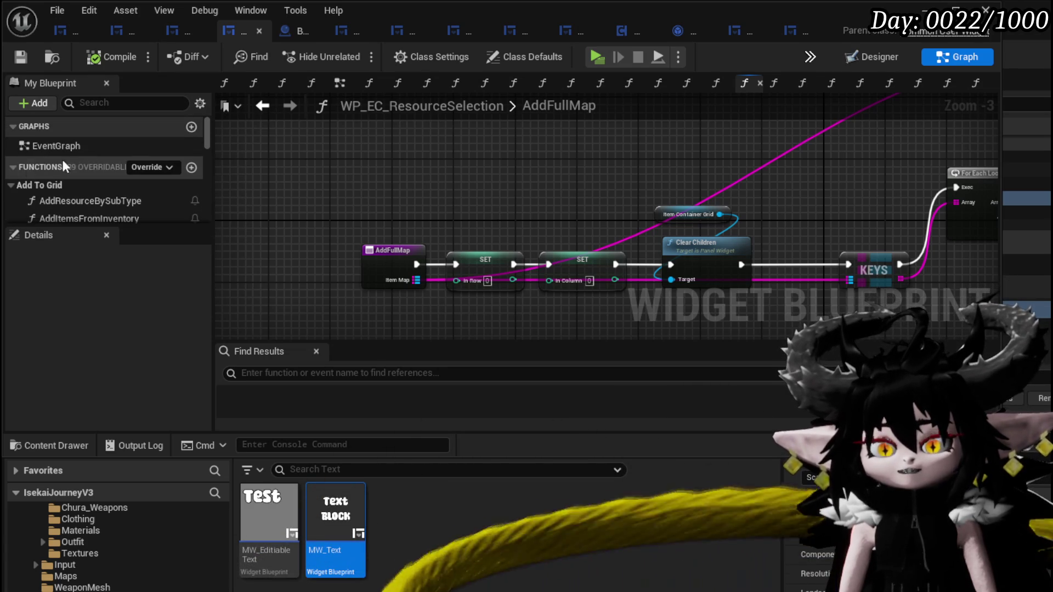
Glance at WP_EC_ResourceSelection's Designer layout, then return to WP_MerchantHUD's ConstructStackableObject graph.
click(872, 56)
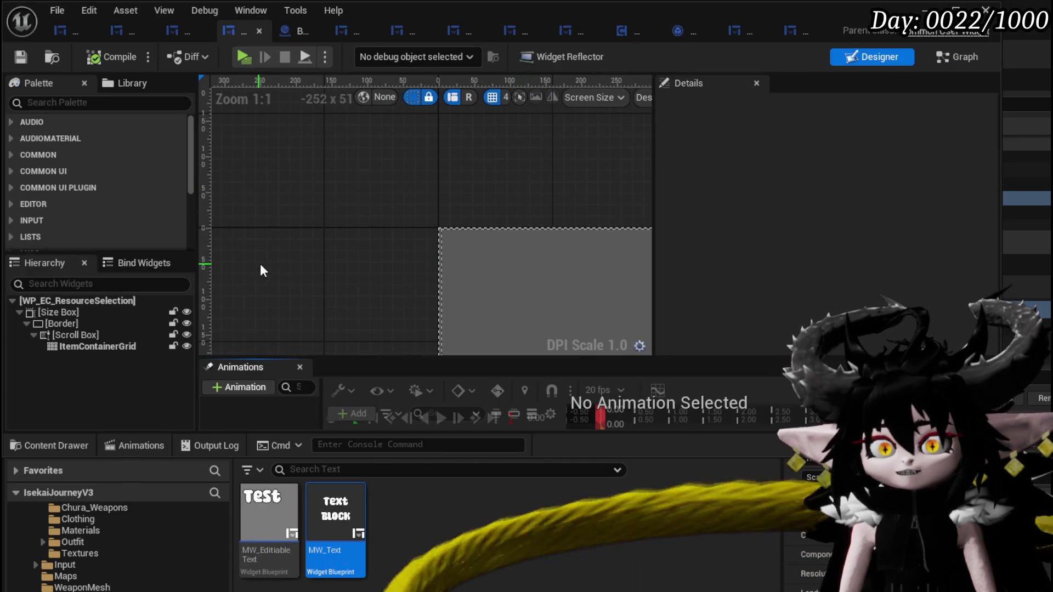
scroll(337, 255, down, 5)
scroll(352, 172, down, 4)
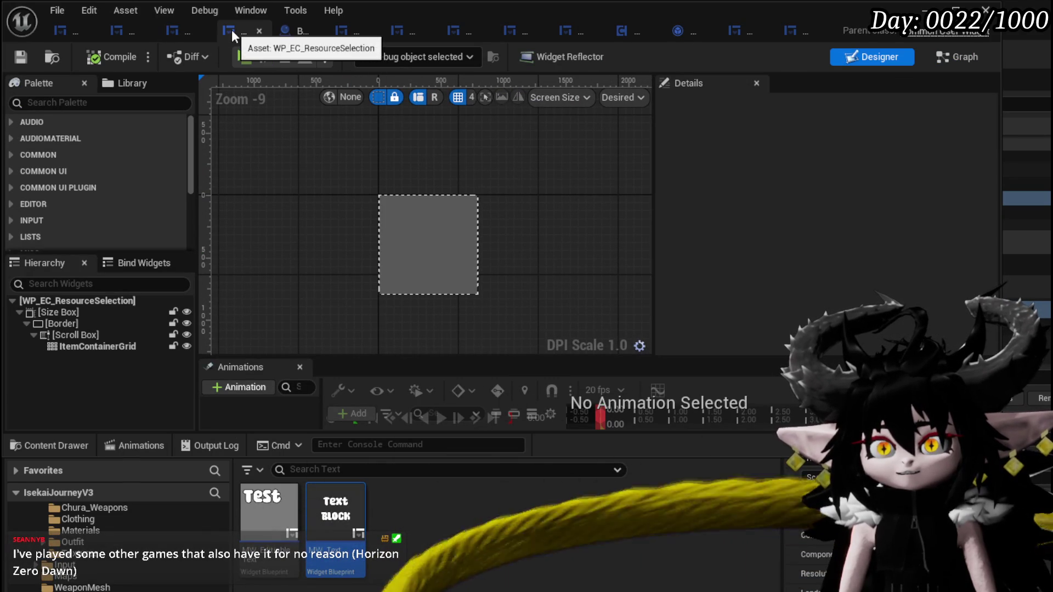
click(169, 25)
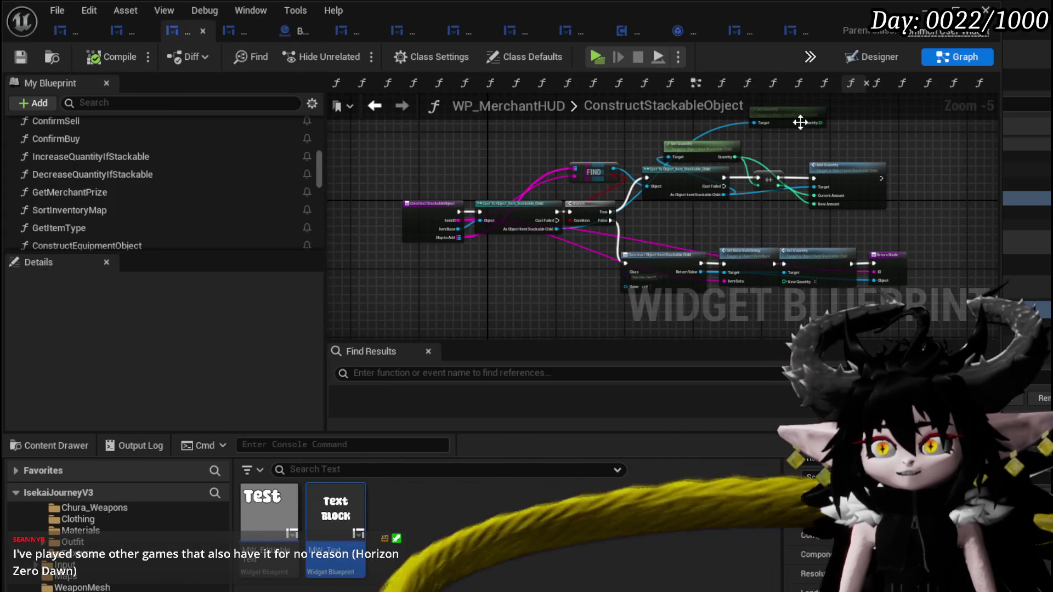
Show WP_MerchantHUD in the Designer and search the Palette for 'Size' to find Size Box.
click(872, 57)
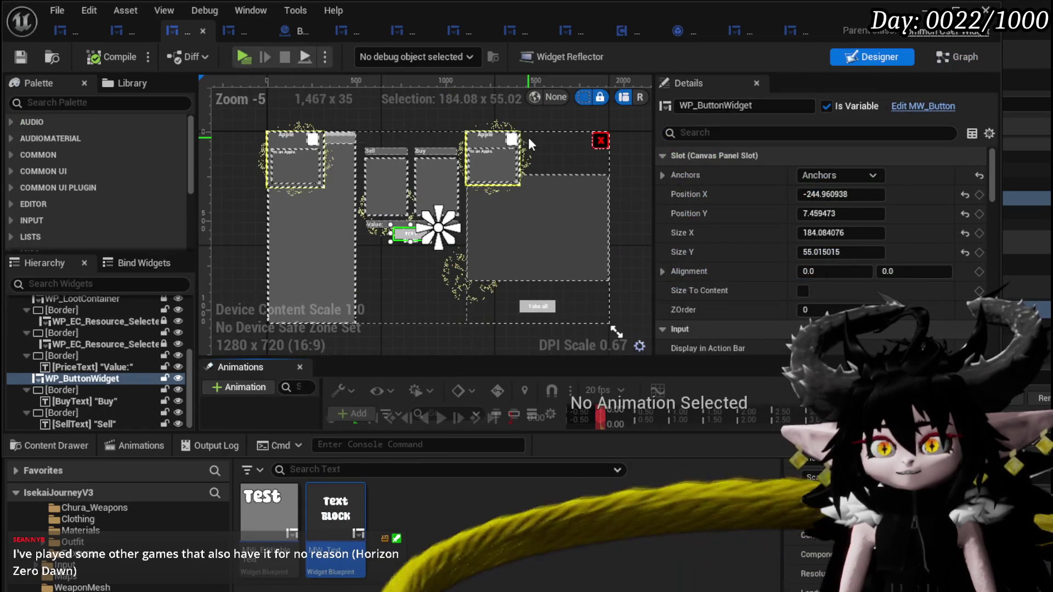
scroll(71, 344, up, 5)
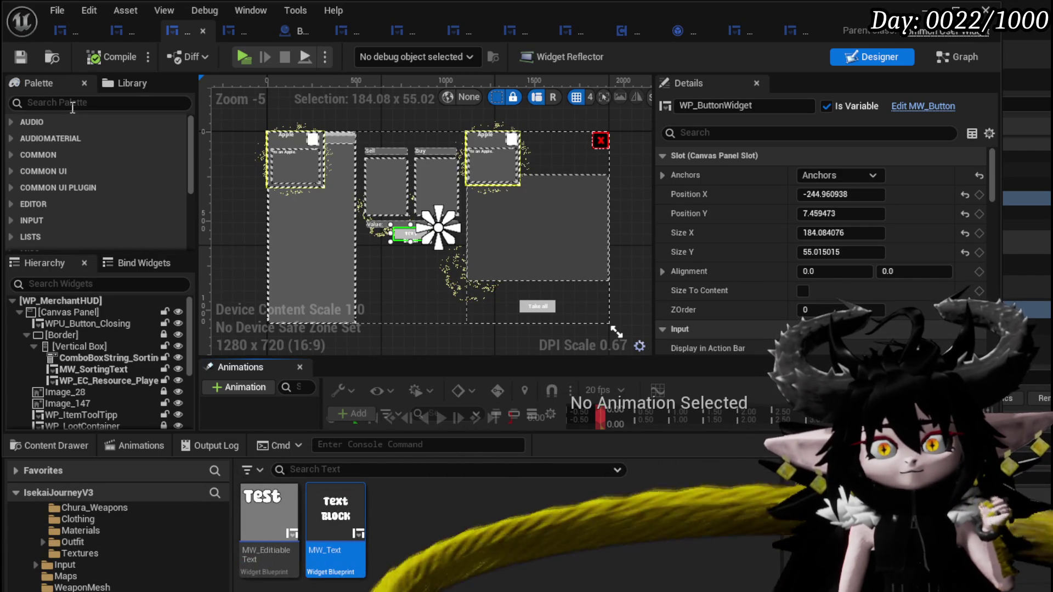
click(75, 105)
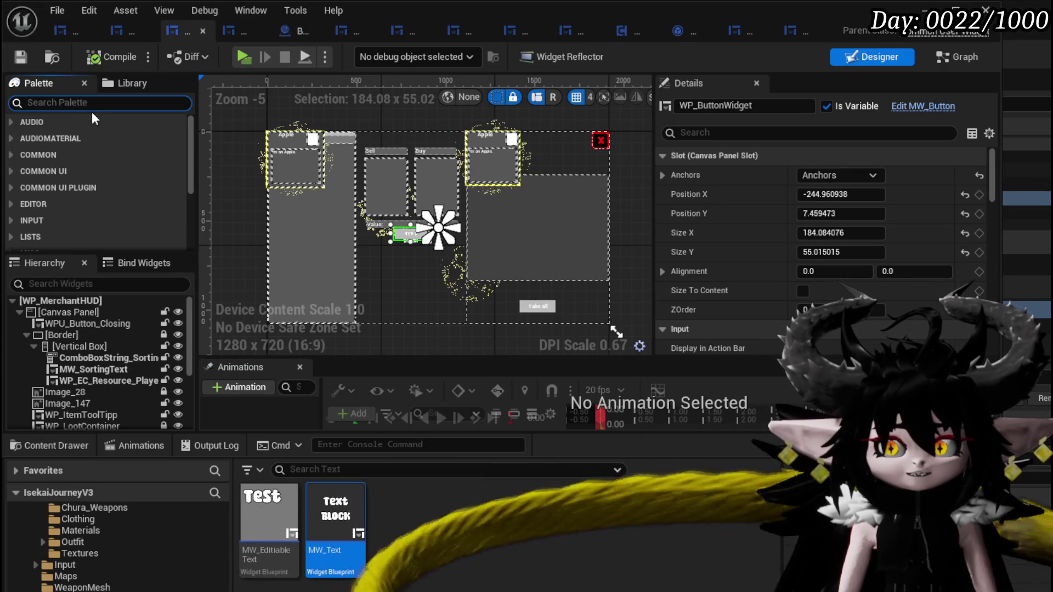
text(Size)
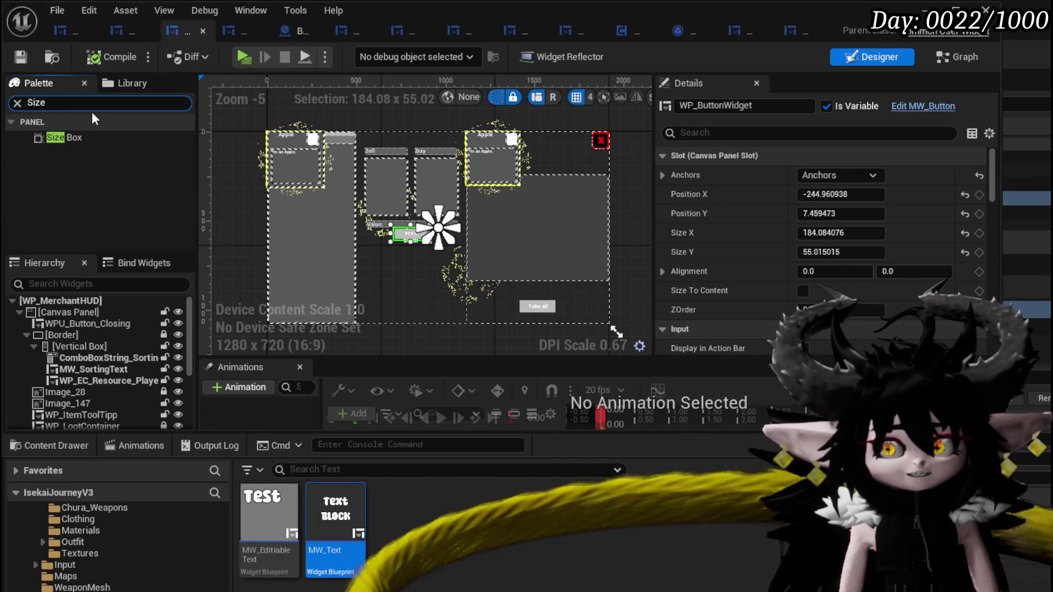
Add a Size Box under Canvas Panel, rename it AmountSelectionBox, then compile and save.
mouse_move(87, 135)
mouse_down()
mouse_move(86, 313)
mouse_move(70, 309)
mouse_up()
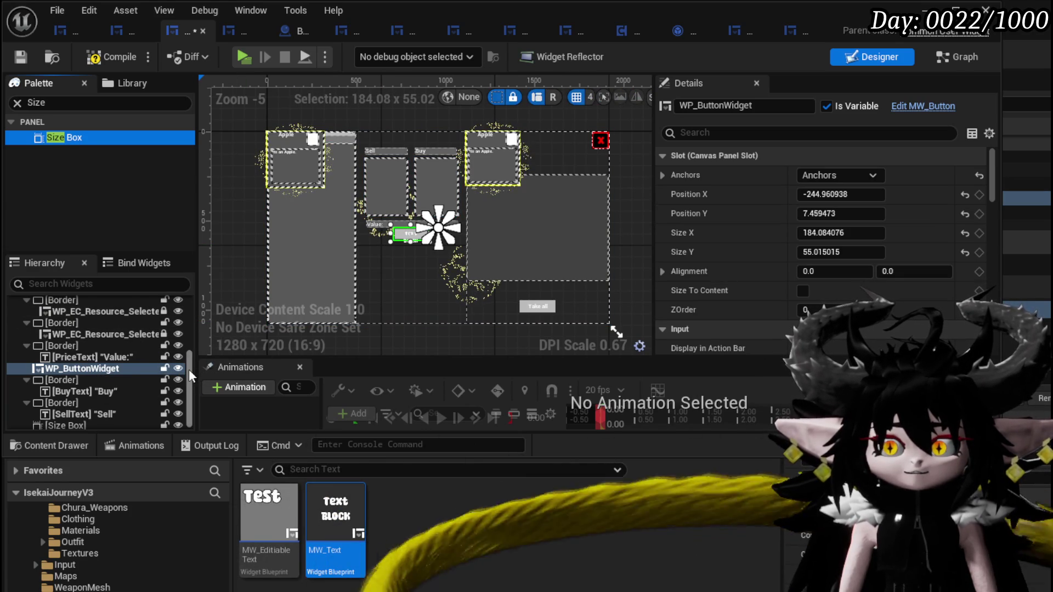
drag(189, 369, 193, 427)
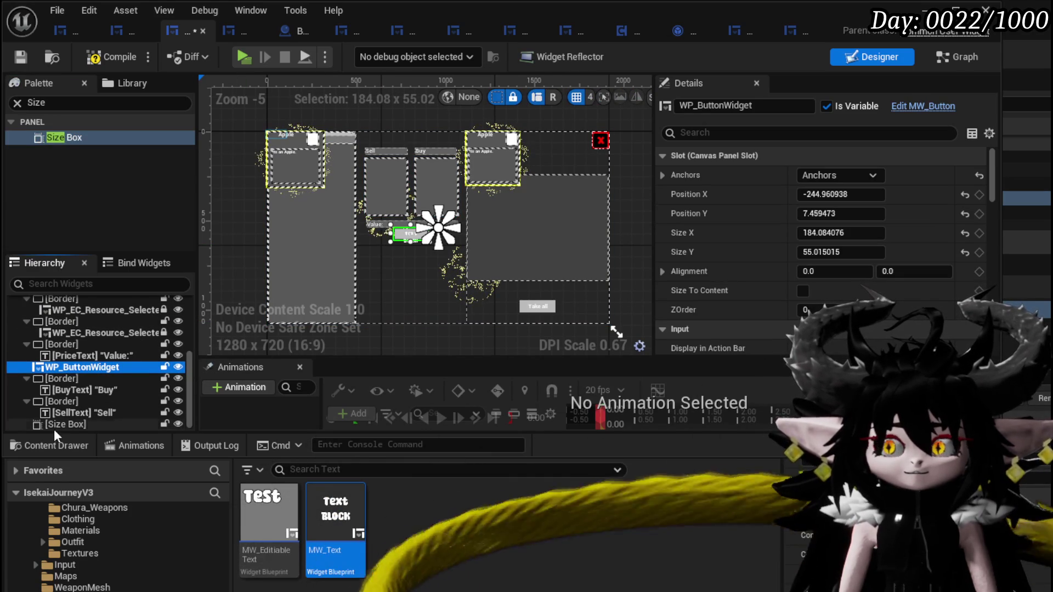
click(104, 424)
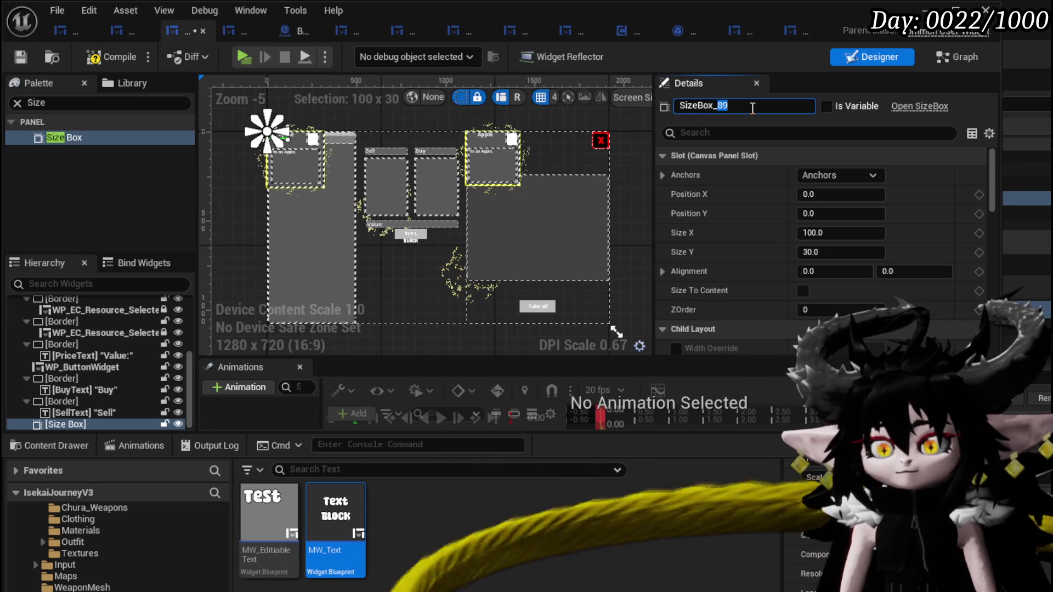
text(Amount)
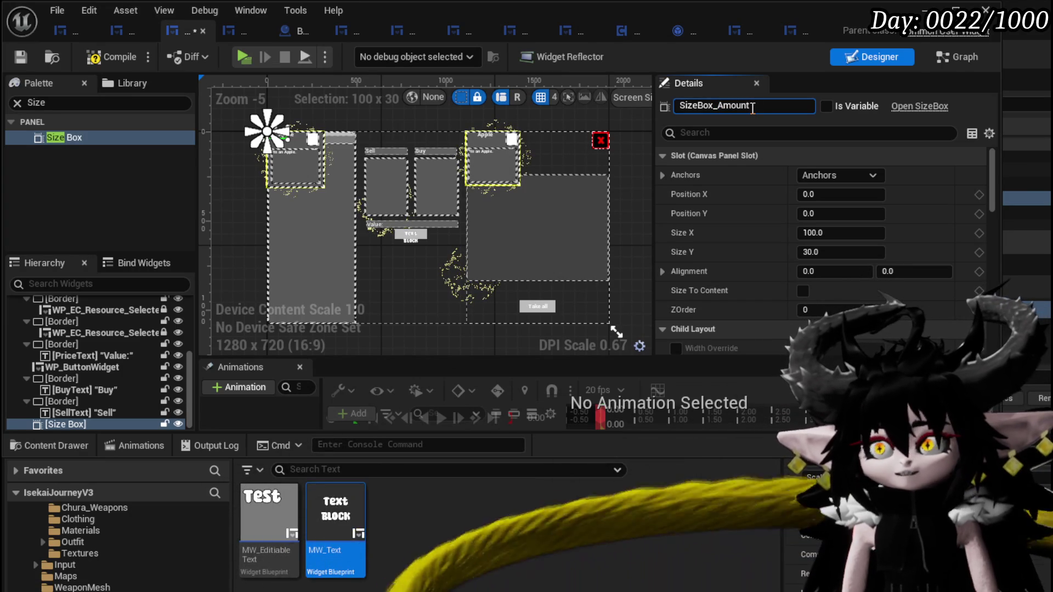
text(SelectionB)
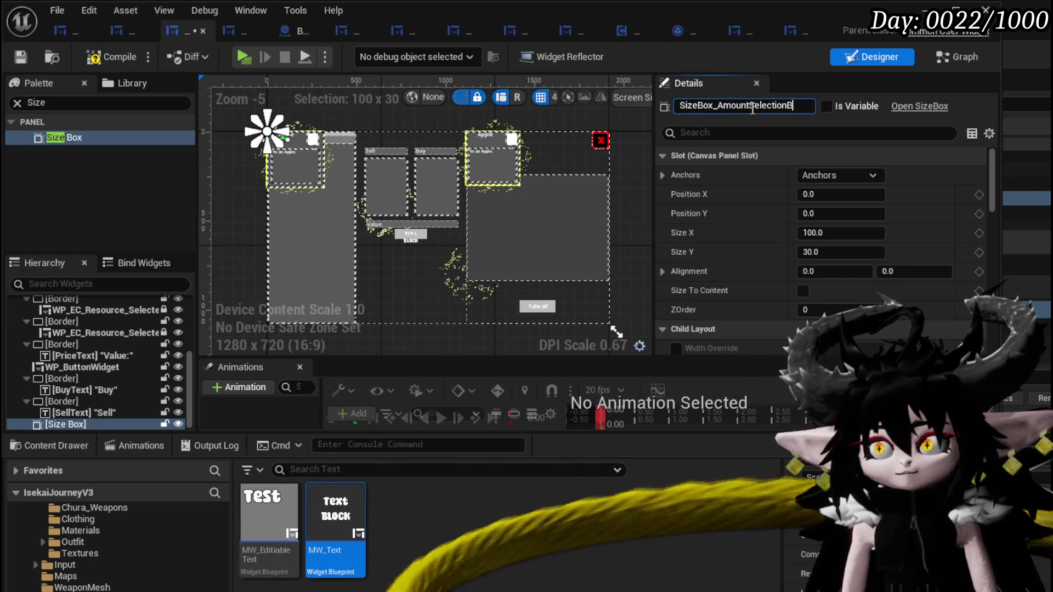
text(ox)
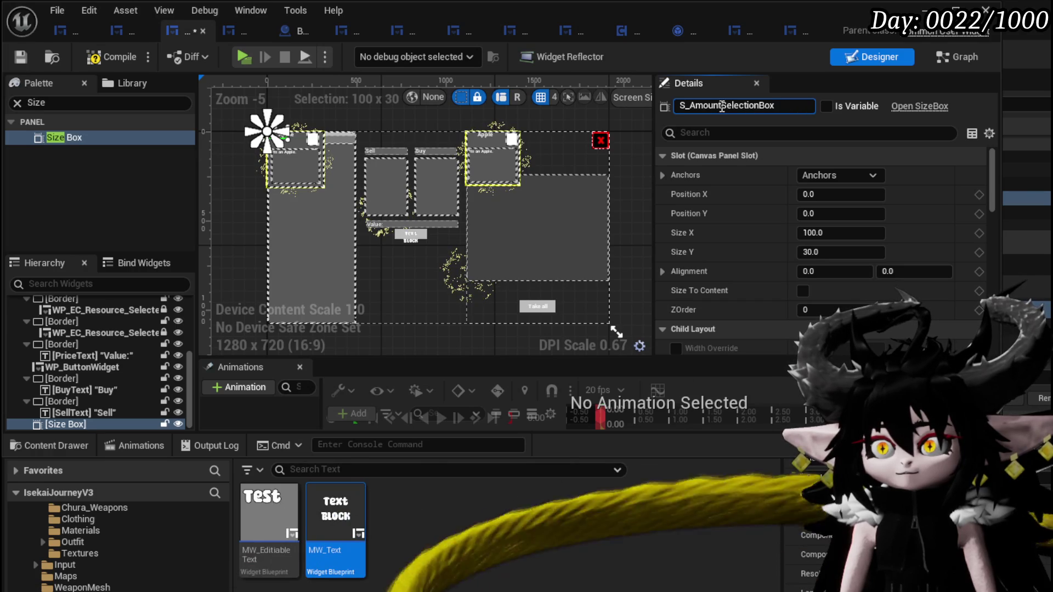
key(Home)
key(Delete)
key(Delete)
key(Return)
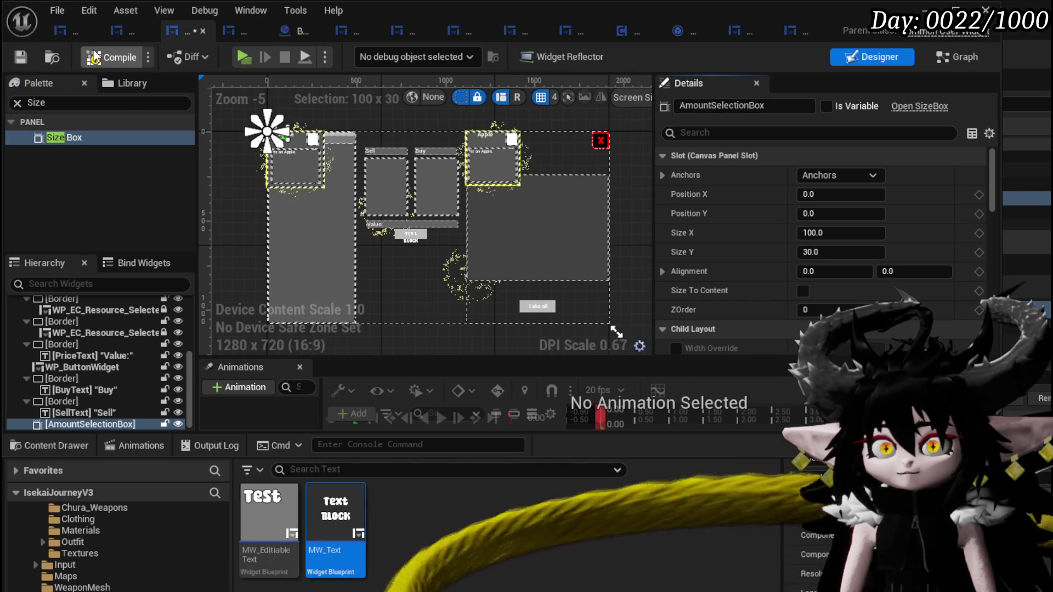
click(94, 56)
click(20, 56)
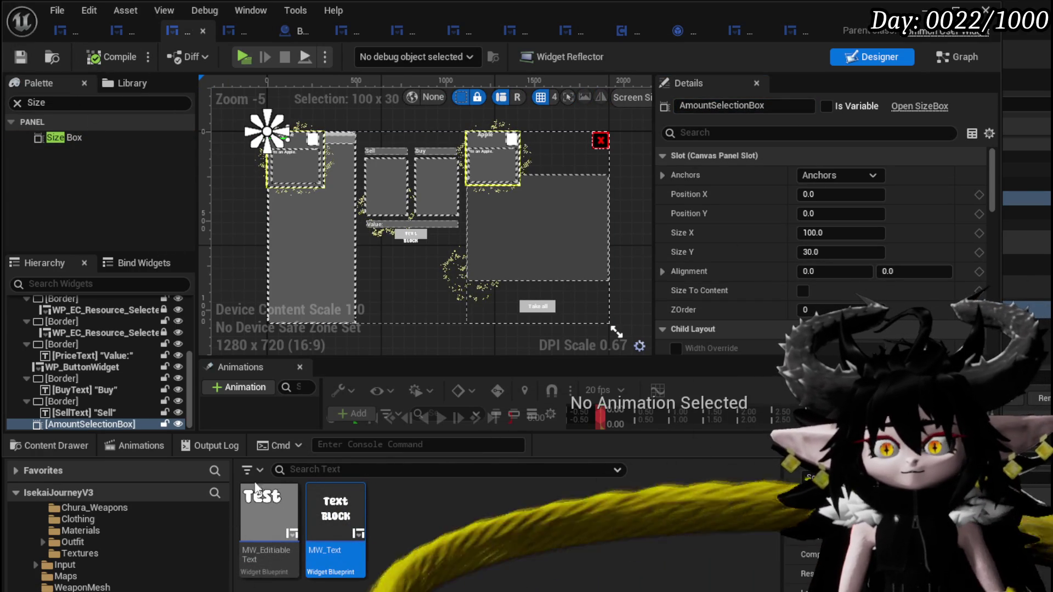
Search the Palette for 'SetN' and place MW Set Number inside AmountSelectionBox.
key(alt+Left)
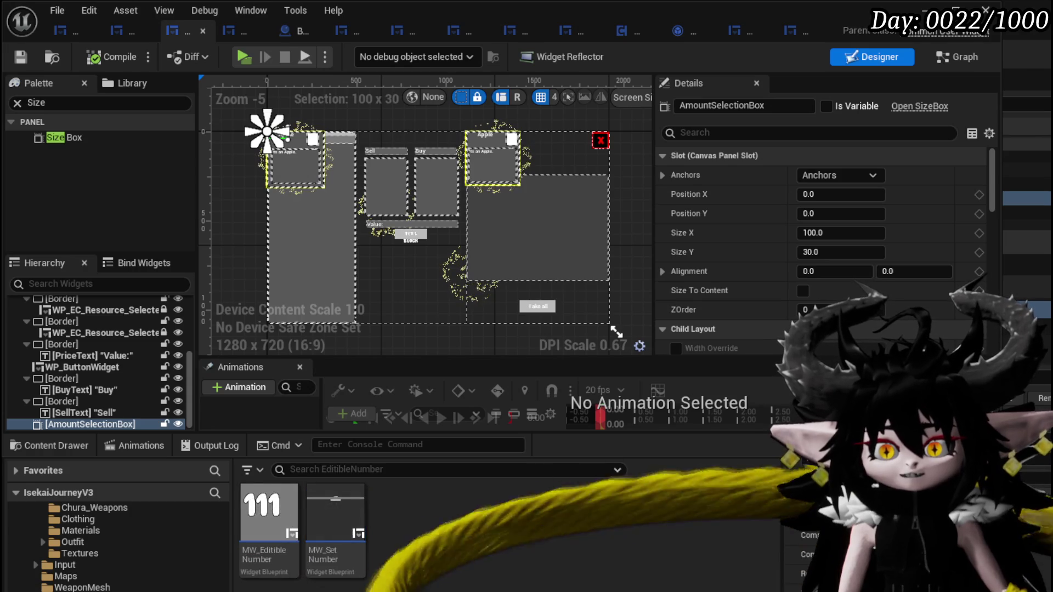
click(72, 102)
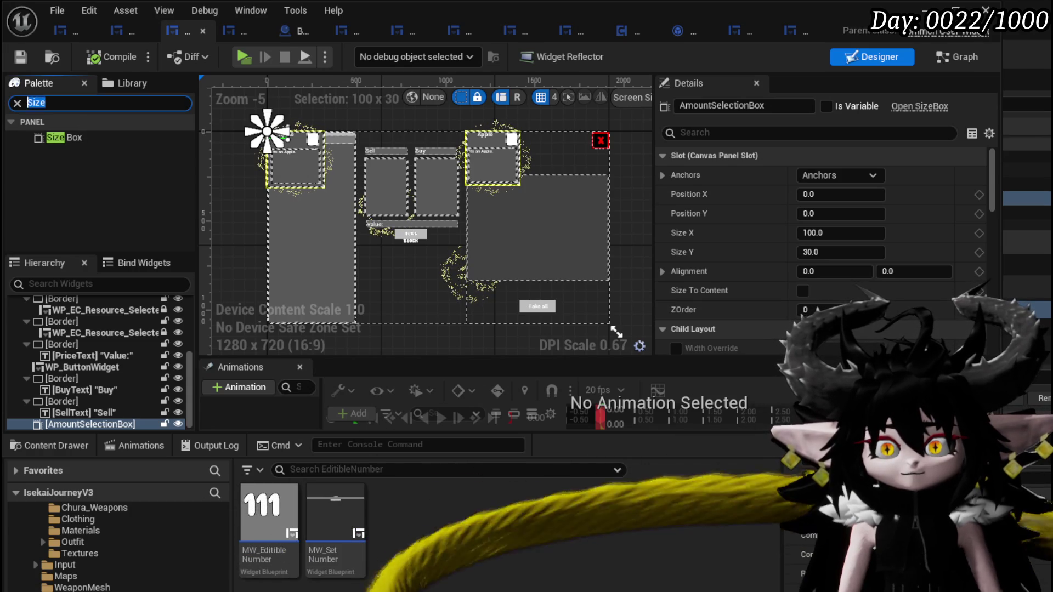
text(SetN)
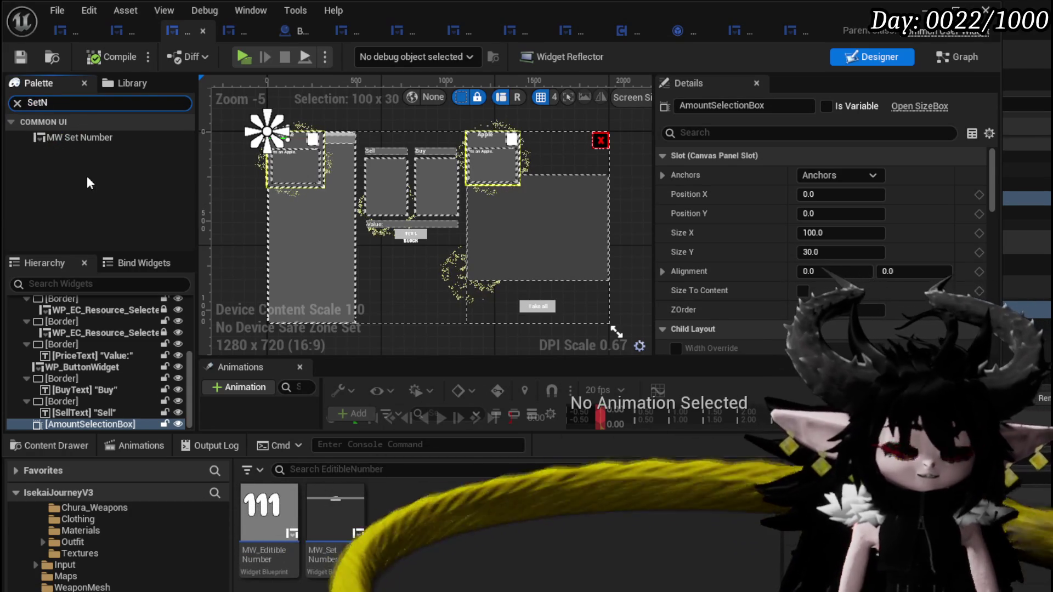
drag(73, 137, 80, 423)
scroll(281, 149, up, 5)
scroll(279, 116, down, 3)
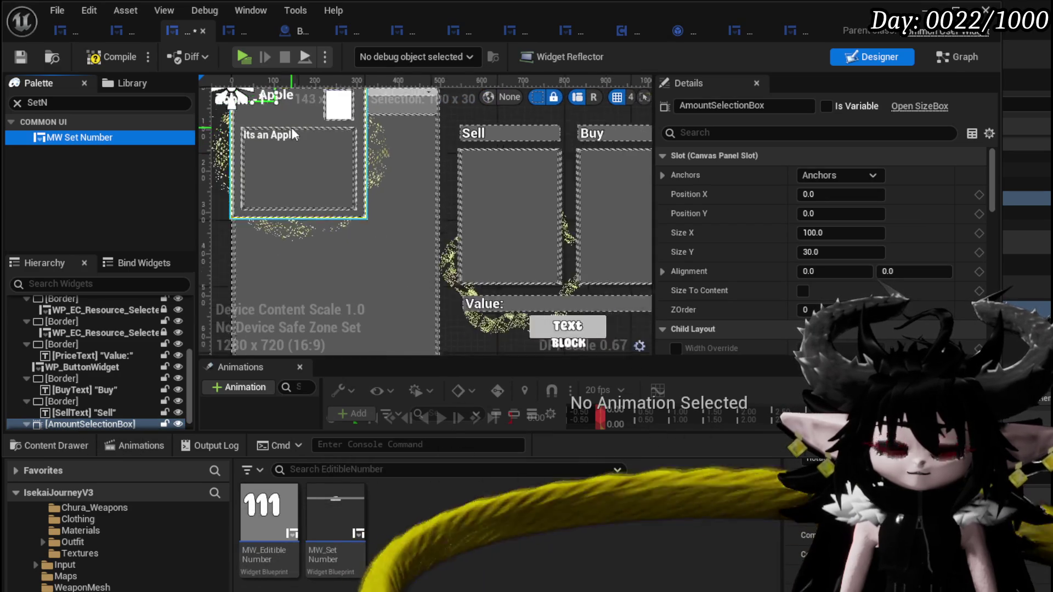
drag(277, 104, 284, 115)
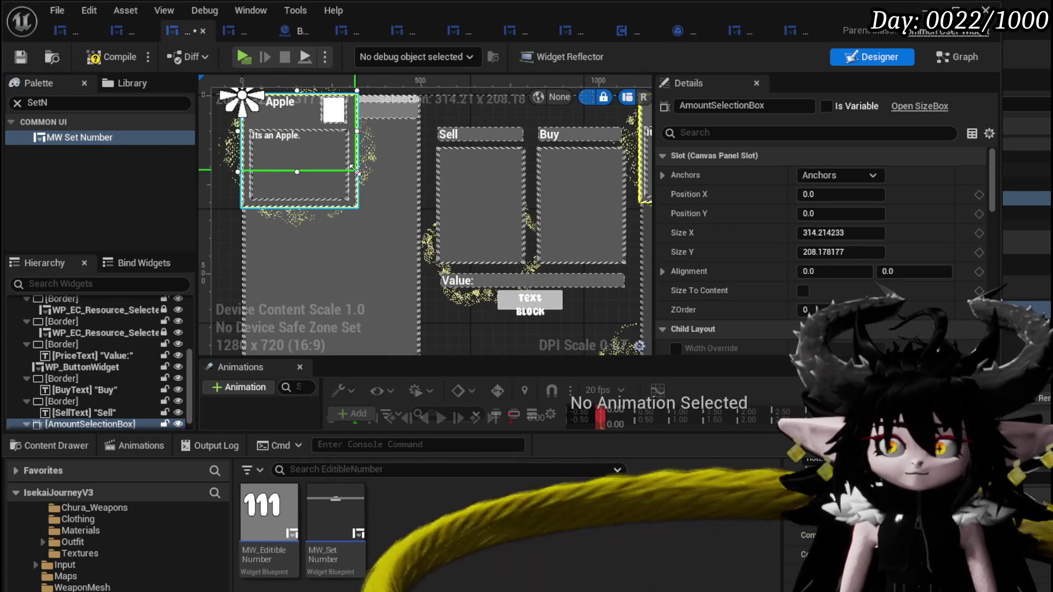
Hide WP_ItemToolTipp, resize AmountSelectionBox to about 315 × 202, then compile and save.
click(297, 132)
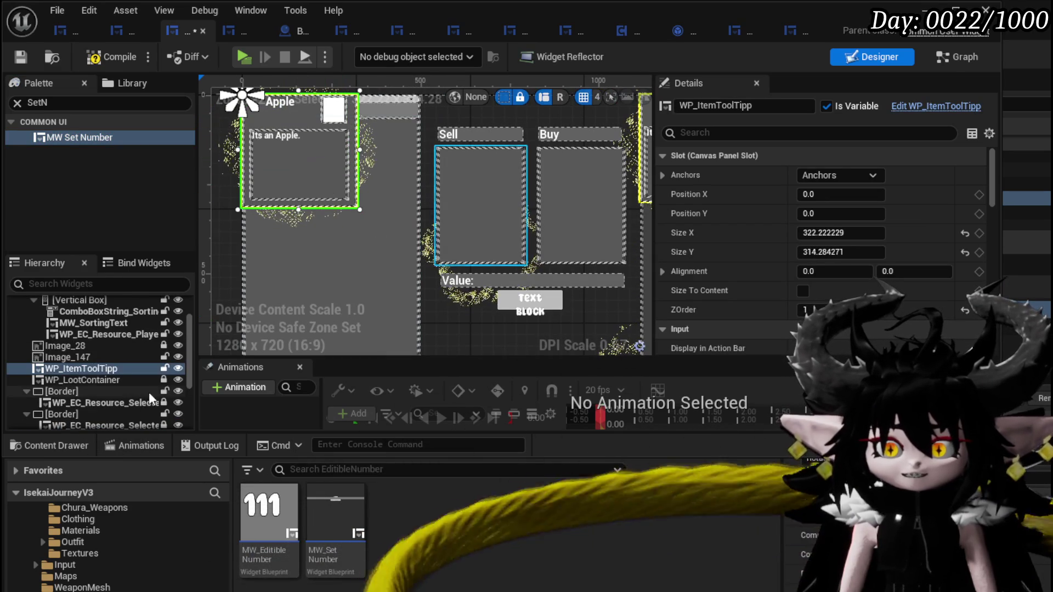
click(179, 369)
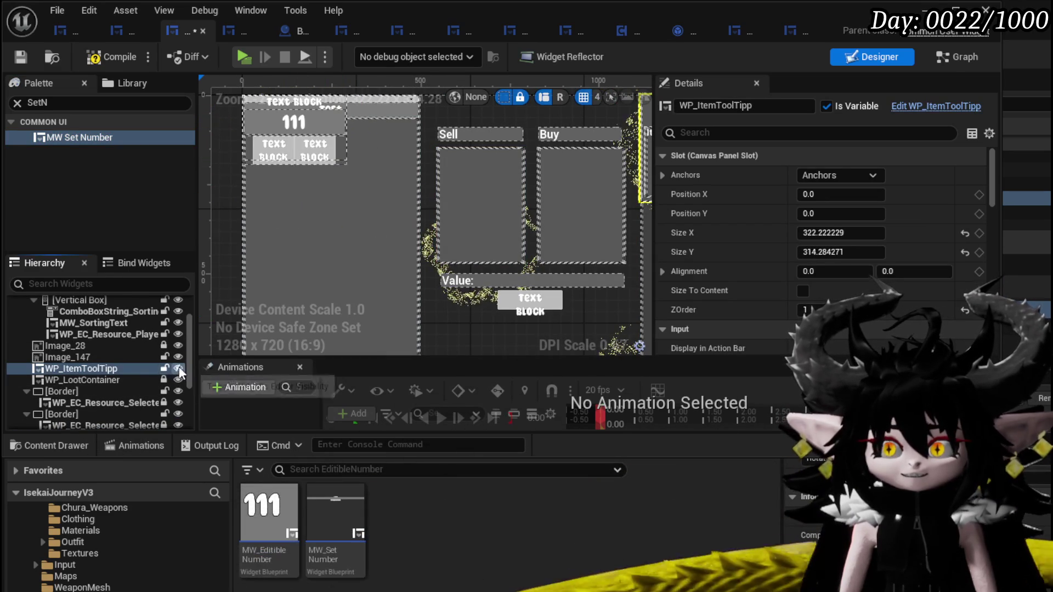
click(297, 130)
scroll(295, 129, up, 4)
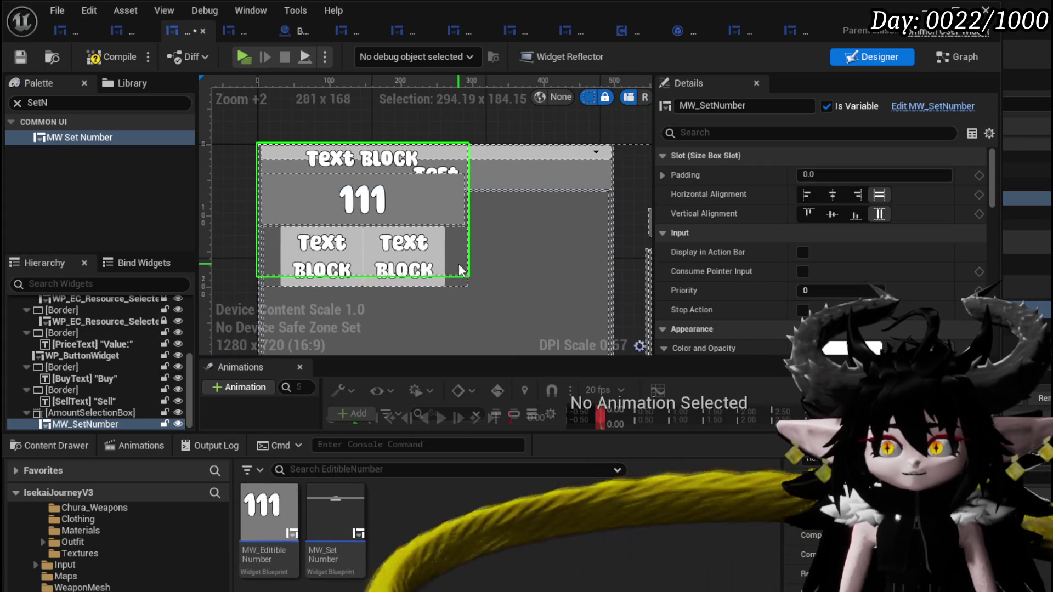
click(94, 413)
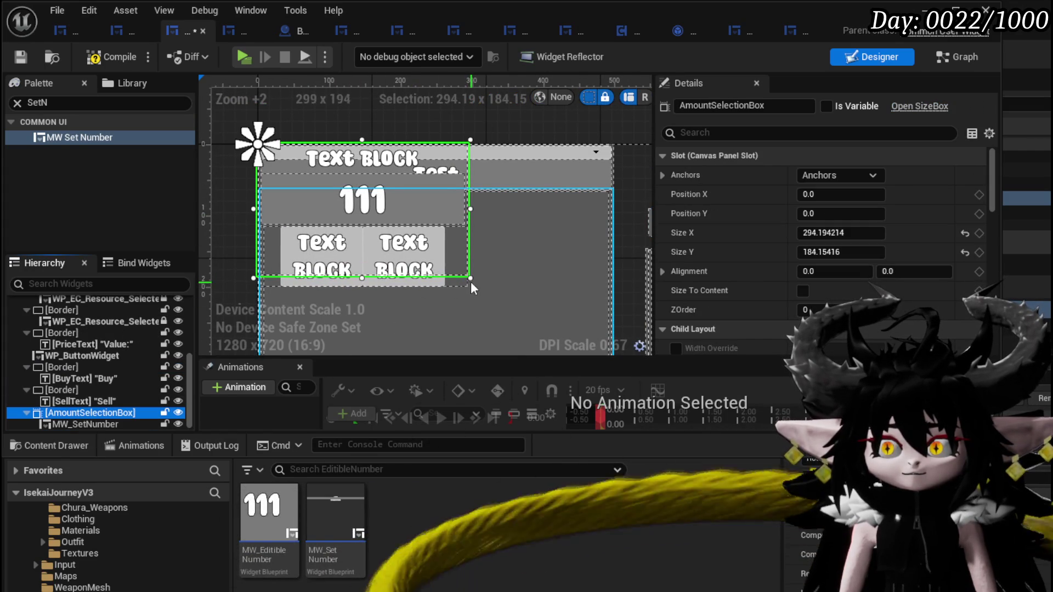
drag(471, 278, 487, 292)
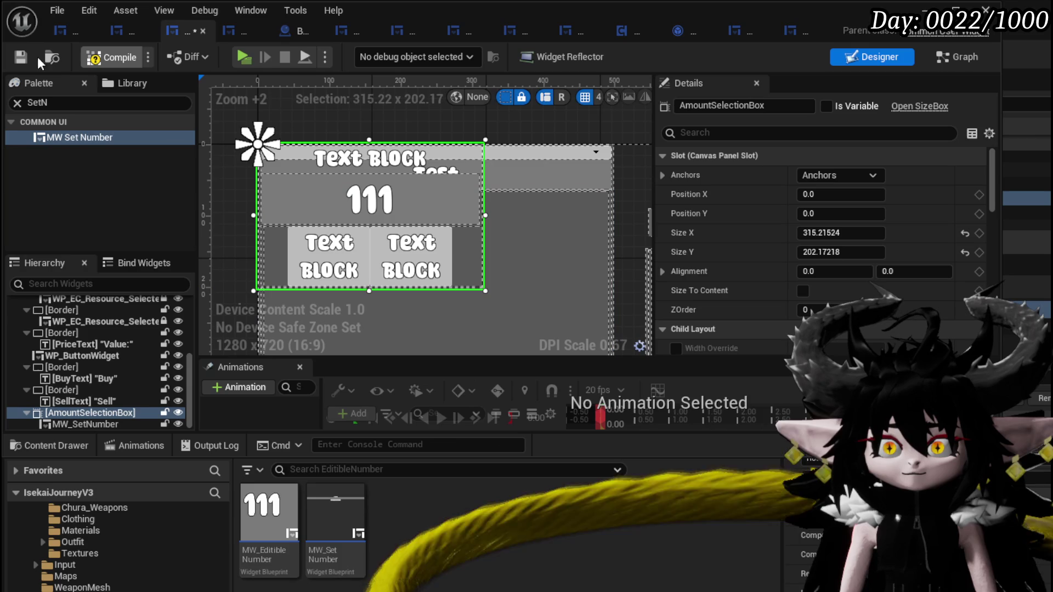
click(21, 57)
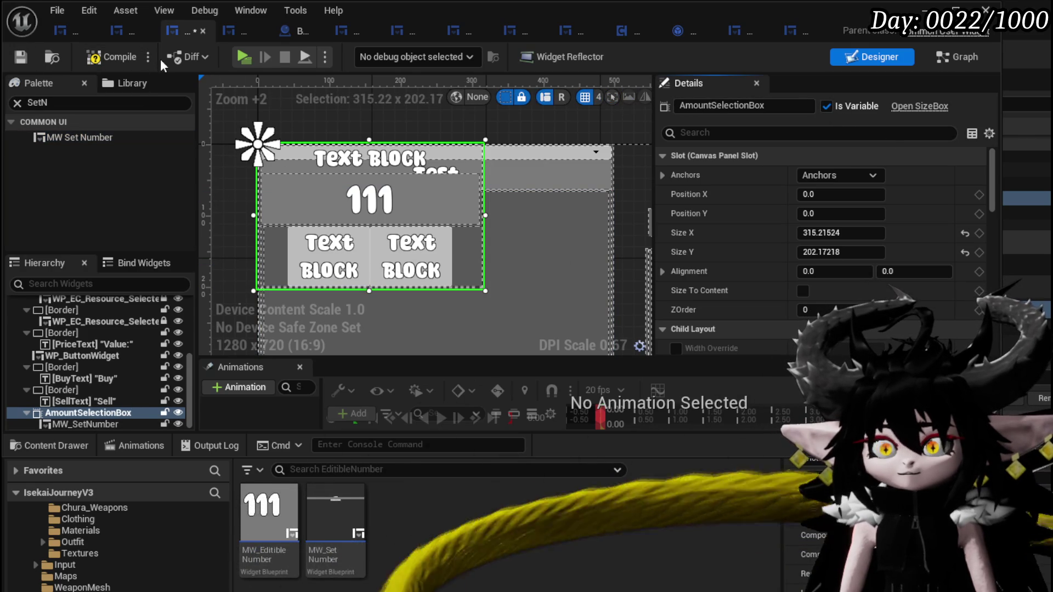
click(17, 57)
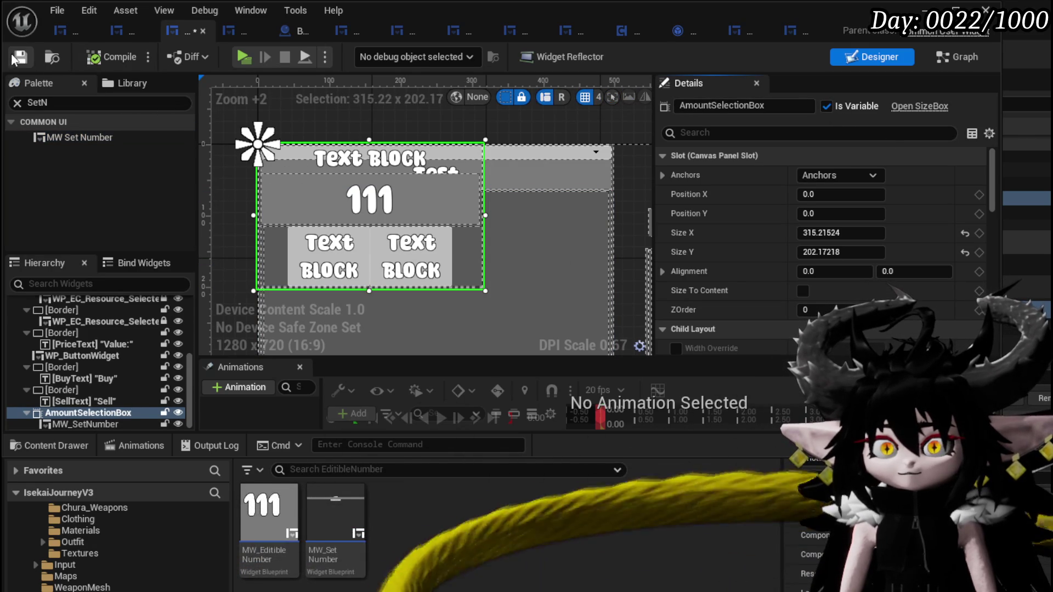
In the Graph view, add a new function from My Blueprint's add menu and open its graph.
click(957, 56)
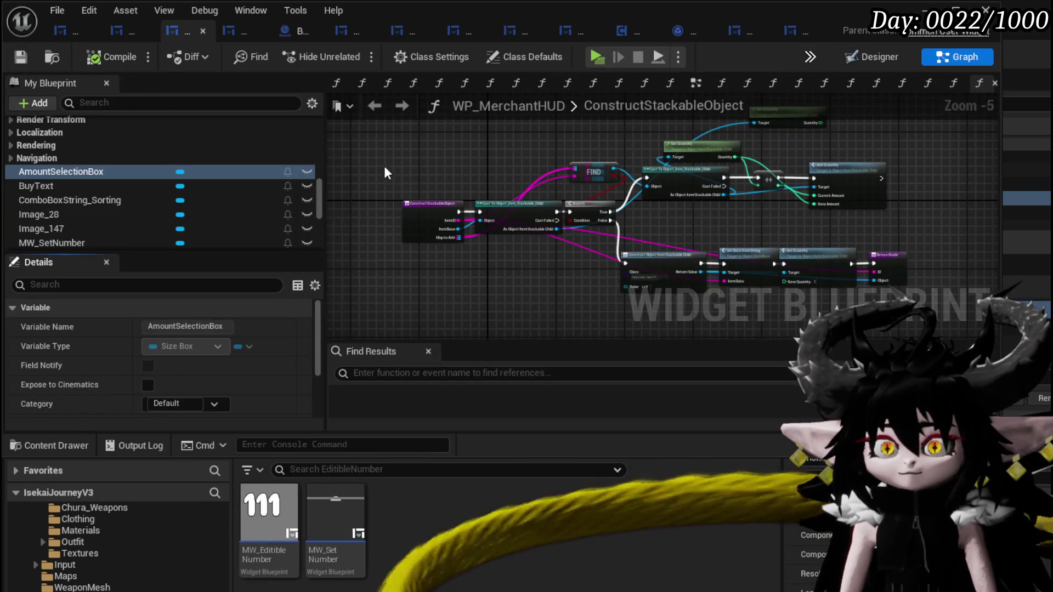
scroll(174, 142, up, 10)
scroll(181, 140, up, 10)
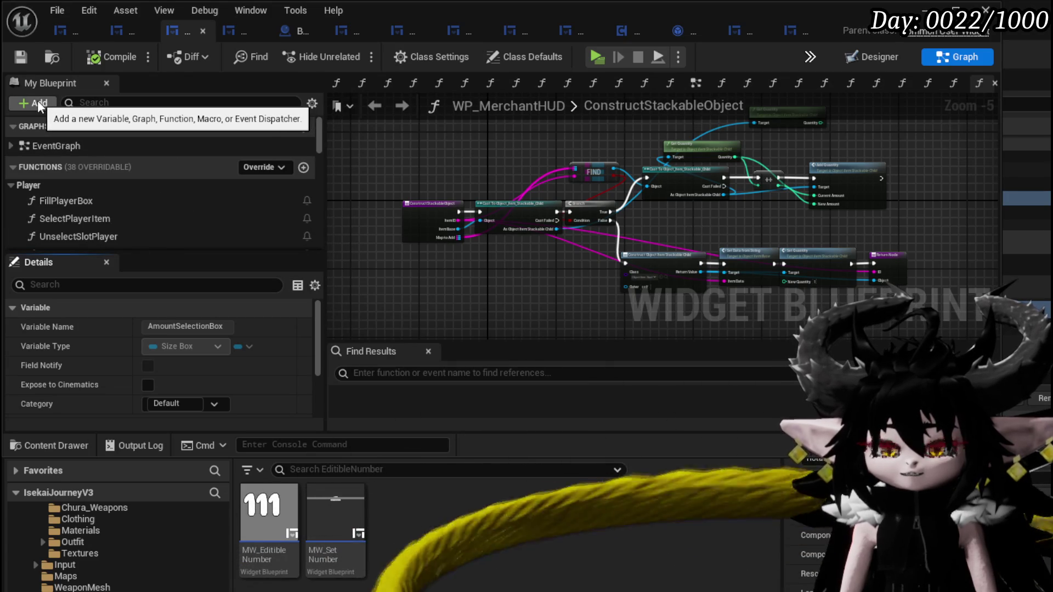
click(37, 101)
scroll(305, 163, down, 10)
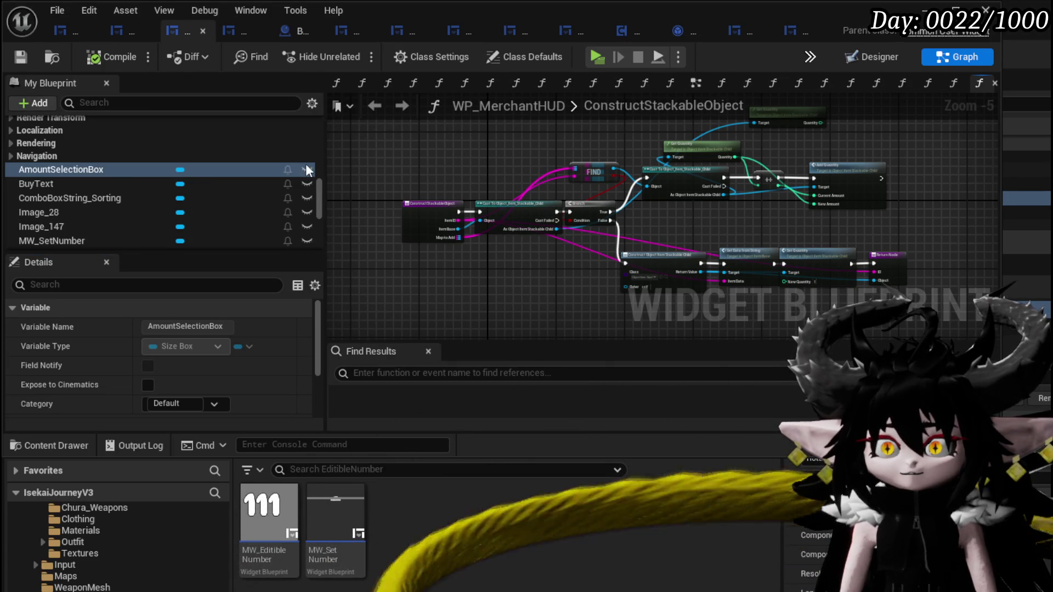
scroll(390, 187, up, 5)
drag(318, 193, 321, 90)
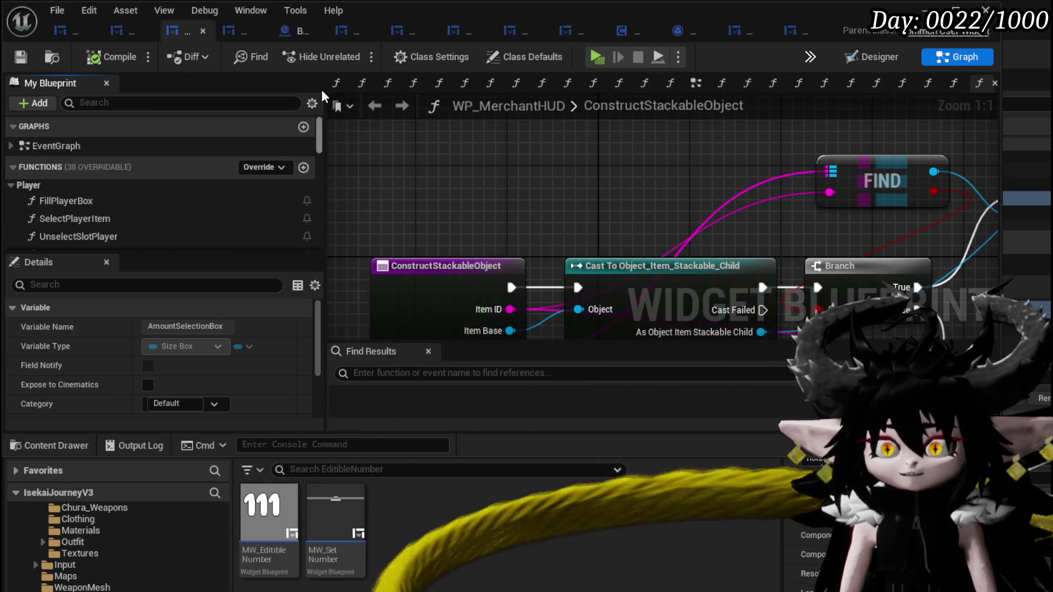
click(305, 169)
text(S)
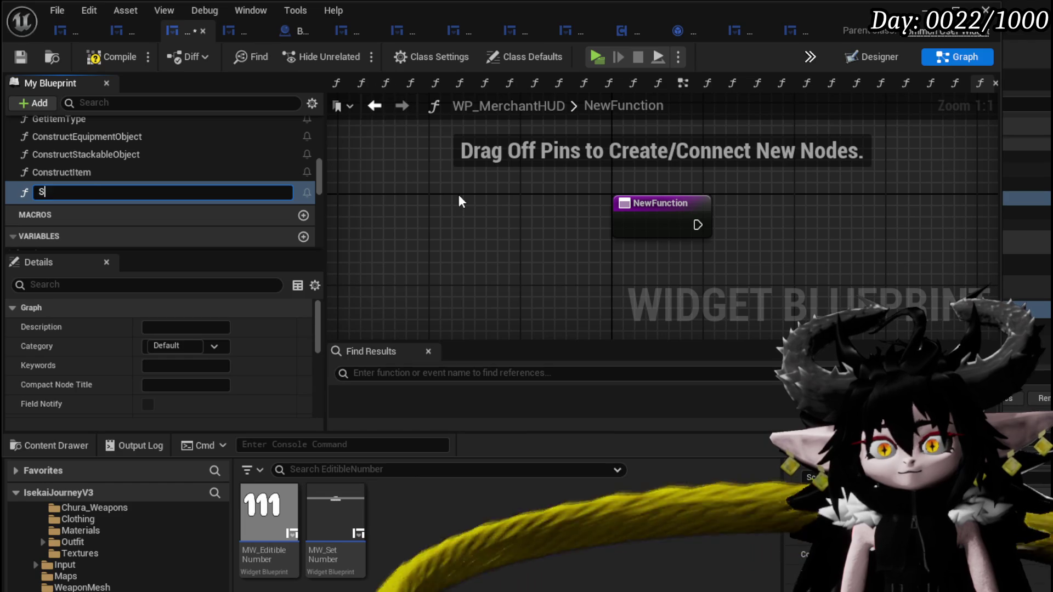
Rename NewFunction to OpenQuantity and save and compile WP_MerchantHUD.
text(etQua)
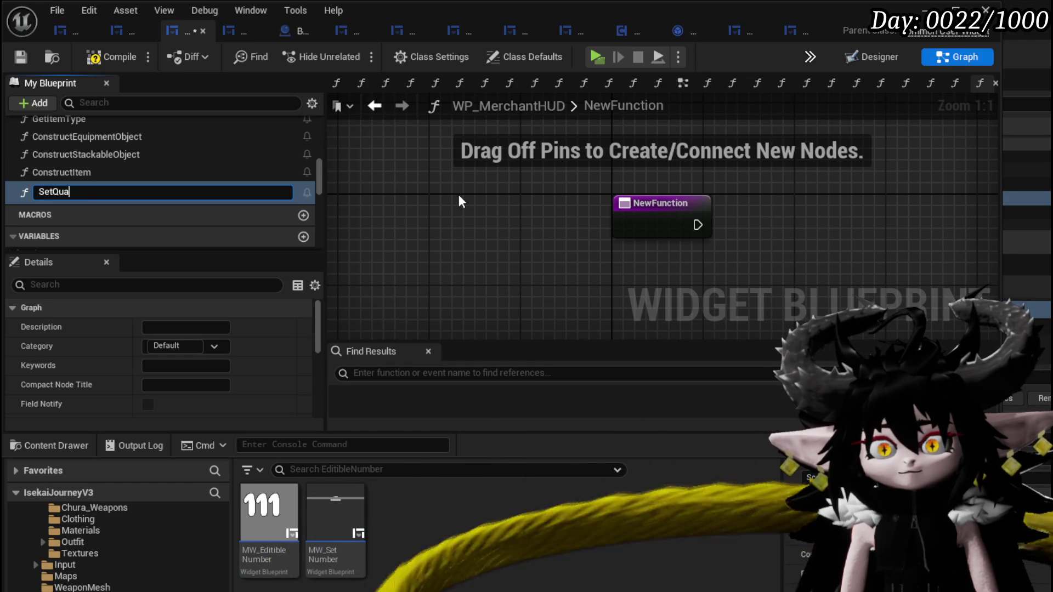
text(ntit)
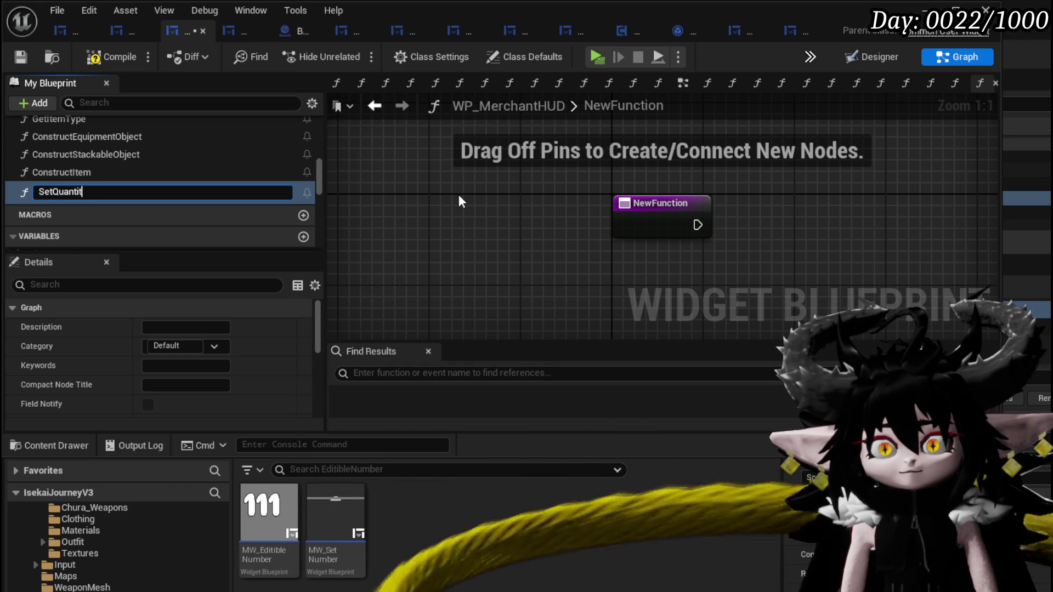
key(ctrl+a)
key(BackSpace)
text(OpenQua)
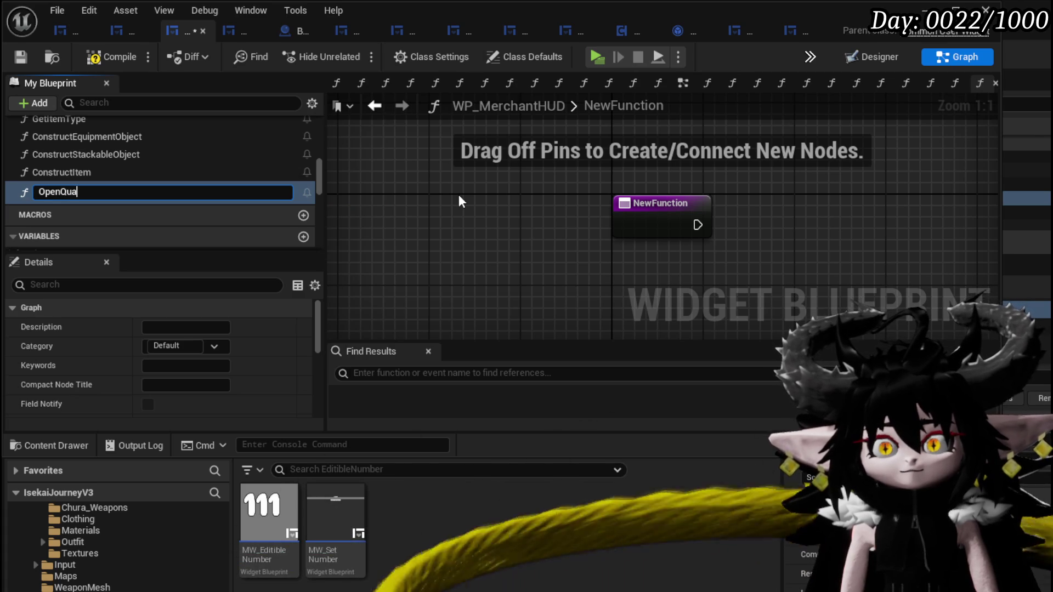
text(ntity)
key(Return)
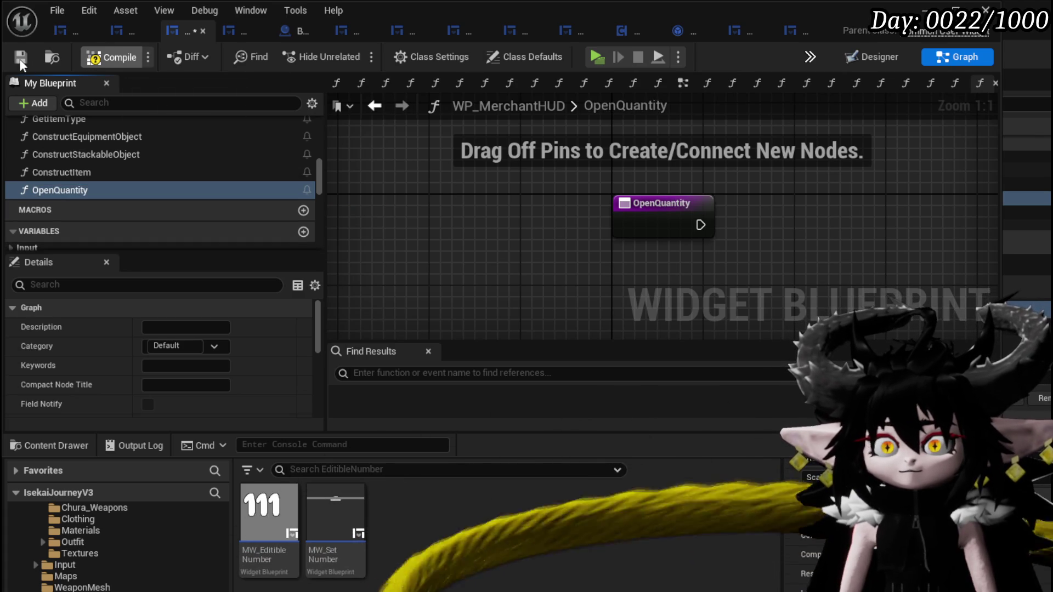
click(20, 60)
scroll(142, 195, down, 5)
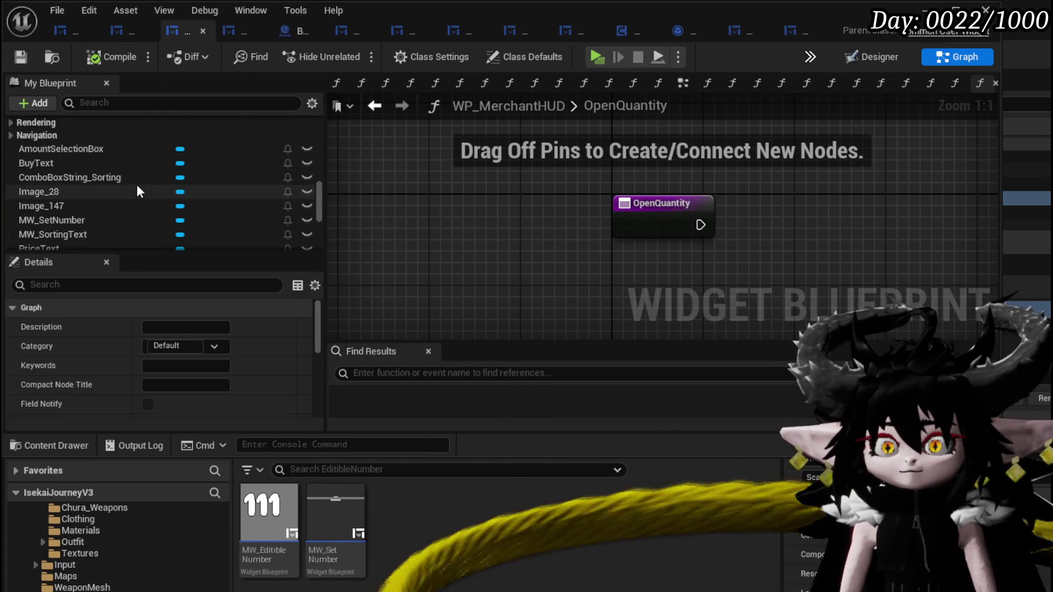
Place an AmountSelectionBox getter in the OpenQuantity graph and search its pin actions for 'slot'.
mouse_move(94, 148)
mouse_down()
mouse_move(634, 278)
mouse_move(420, 244)
mouse_up()
click(634, 279)
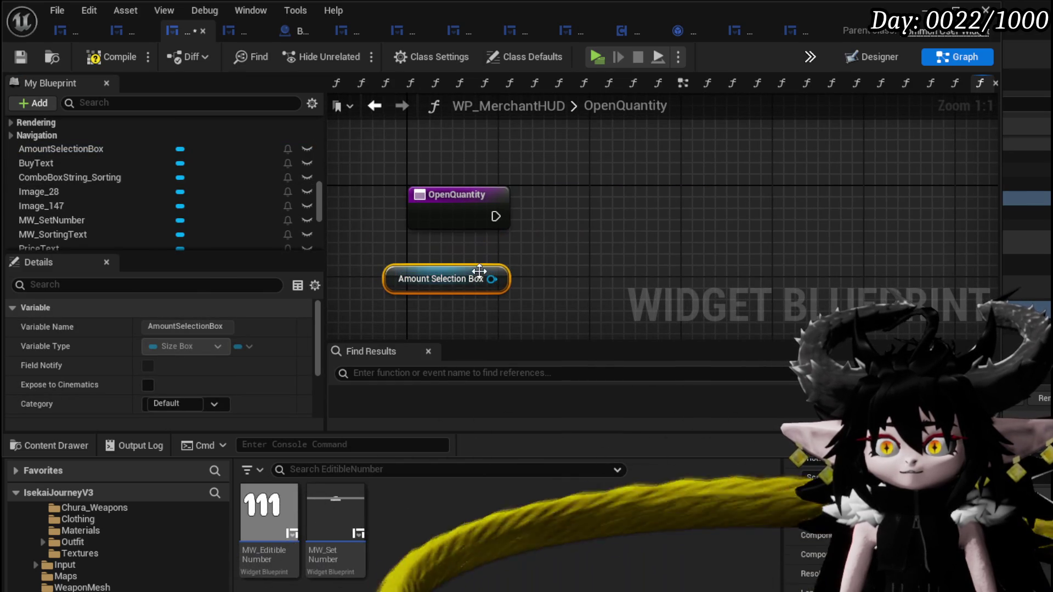
drag(492, 279, 585, 252)
text(get c)
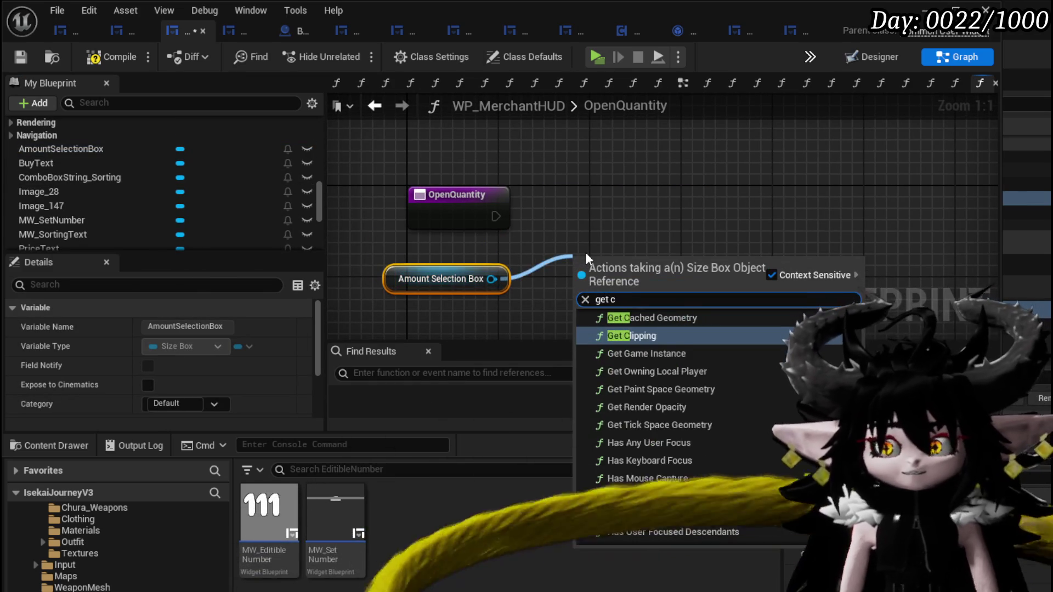
key(BackSpace)
text(slot)
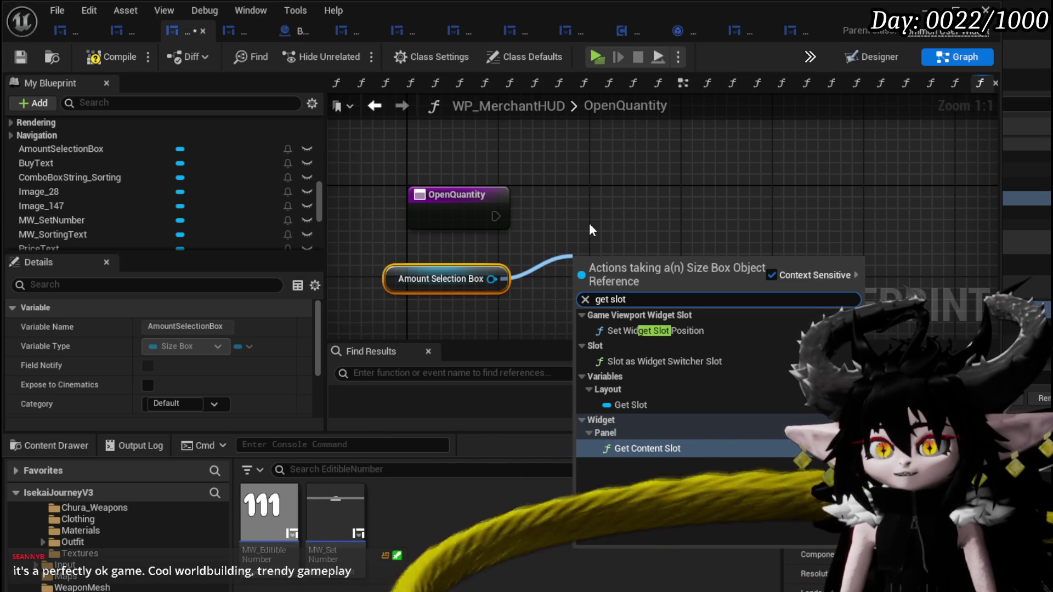
click(564, 227)
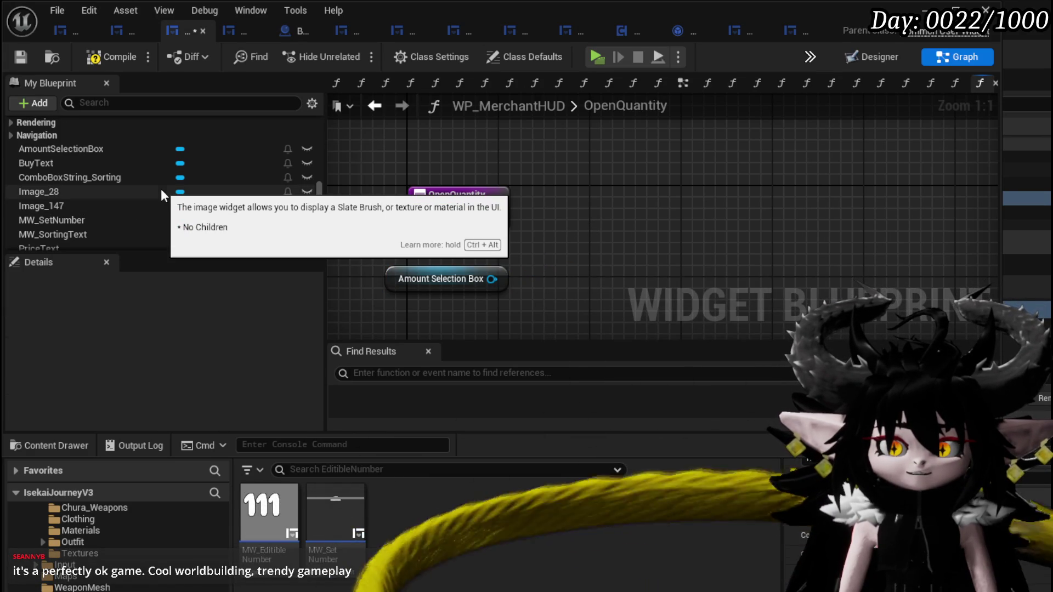
scroll(161, 196, up, 10)
scroll(162, 192, up, 8)
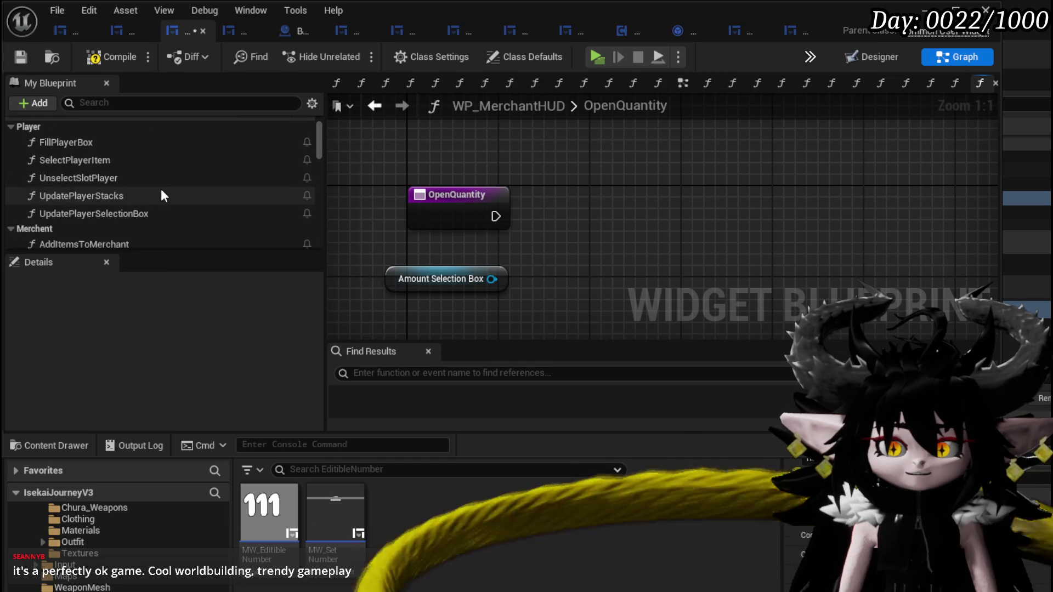